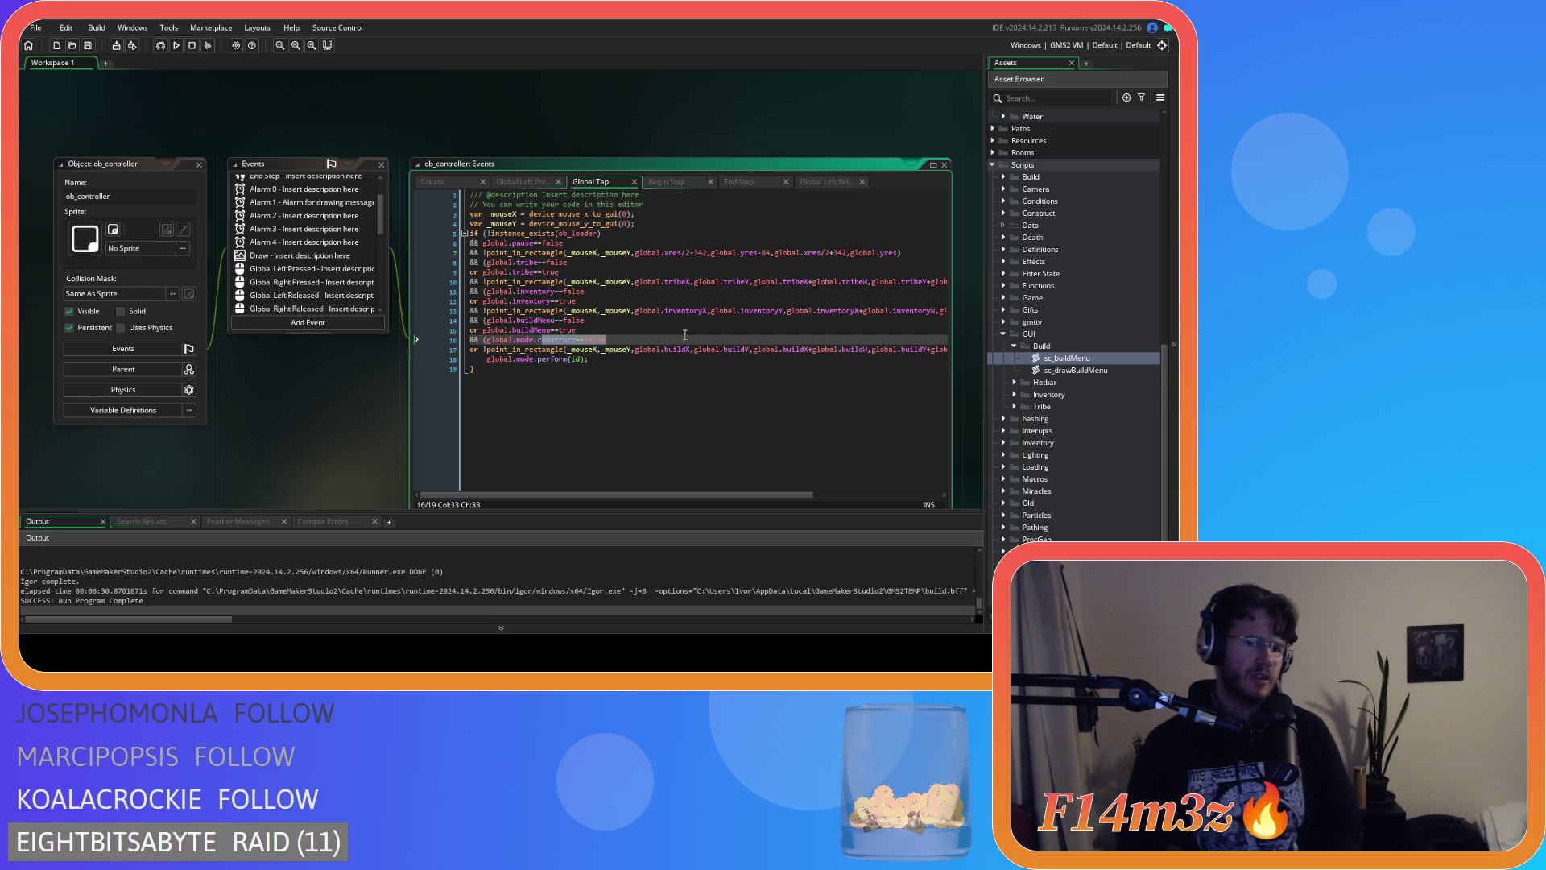
# Show the Global Left Released code with its construct/alarm[4] check, then build and run the game.
pyautogui.click(679, 369)
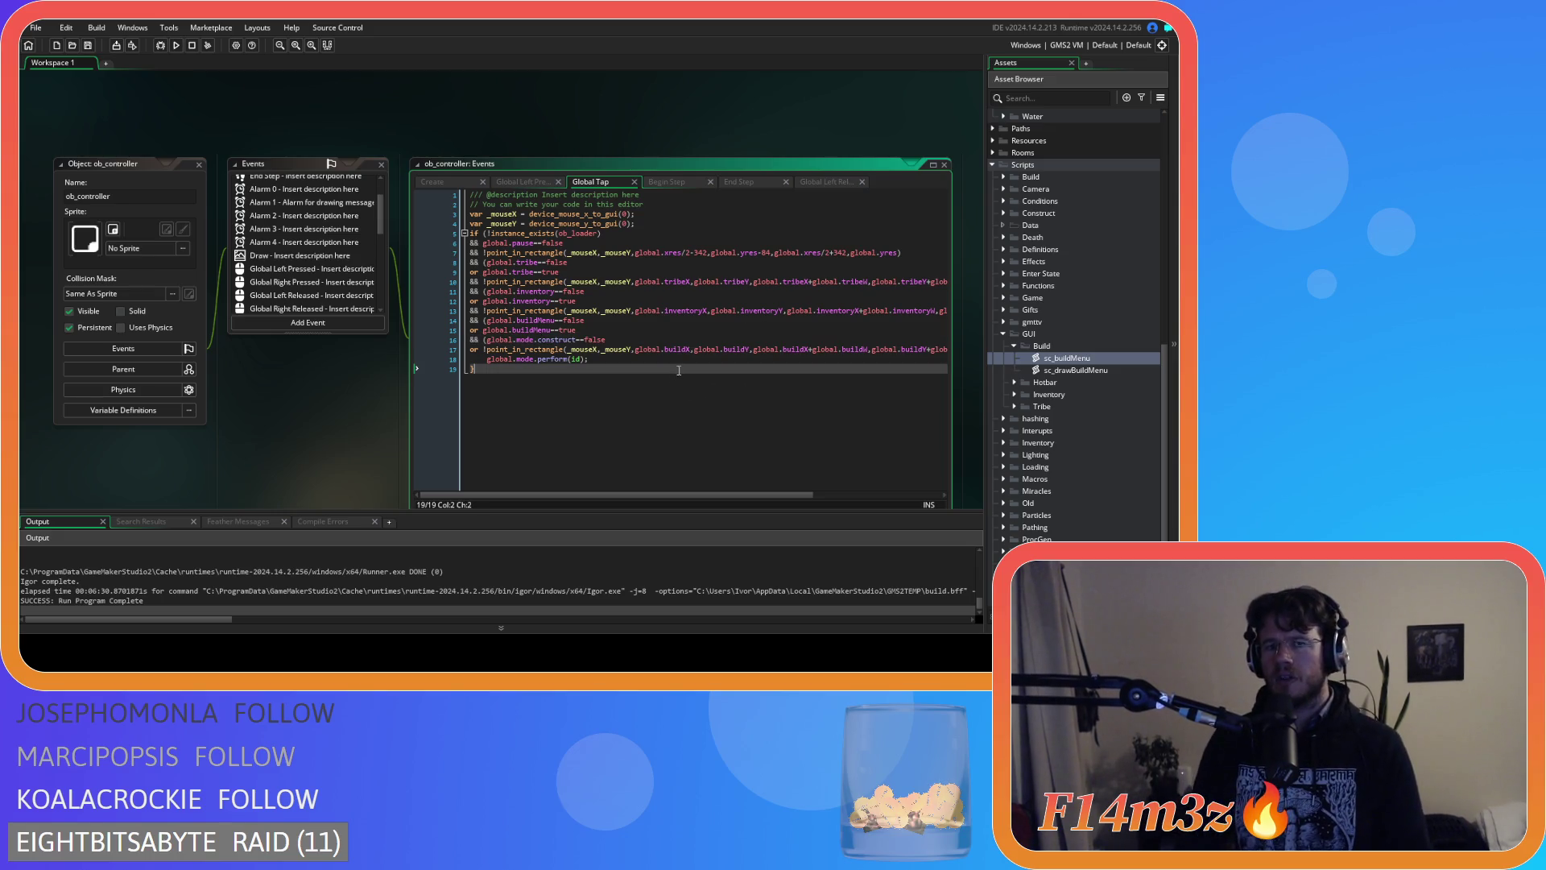
pyautogui.click(682, 356)
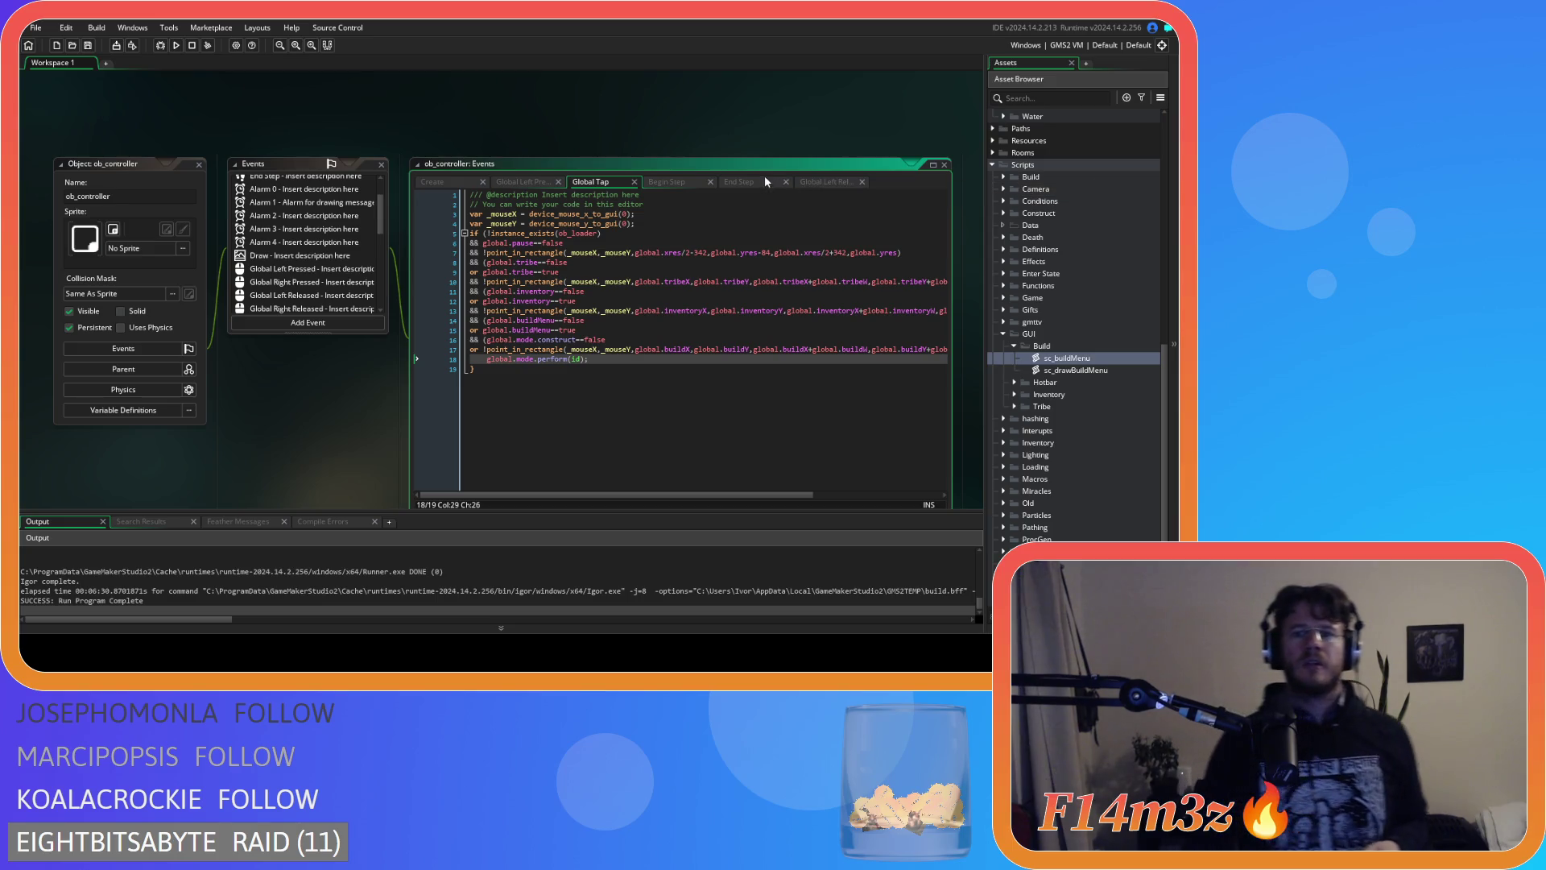
pyautogui.click(817, 182)
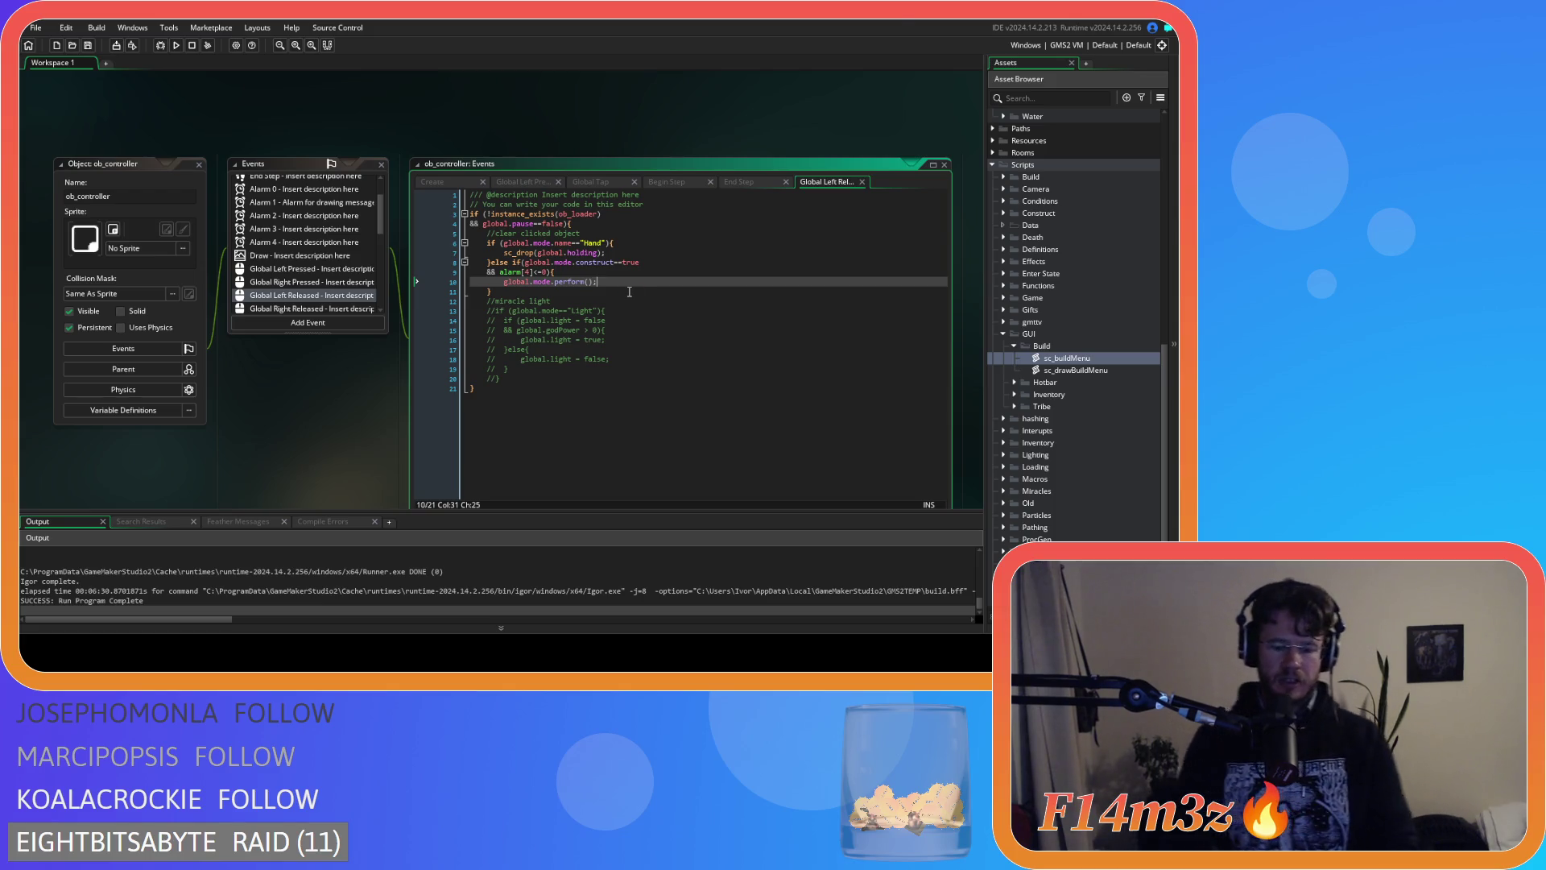
pyautogui.press('F5')
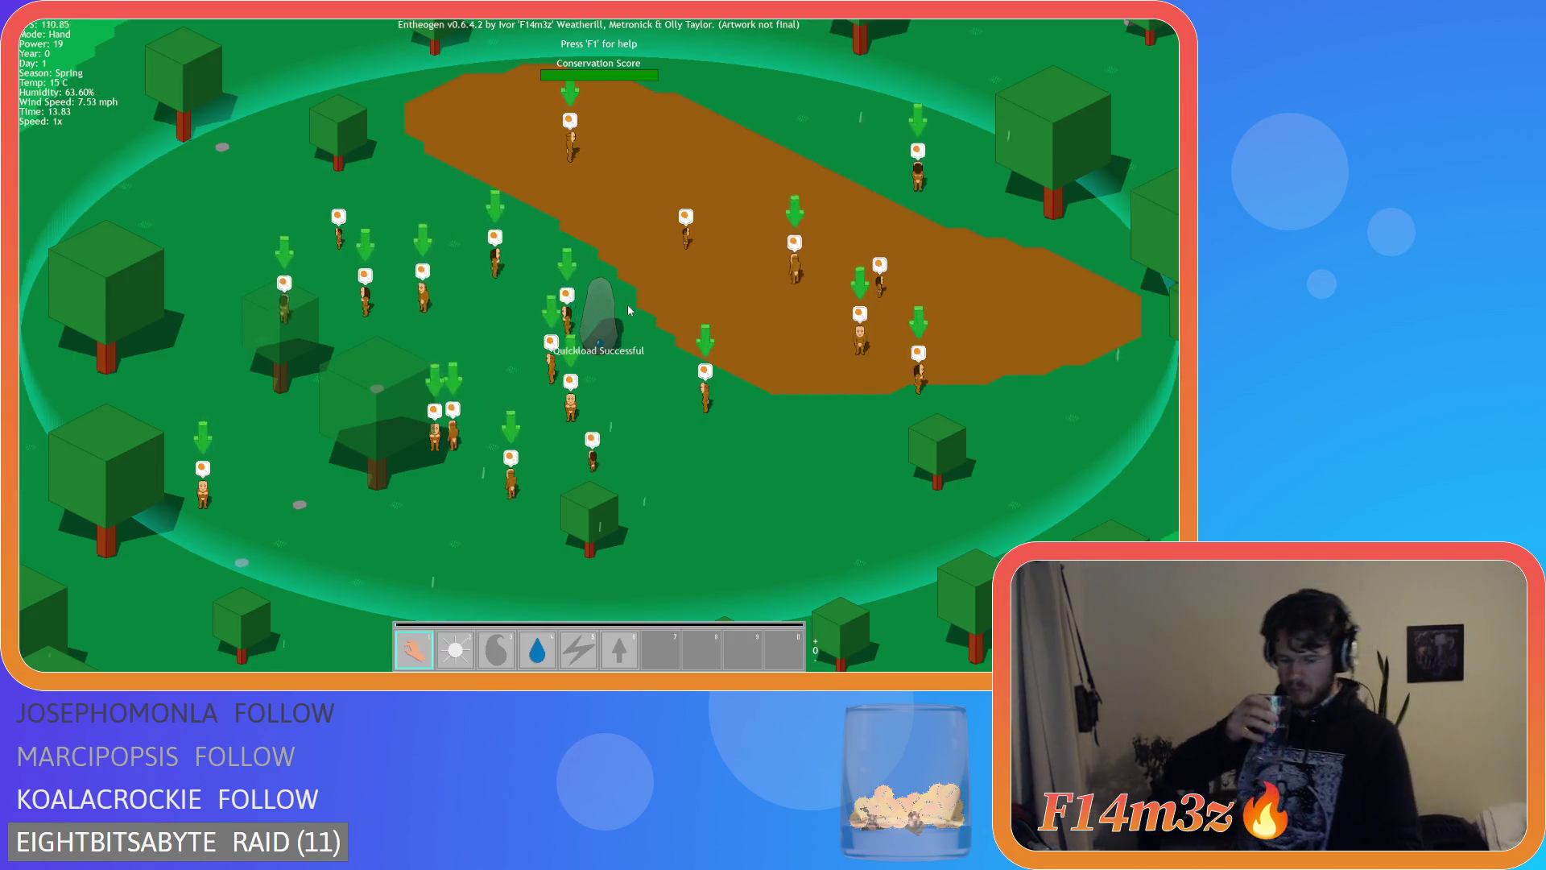
# Select the Drum card in the in-game Build menu and pan the camera across the village field.
pyautogui.press('b')
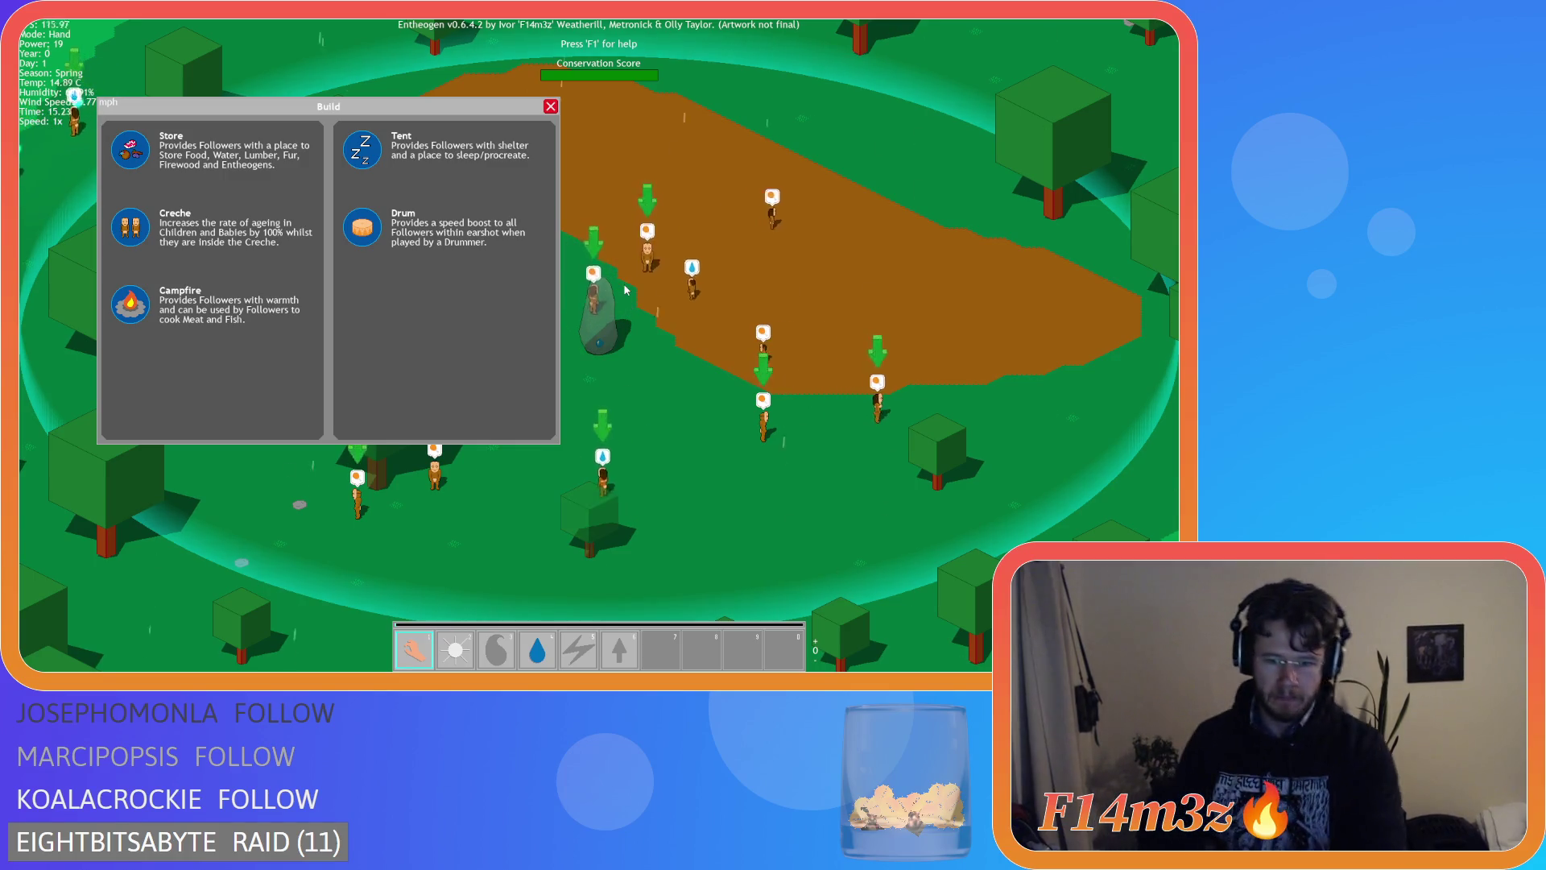
pyautogui.click(368, 228)
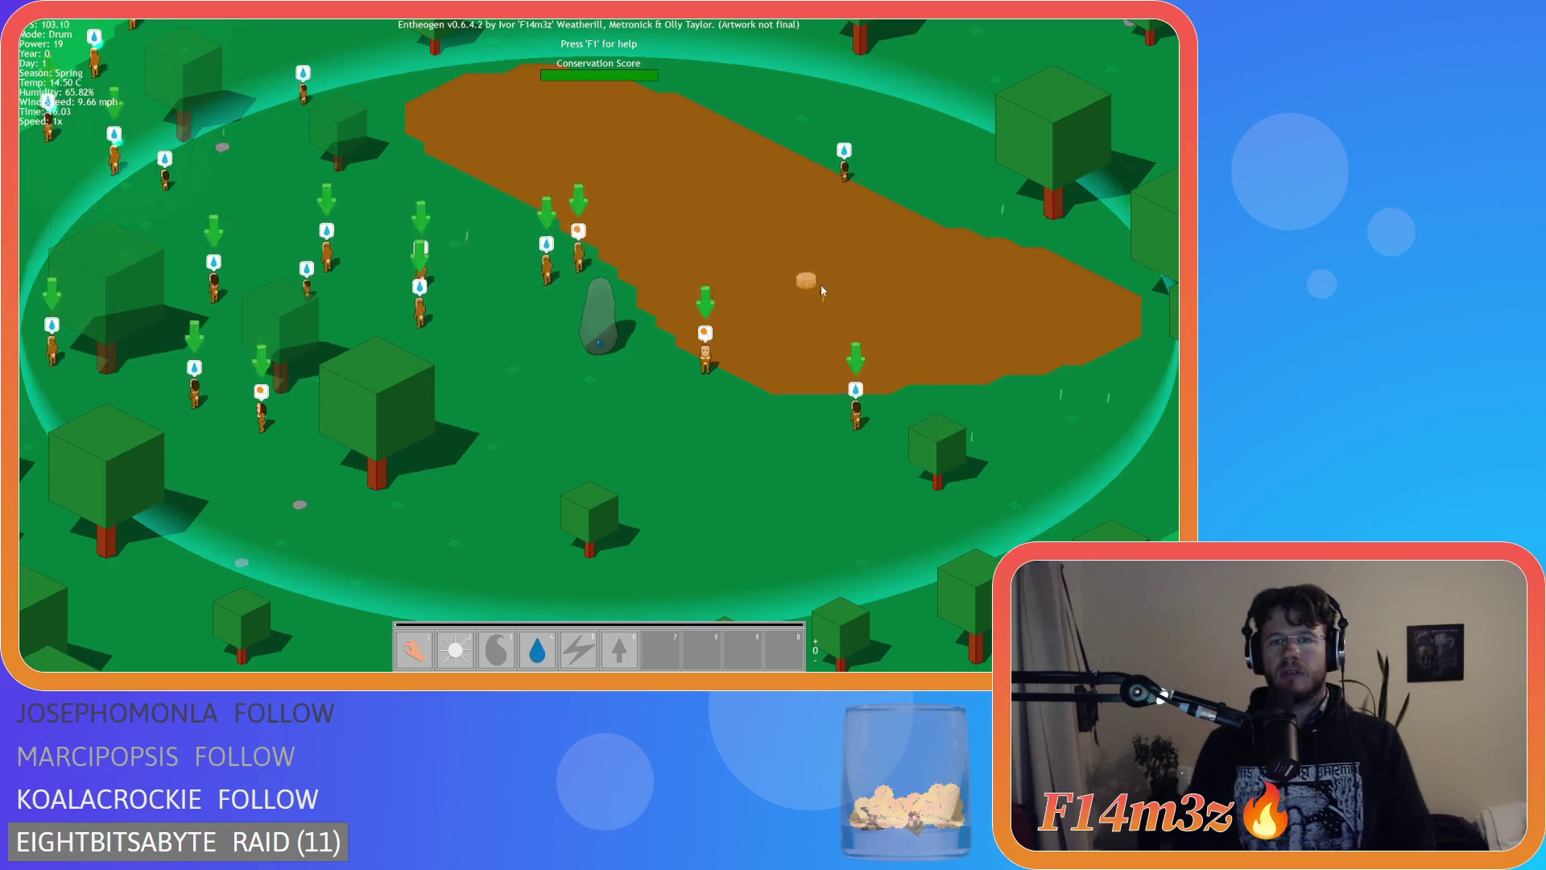
pyautogui.moveTo(688, 213); pyautogui.dragTo(767, 394)
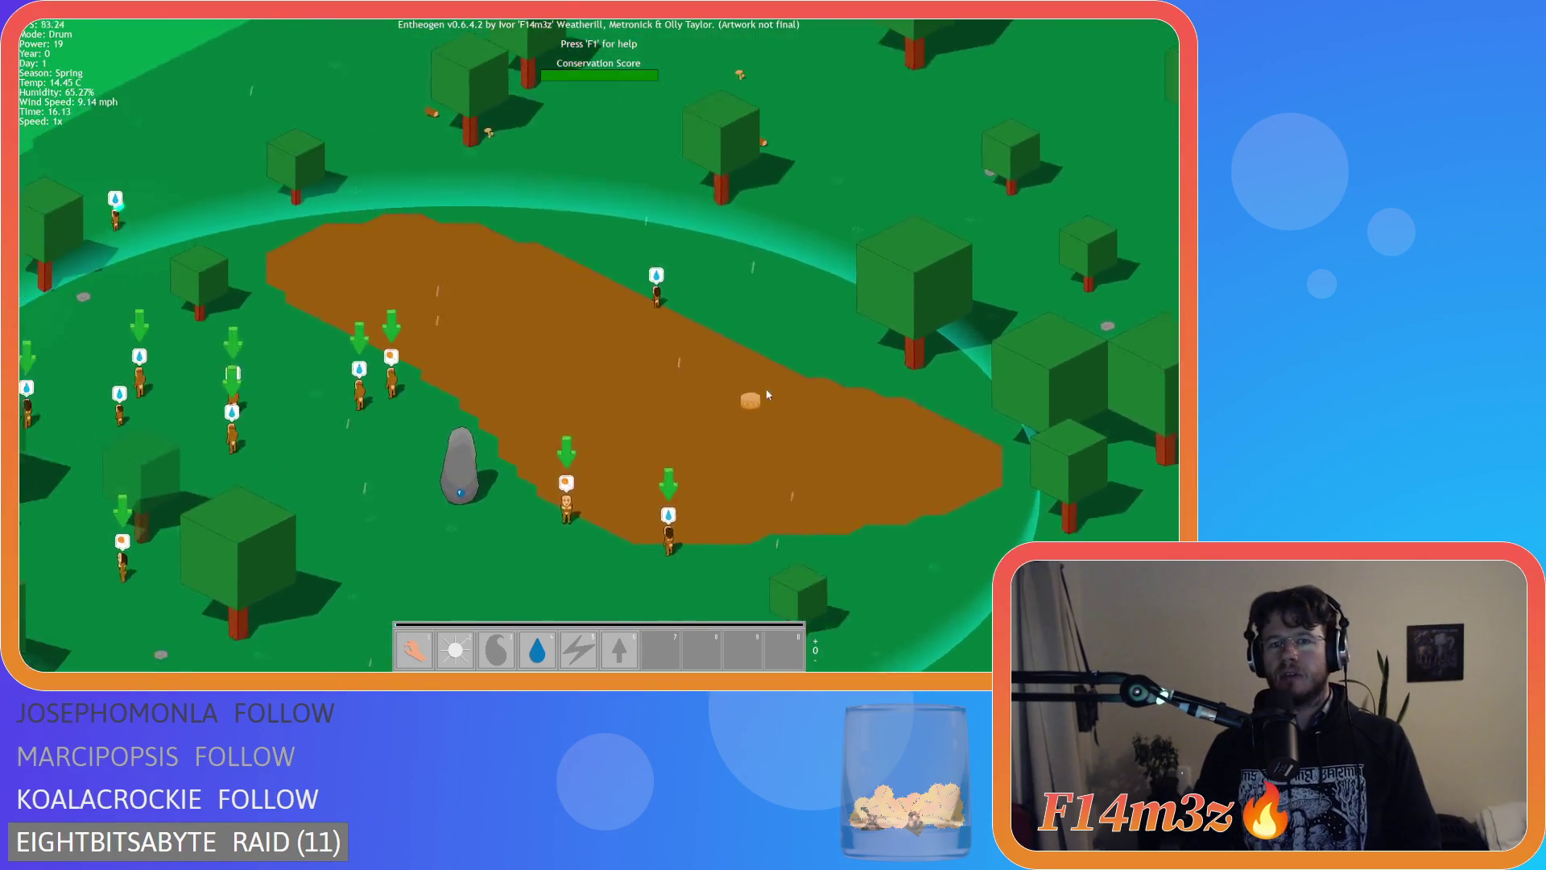
pyautogui.moveTo(525, 252)
pyautogui.mouseDown()
pyautogui.moveTo(580, 283)
pyautogui.moveTo(466, 246)
pyautogui.mouseUp()
pyautogui.moveTo(773, 386)
pyautogui.mouseDown()
pyautogui.moveTo(483, 303)
pyautogui.moveTo(828, 370)
pyautogui.moveTo(459, 252)
pyautogui.moveTo(538, 141)
pyautogui.moveTo(587, 193)
pyautogui.moveTo(684, 239)
pyautogui.moveTo(576, 307)
pyautogui.moveTo(650, 210)
pyautogui.mouseUp()
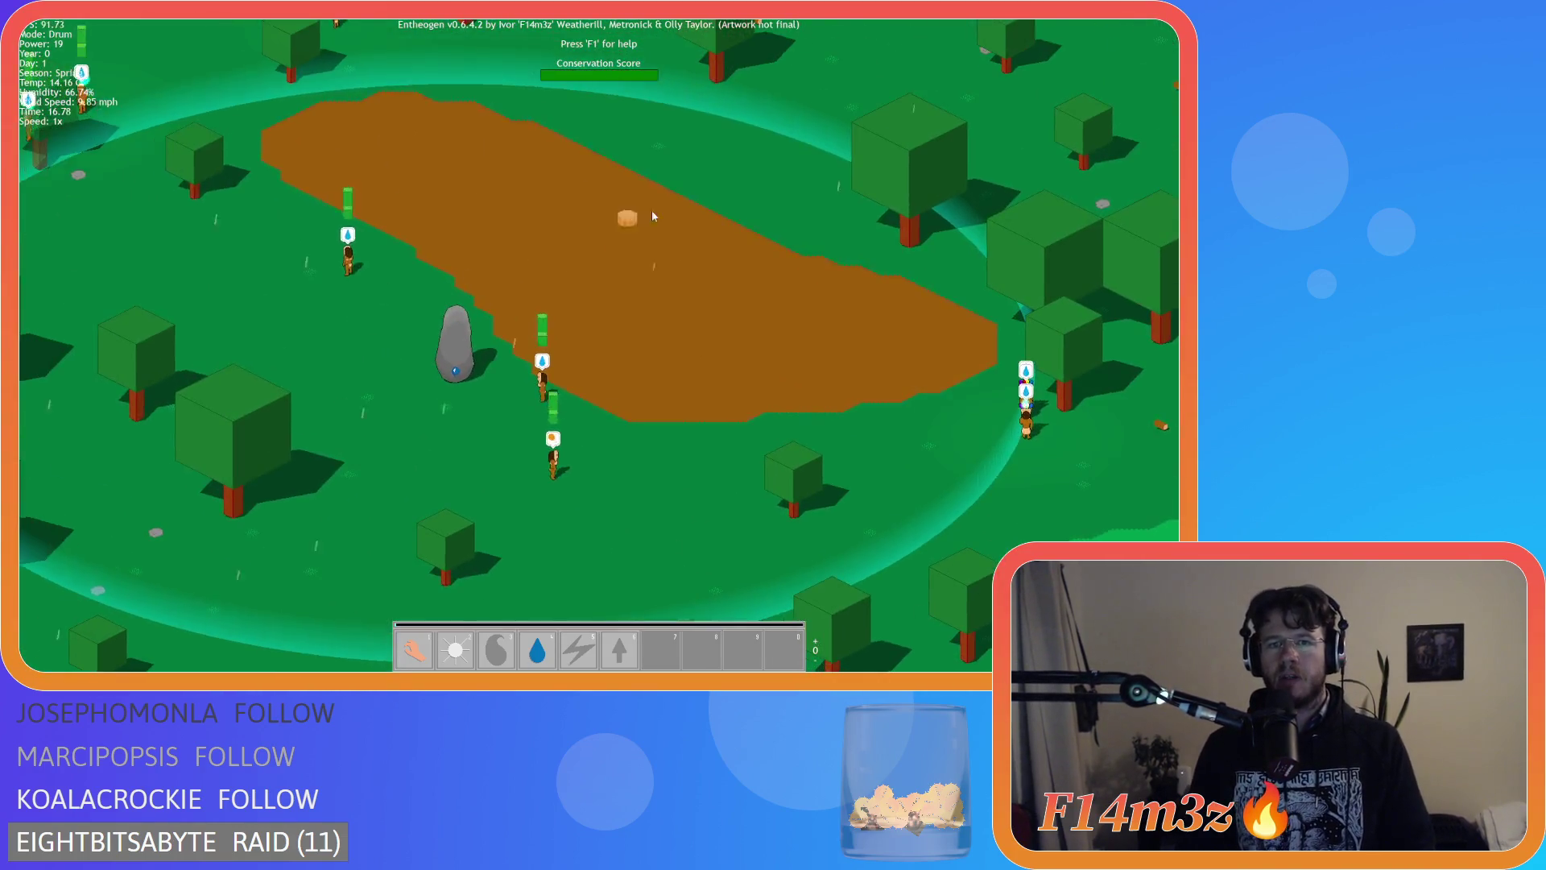
pyautogui.press('b')
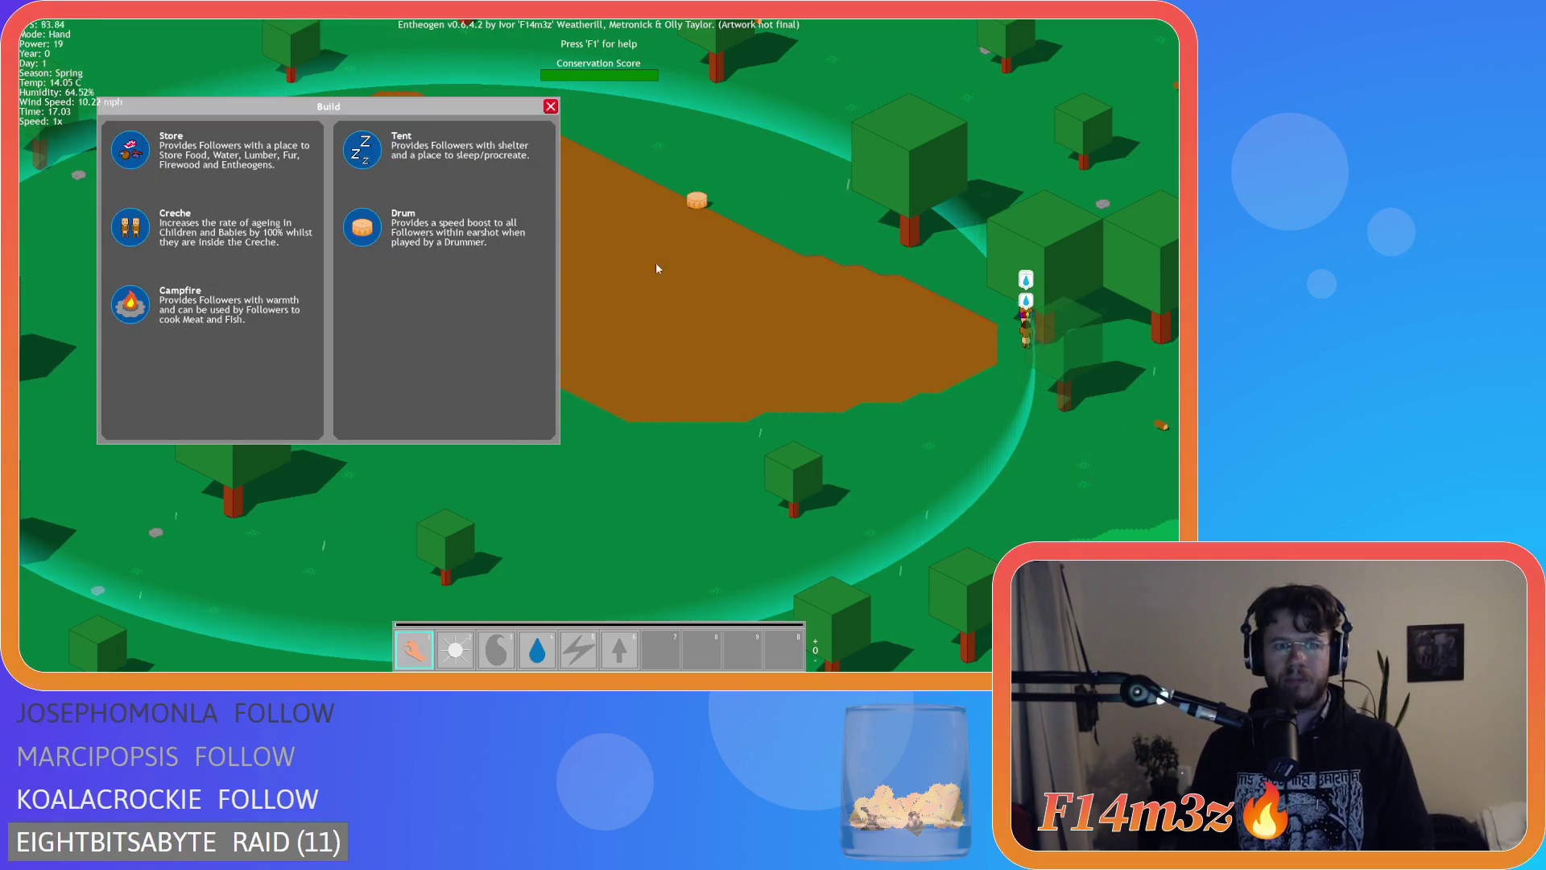
# Pick the Drum again, toggle the in-game help with F1, and pan the map.
pyautogui.click(362, 229)
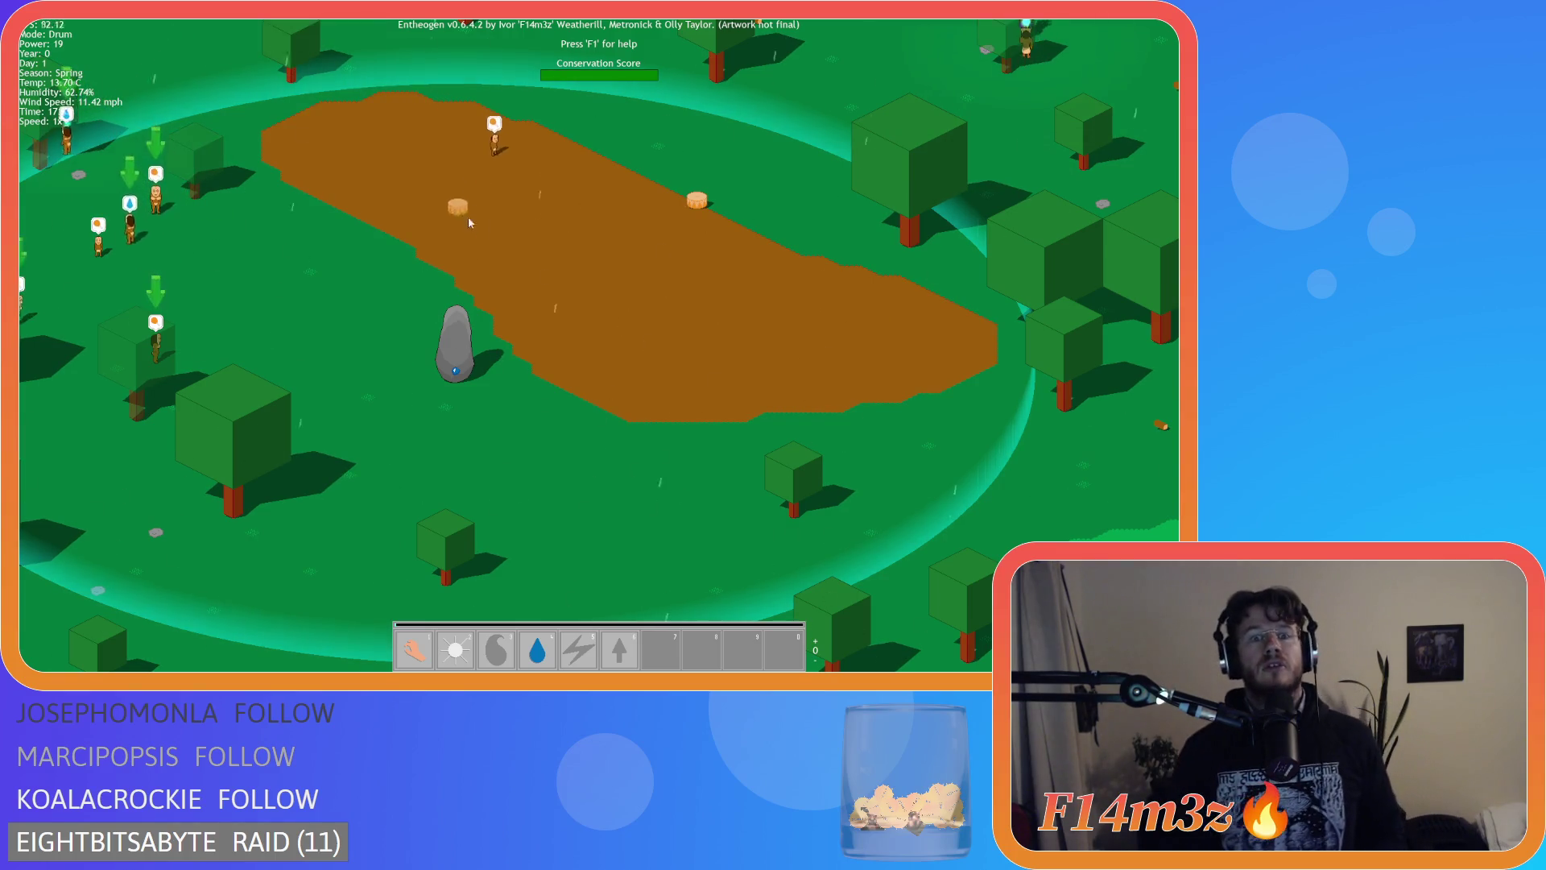
pyautogui.press('F1')
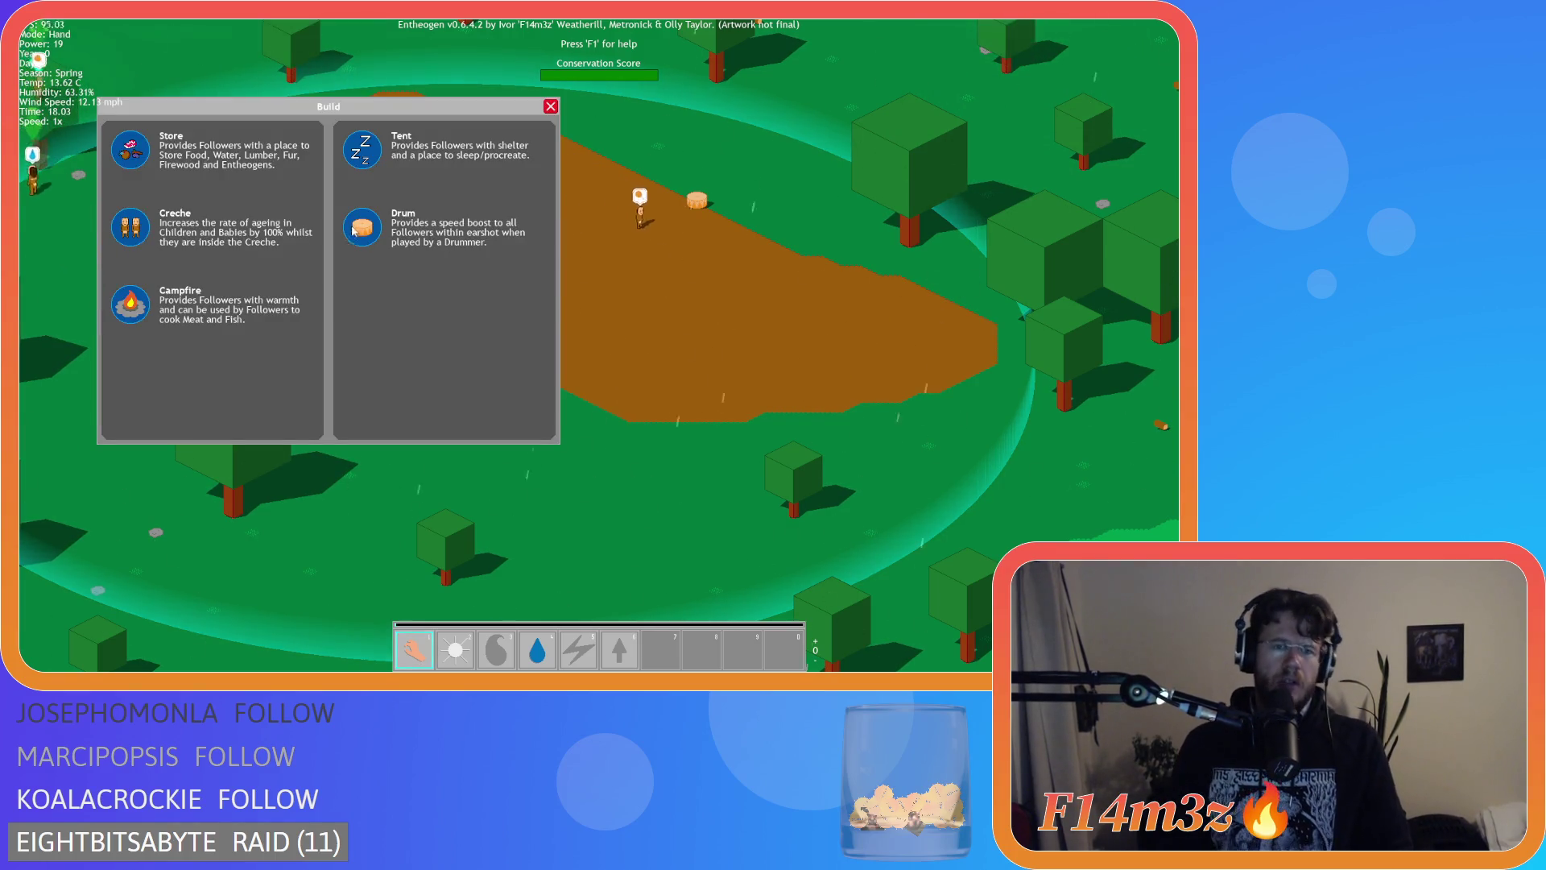
pyautogui.press('F1')
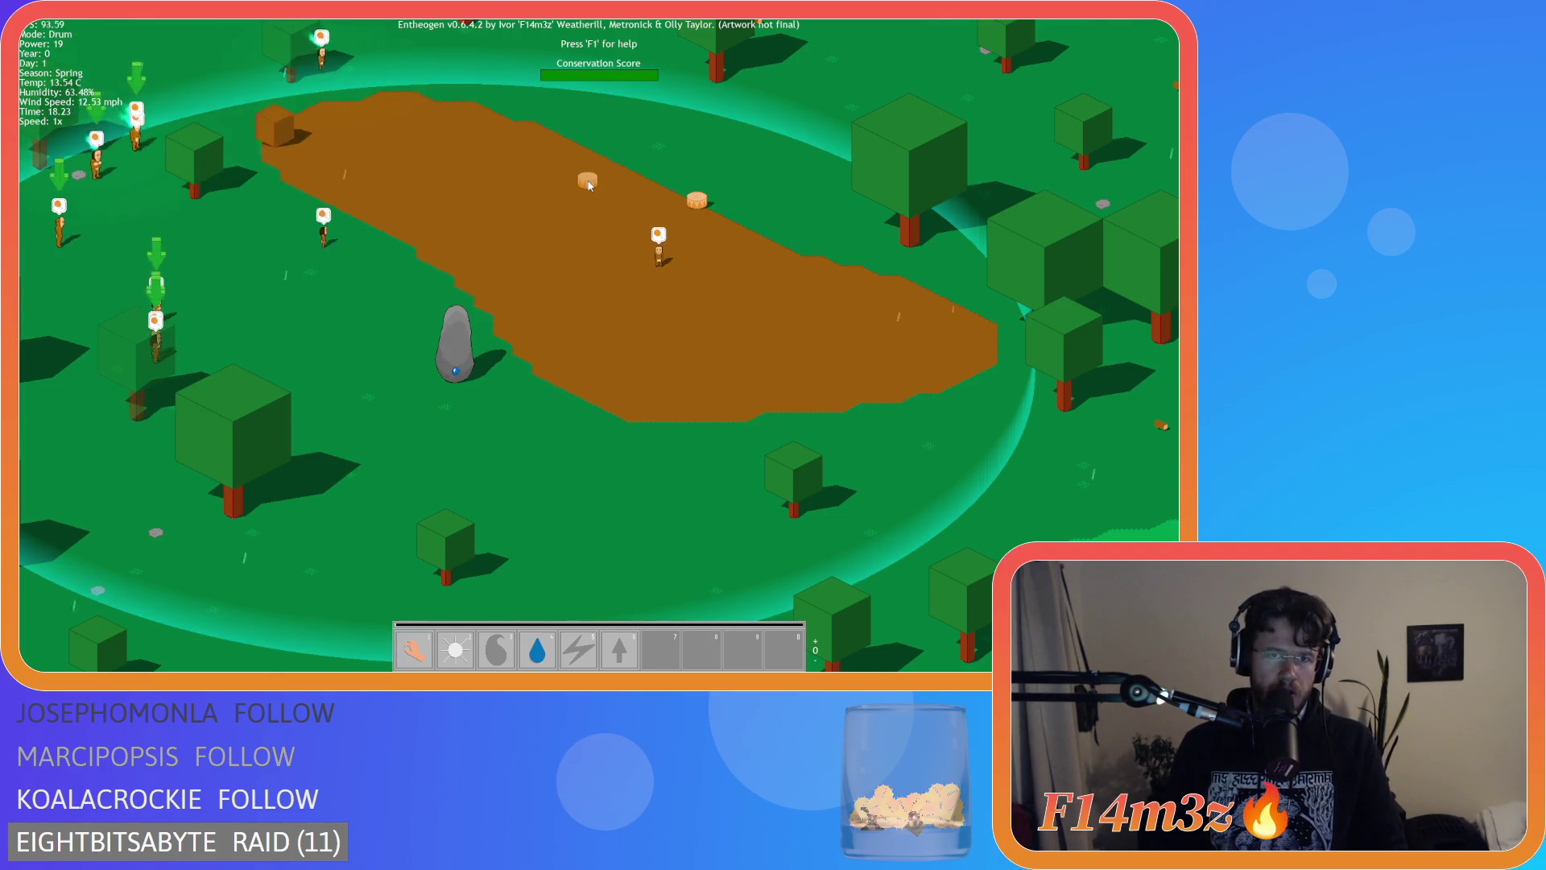
pyautogui.press('a')
pyautogui.press('a')
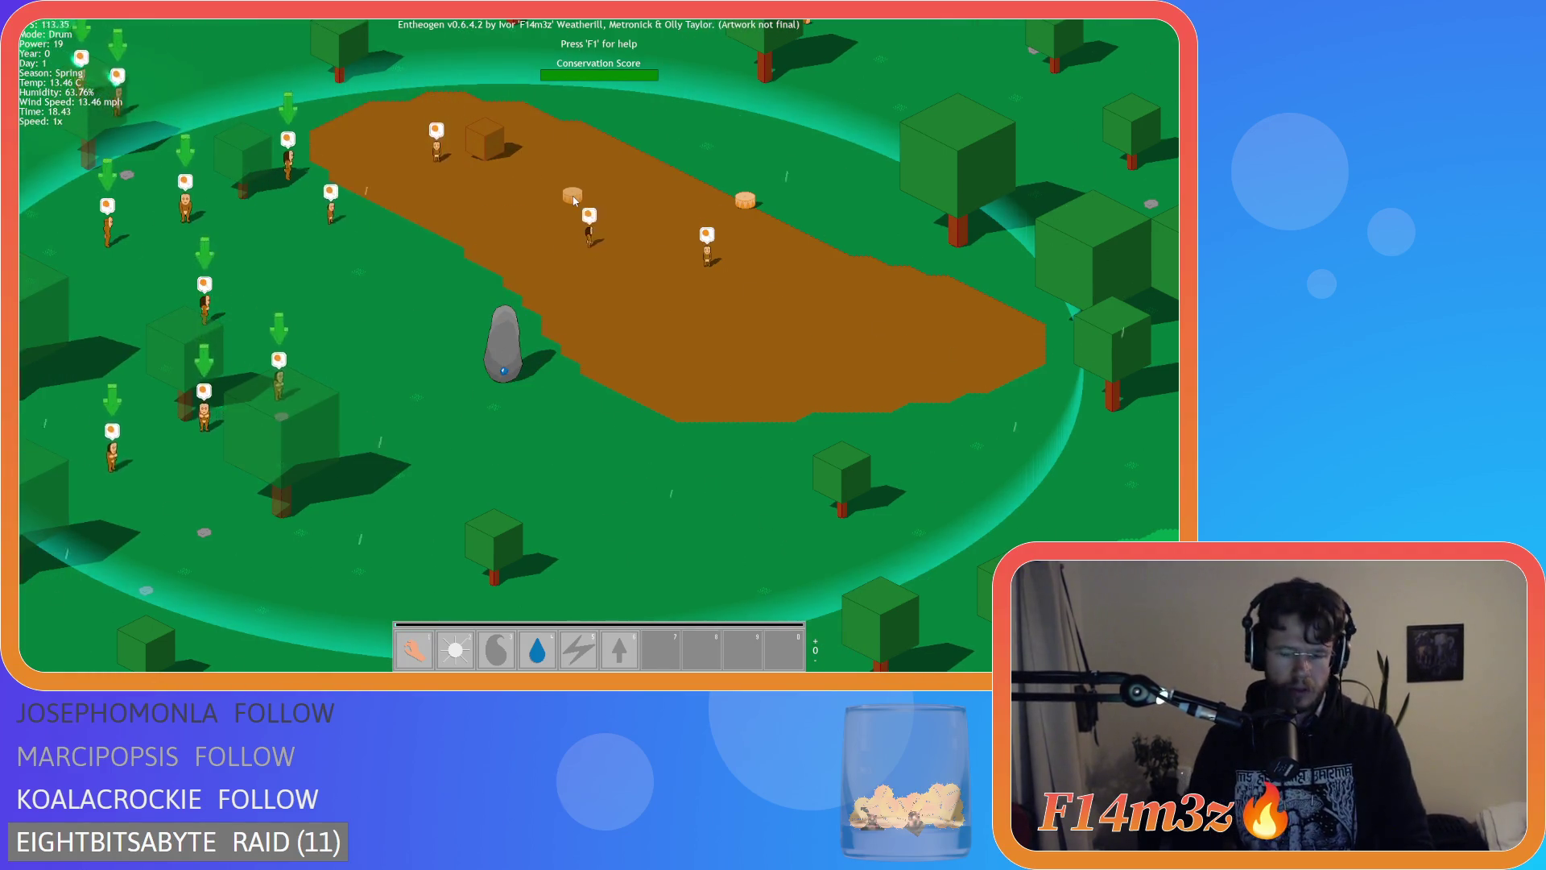
# Toggle the Build menu, choose the Tent, then quit the game with Escape and Y.
pyautogui.press('b')
pyautogui.press('b')
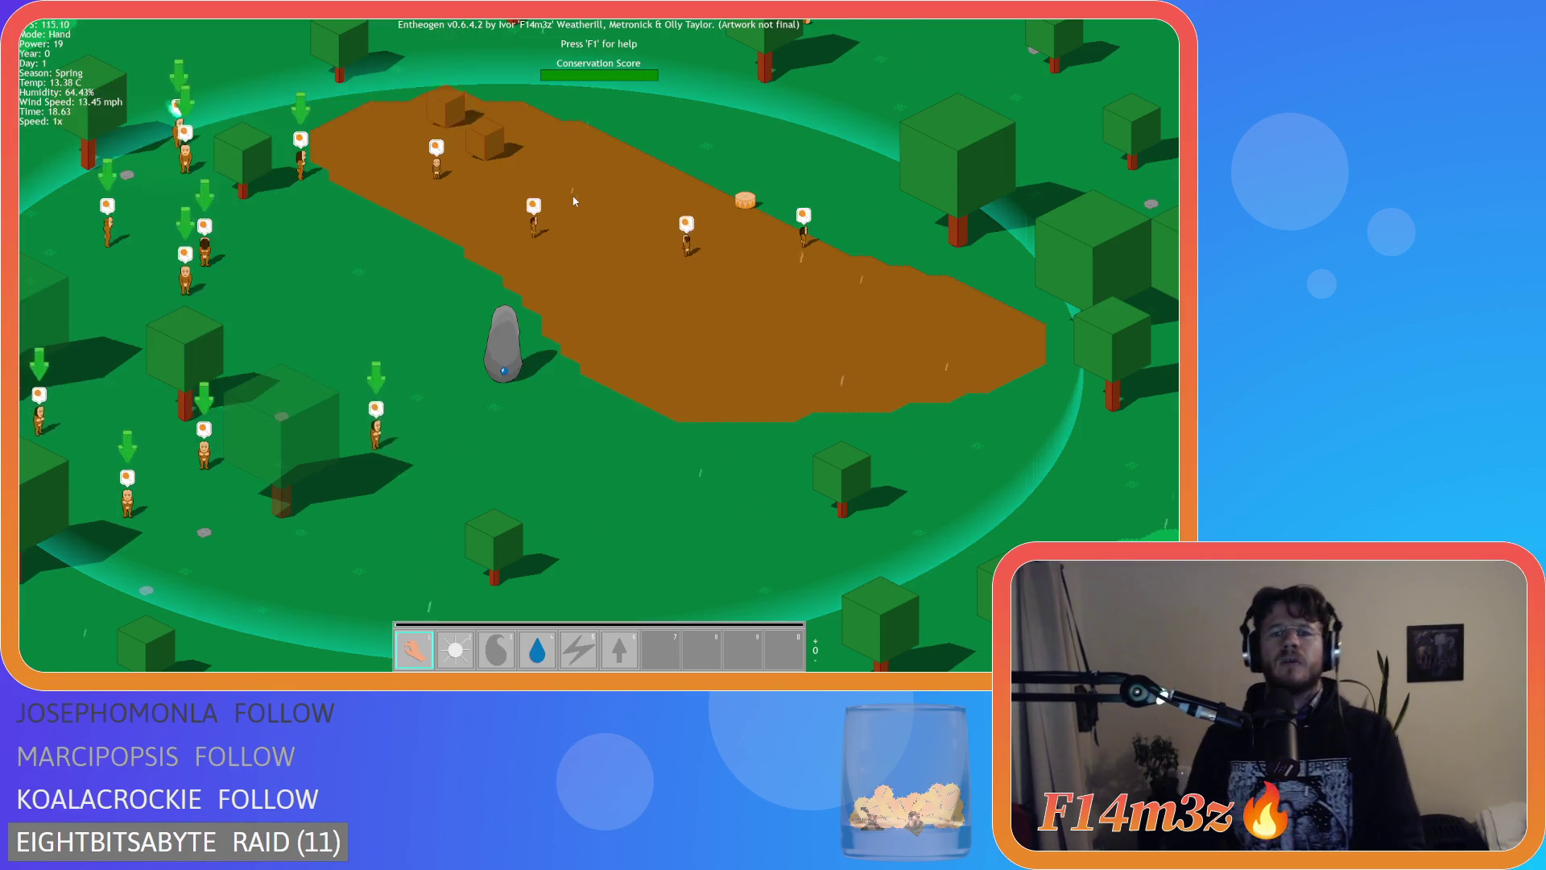
pyautogui.press('b')
pyautogui.click(356, 145)
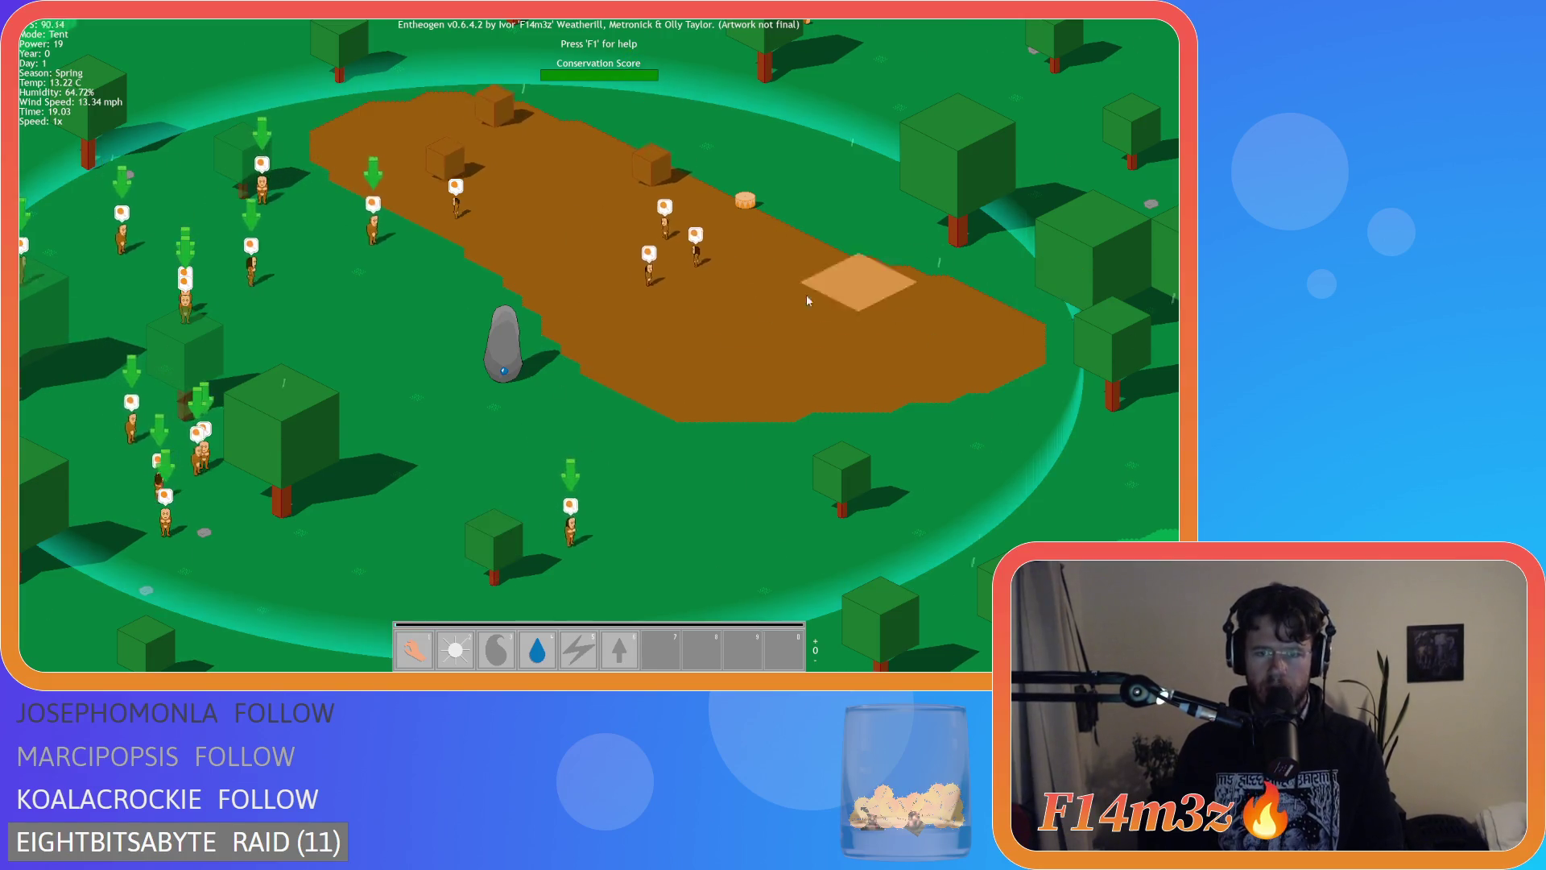
pyautogui.press('b')
pyautogui.press('b')
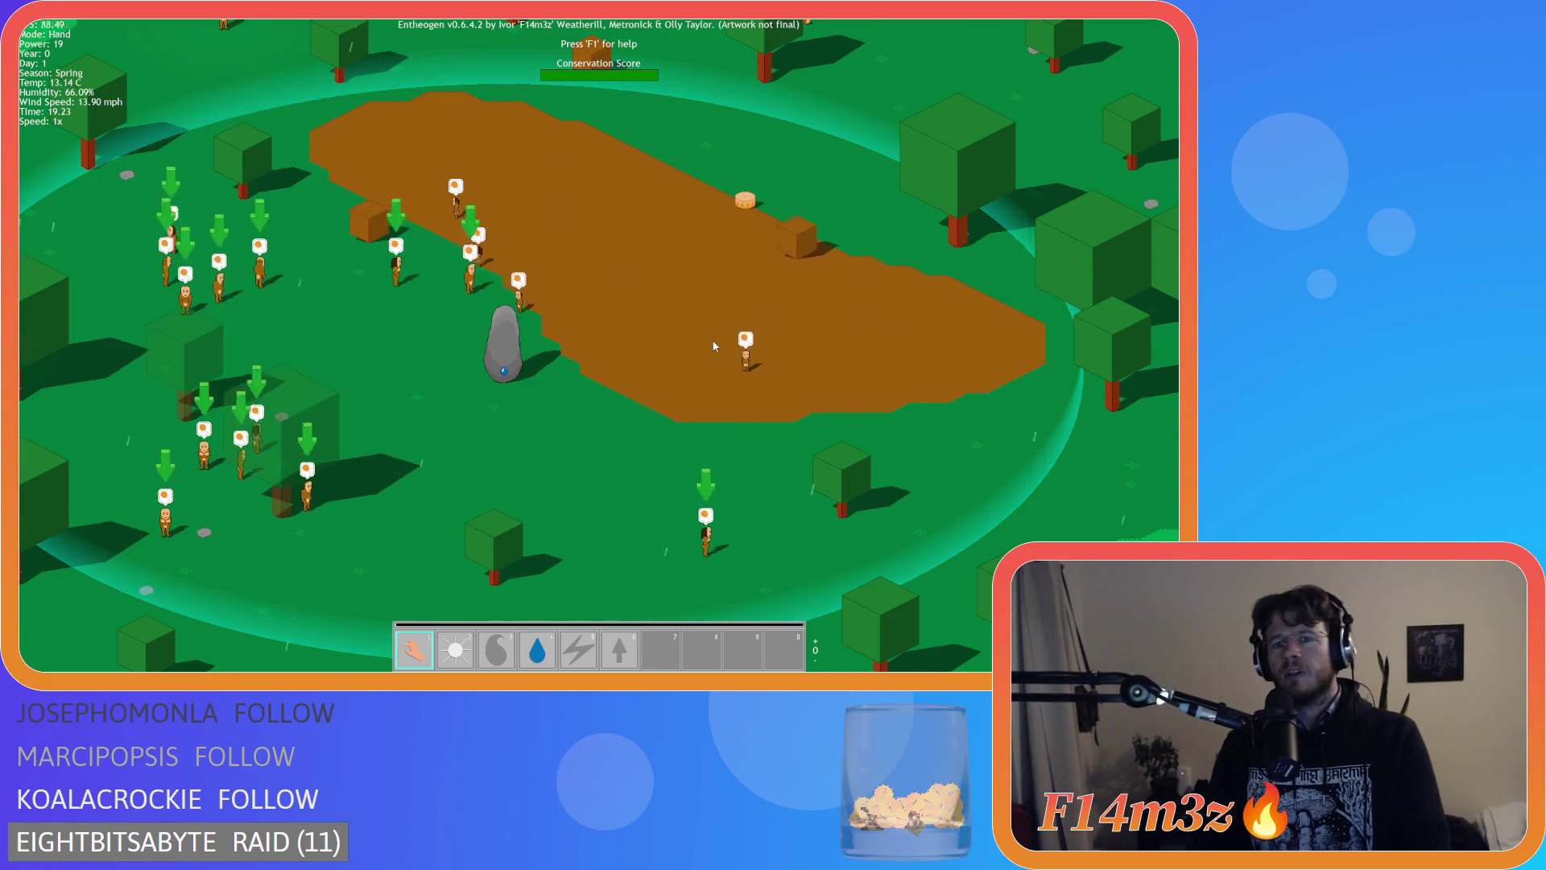
pyautogui.press('Escape')
pyautogui.press('y')
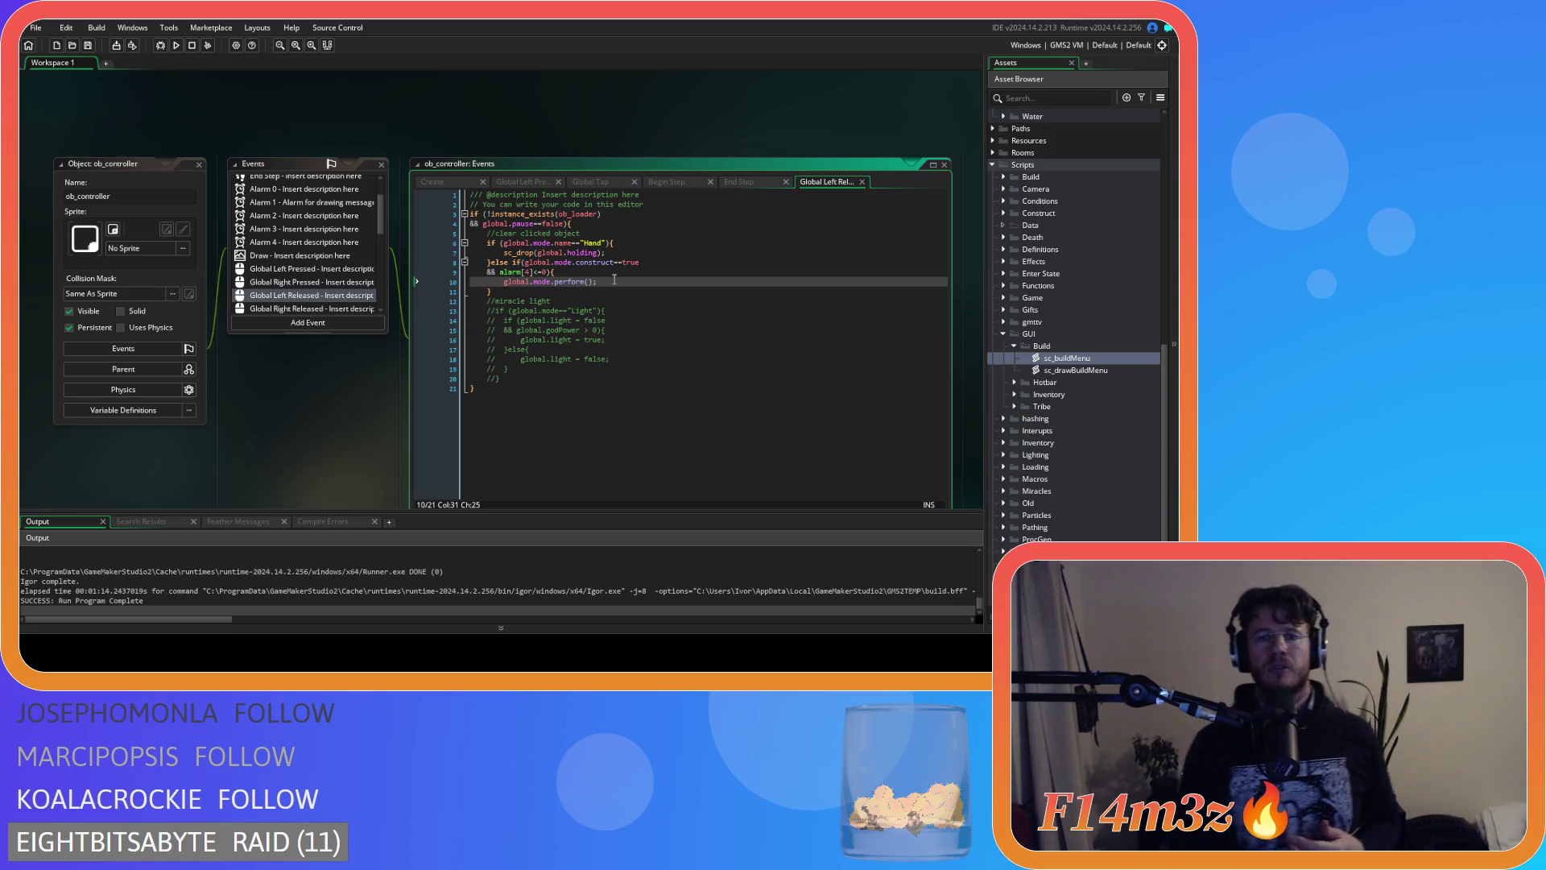
pyautogui.click(310, 243)
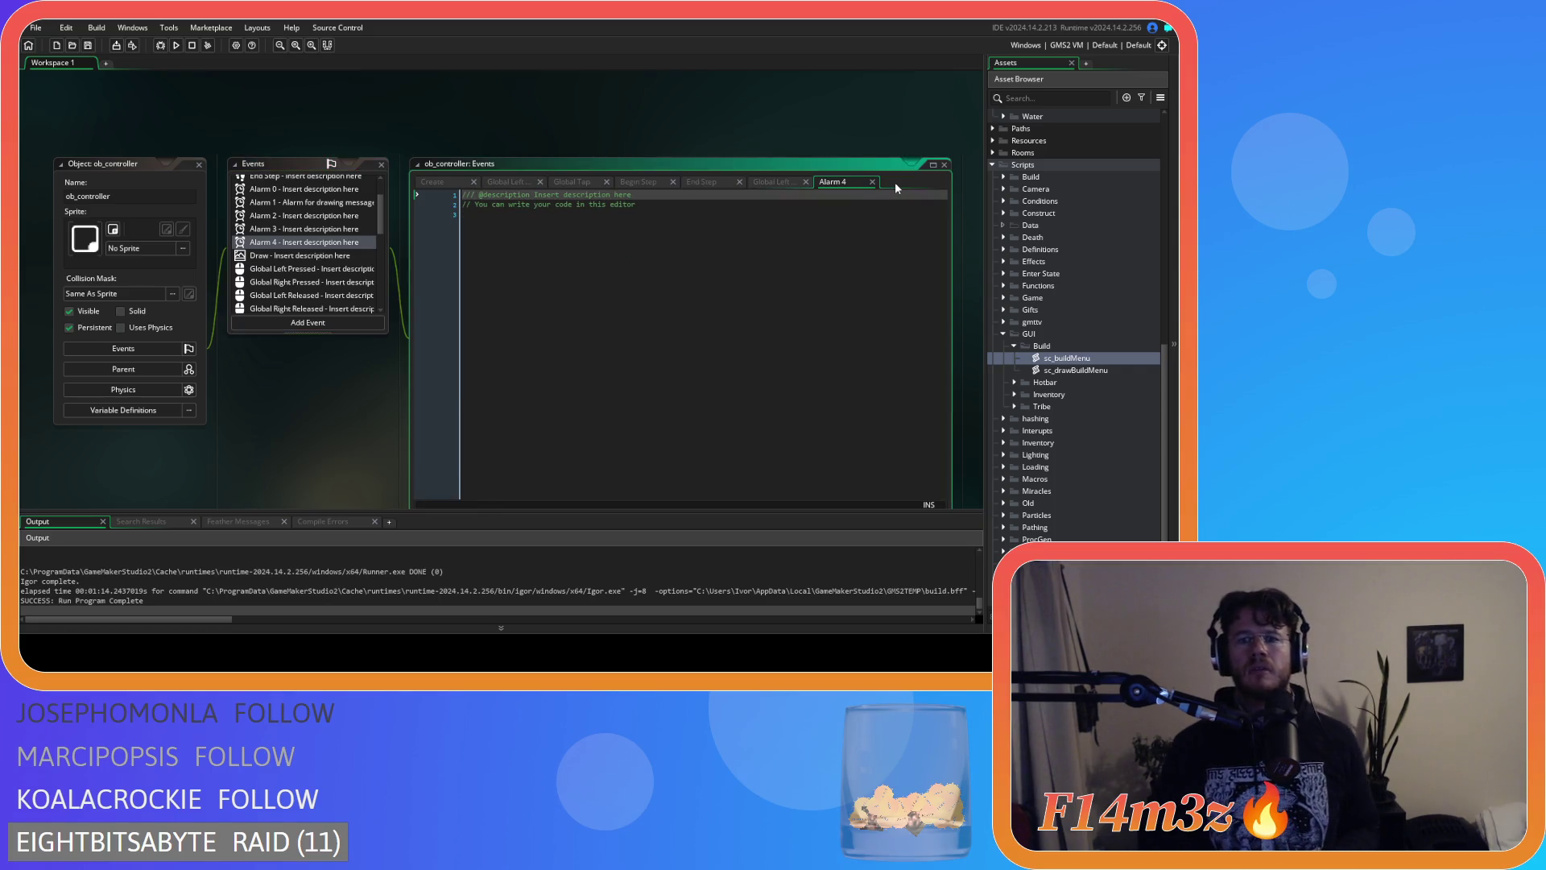
pyautogui.click(871, 182)
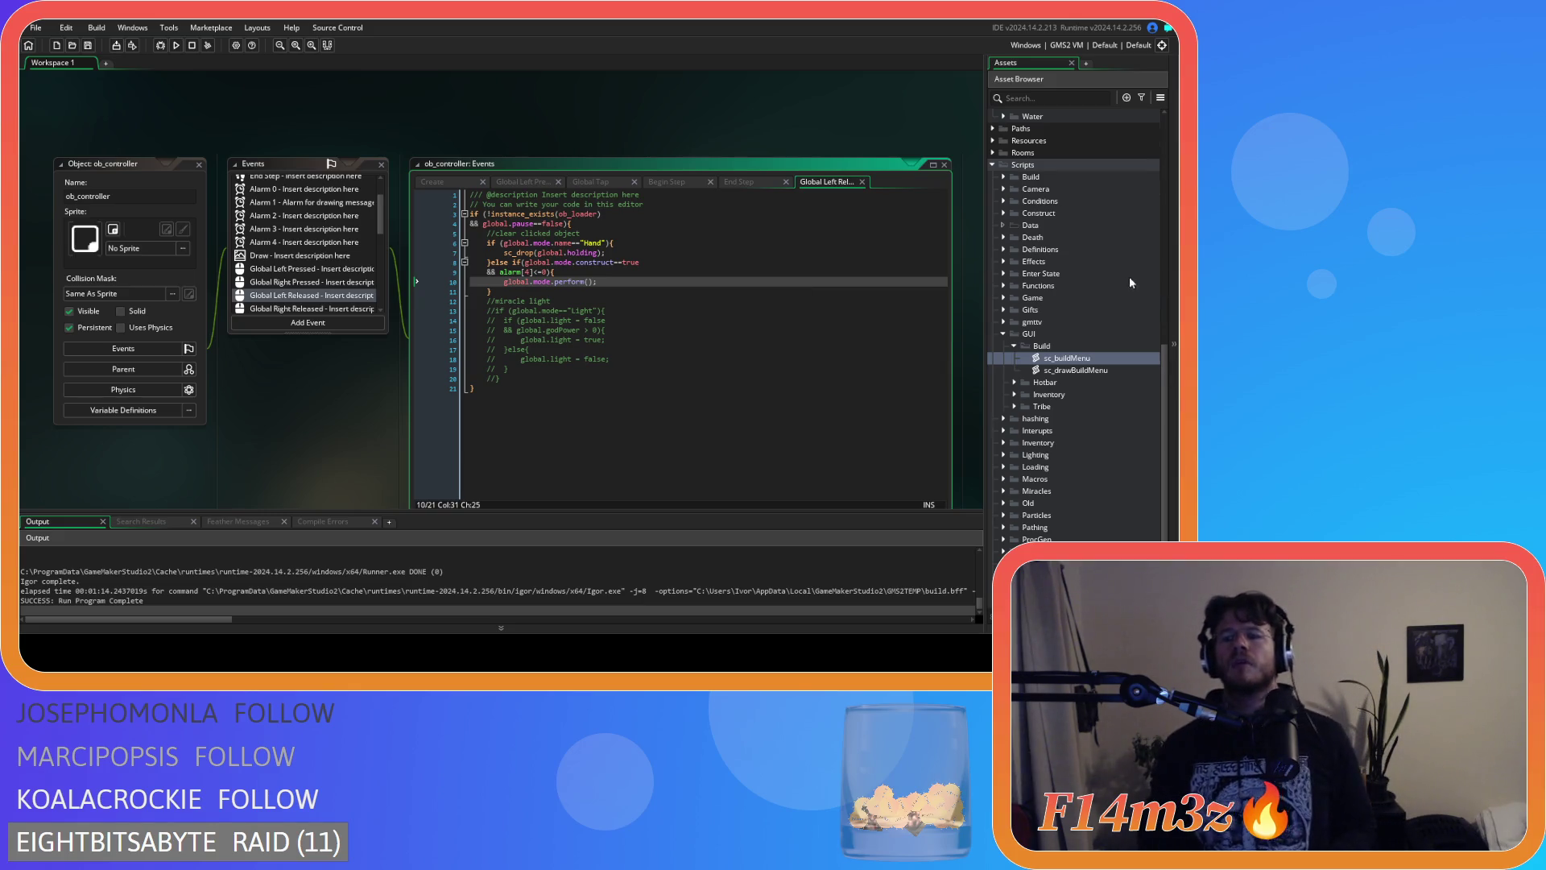
# Open the Build scripts sc_buildCampfire, sc_buildDrum, sc_buildHut, sc_buildKresh and sc_buildStore.
pyautogui.scroll(-3, 1130, 279)
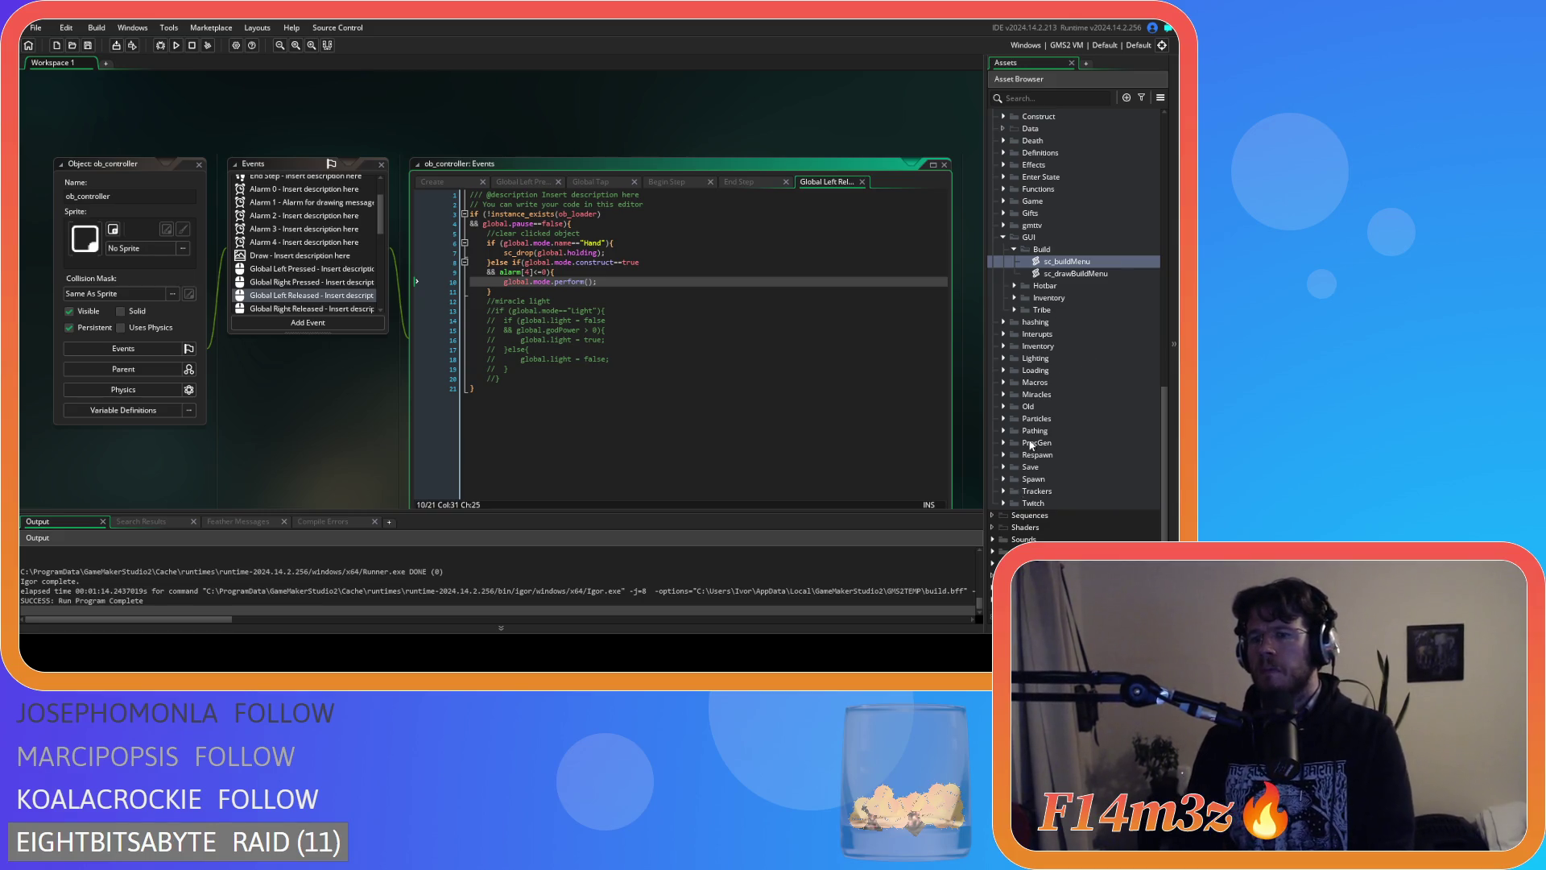
pyautogui.scroll(4, 1031, 291)
pyautogui.click(1004, 225)
pyautogui.doubleClick(1029, 238)
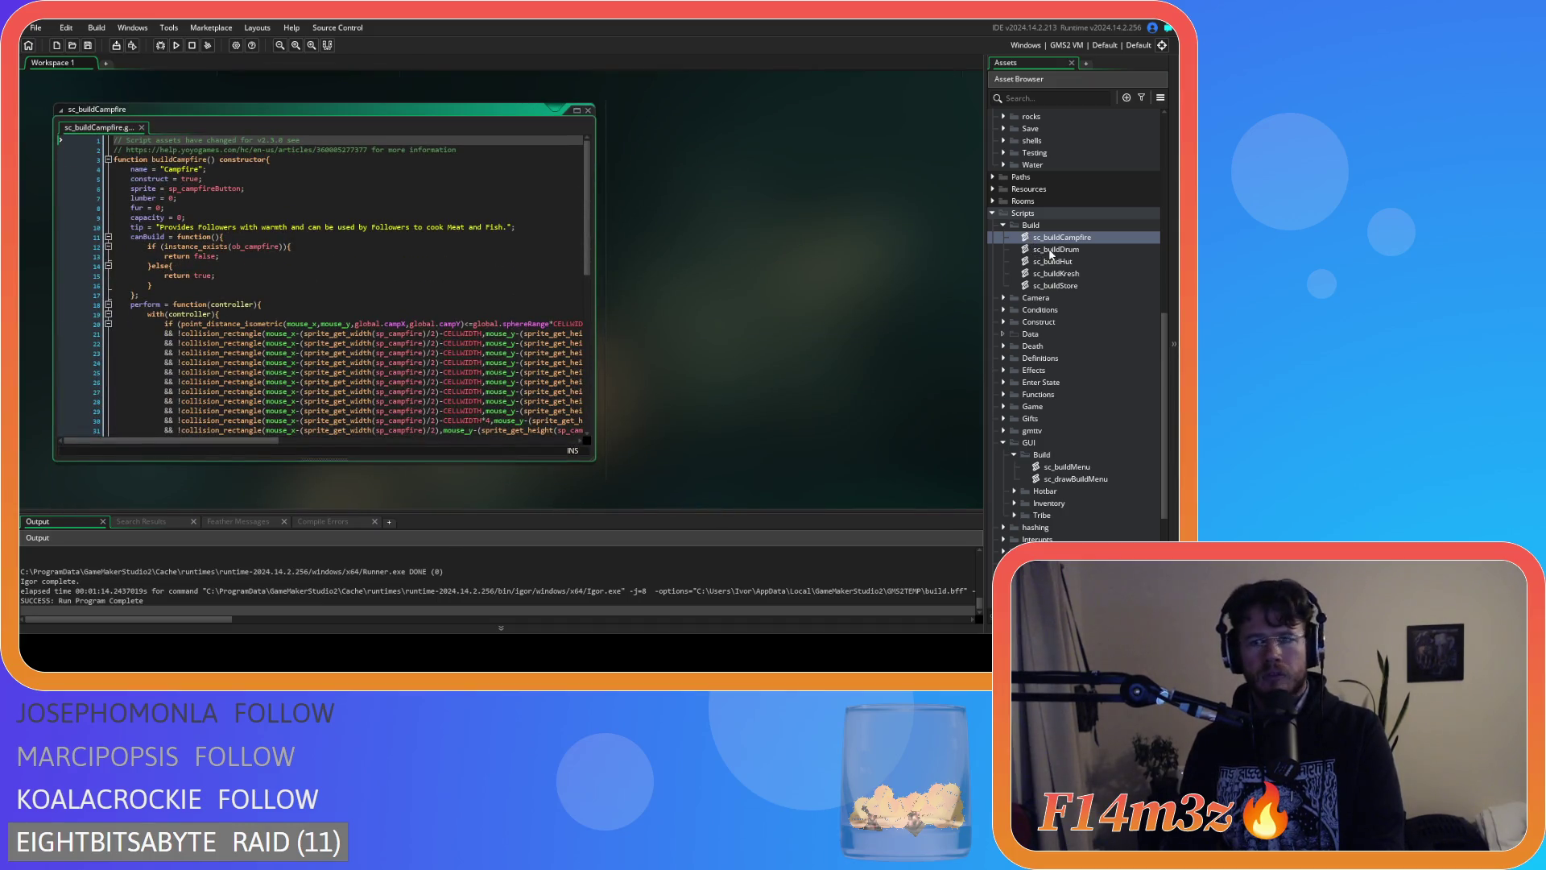
pyautogui.doubleClick(1047, 251)
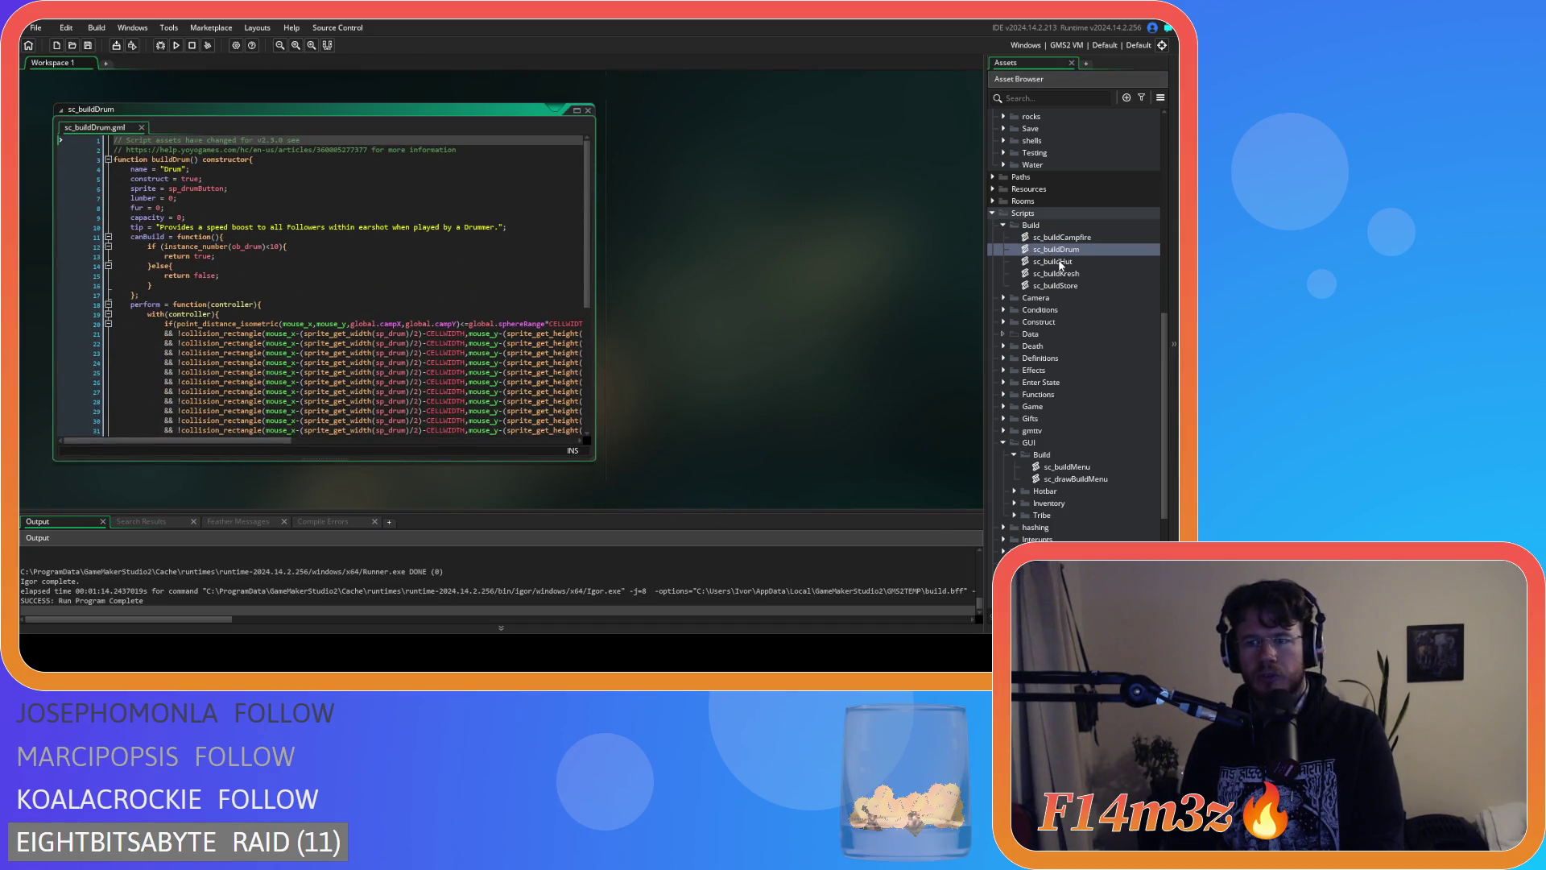
pyautogui.doubleClick(1057, 263)
pyautogui.doubleClick(1063, 274)
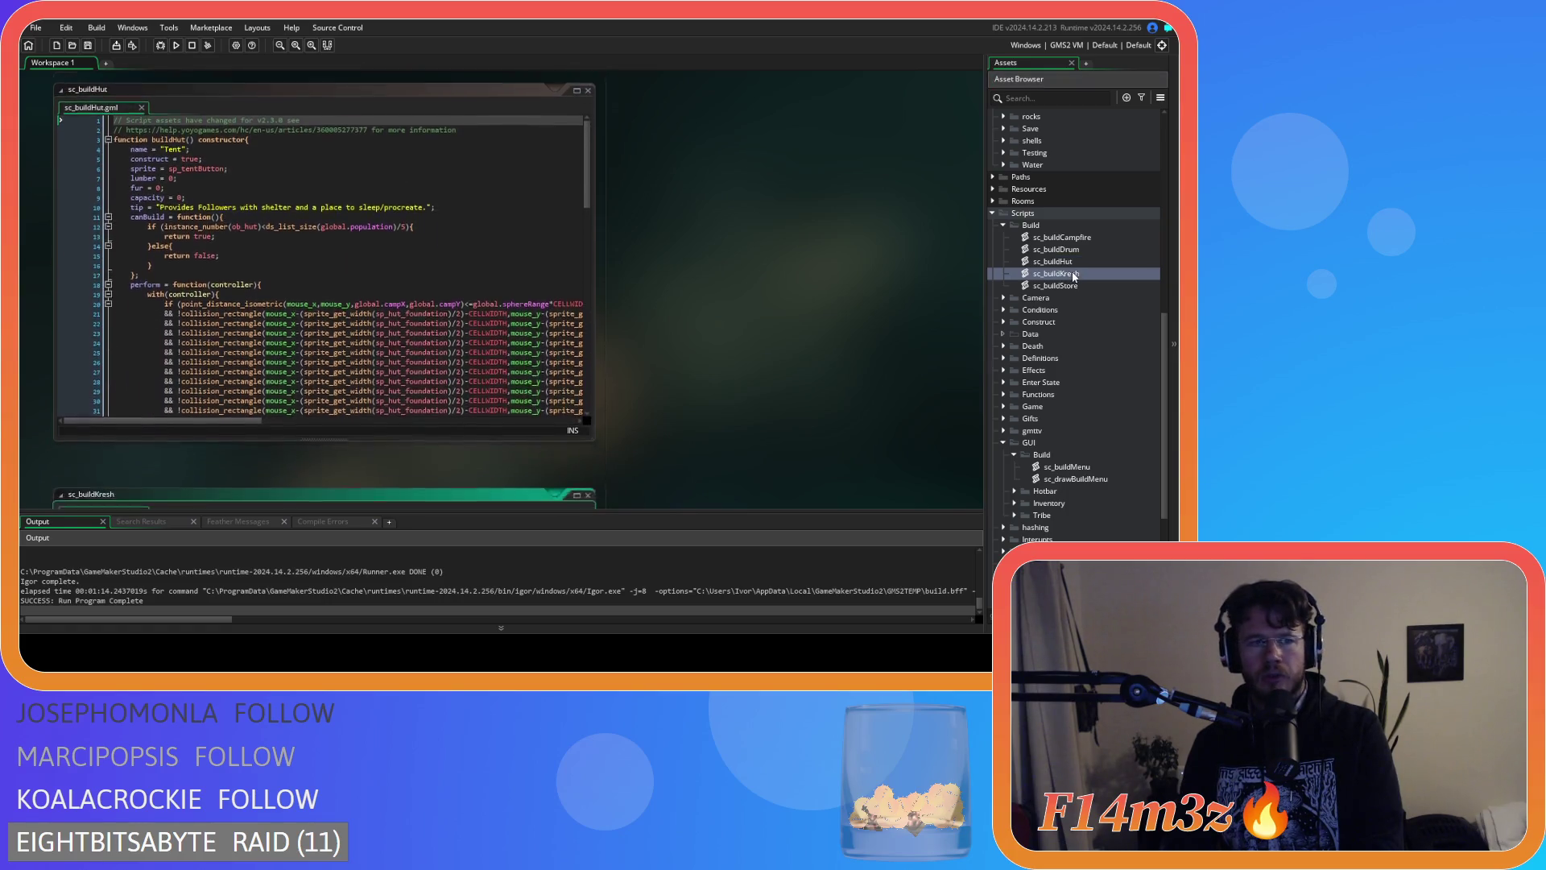
pyautogui.doubleClick(1062, 286)
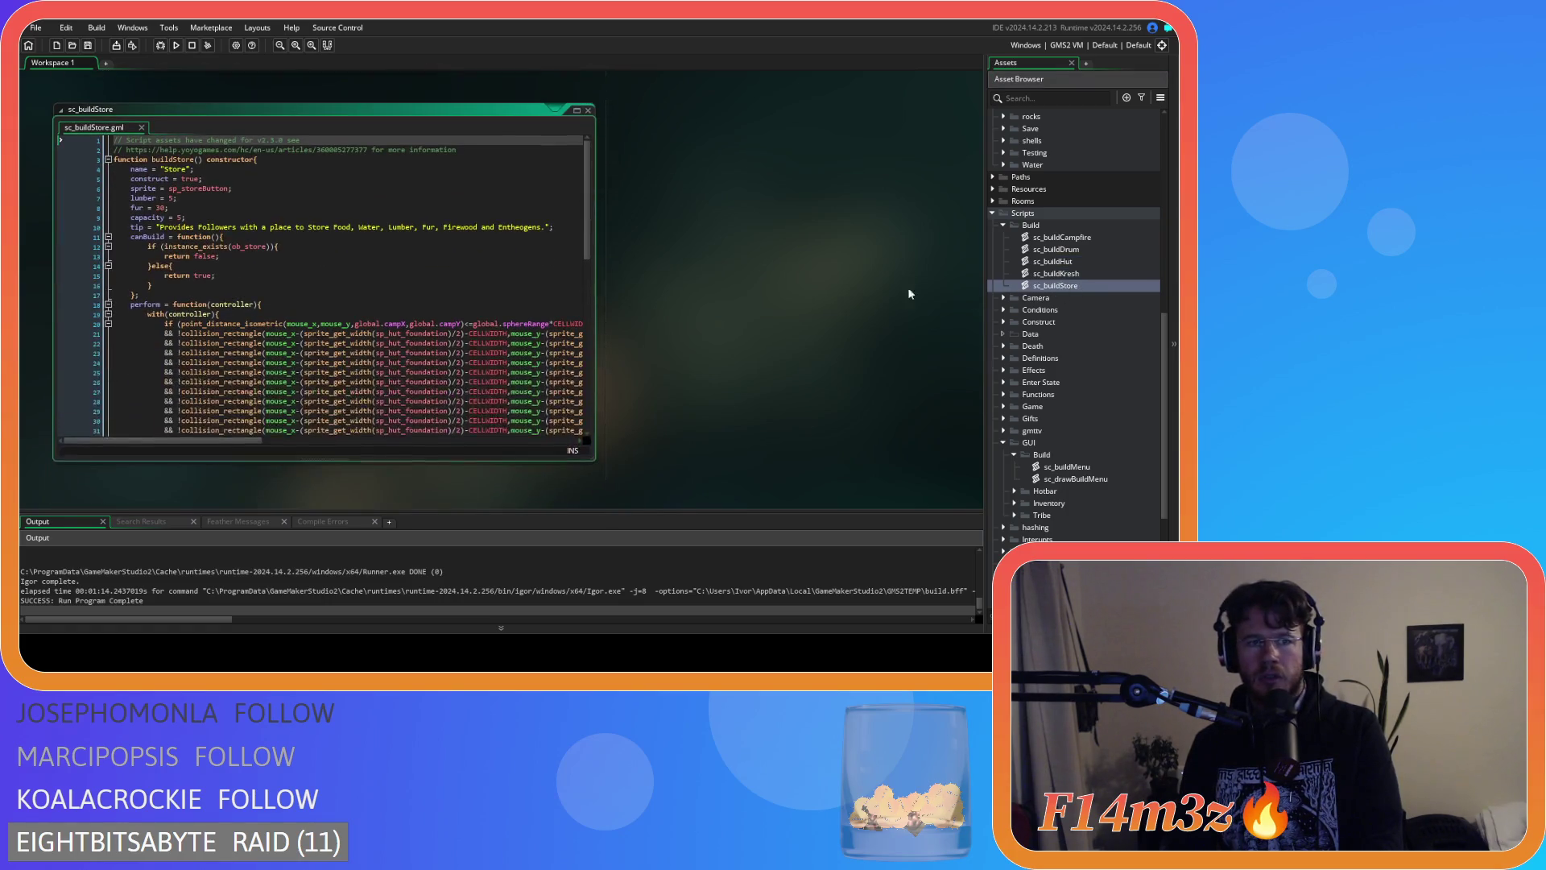
# Scroll the workspace down to the ob_controller Events editor and its Global Left Released code.
pyautogui.scroll(-10, 686, 268)
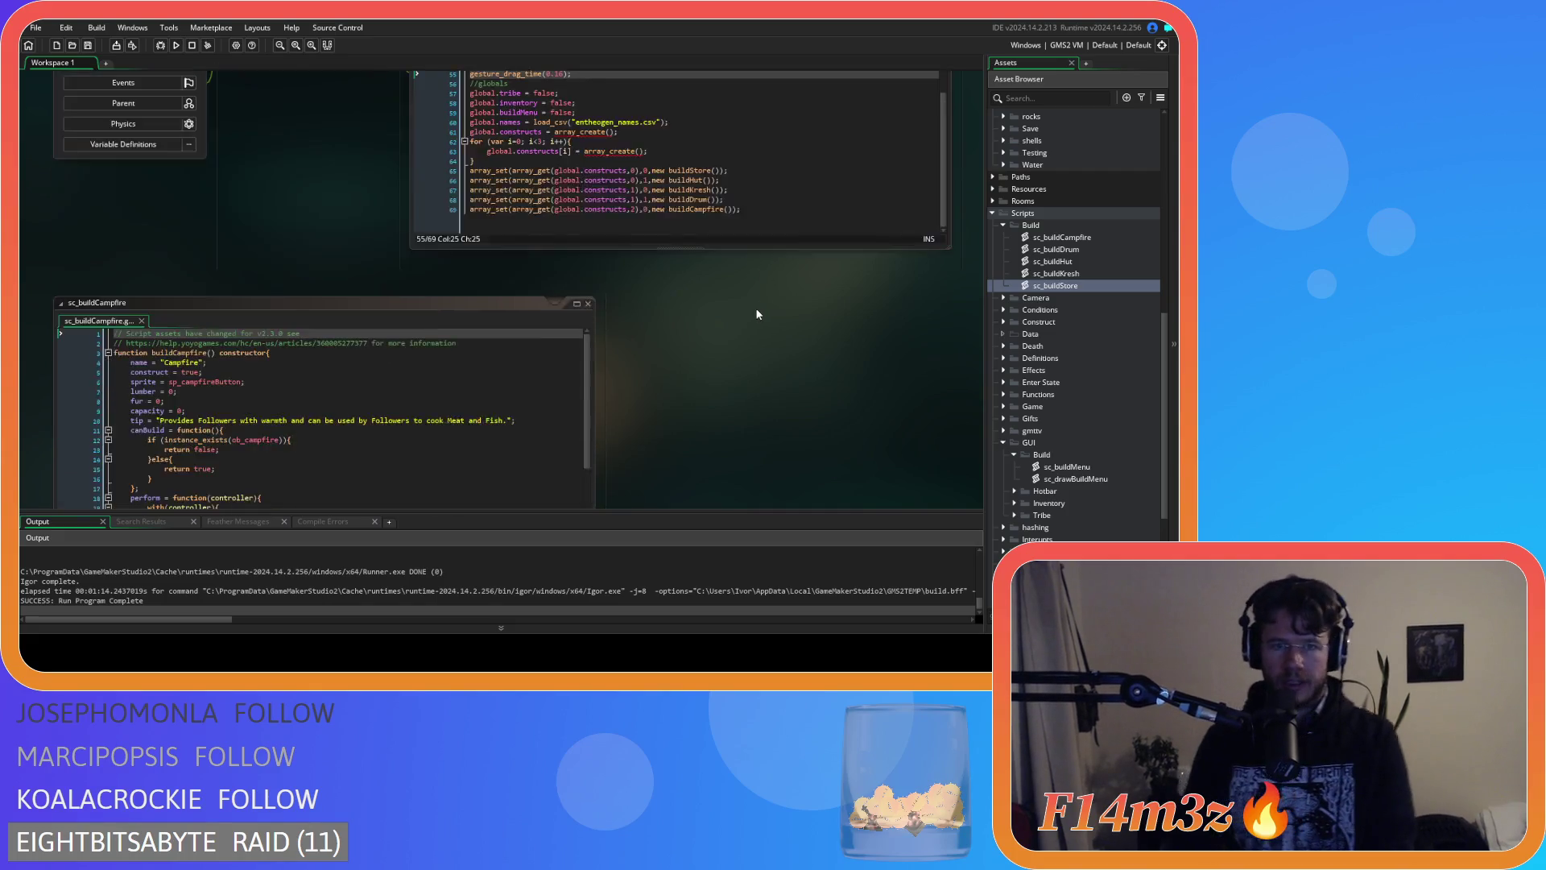
pyautogui.scroll(10, 733, 164)
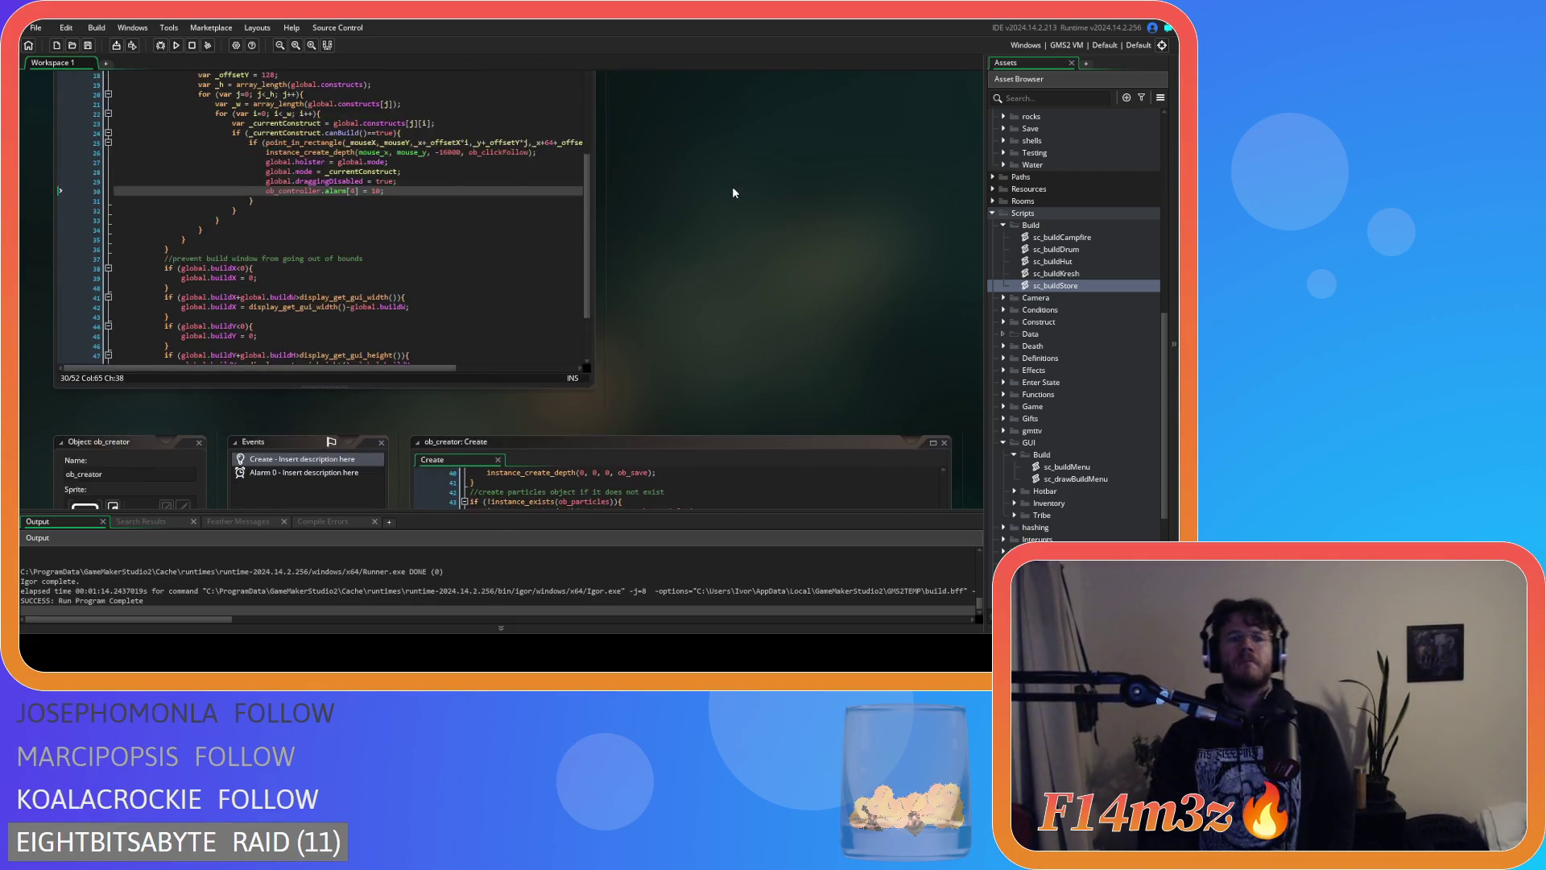
pyautogui.scroll(1, 733, 189)
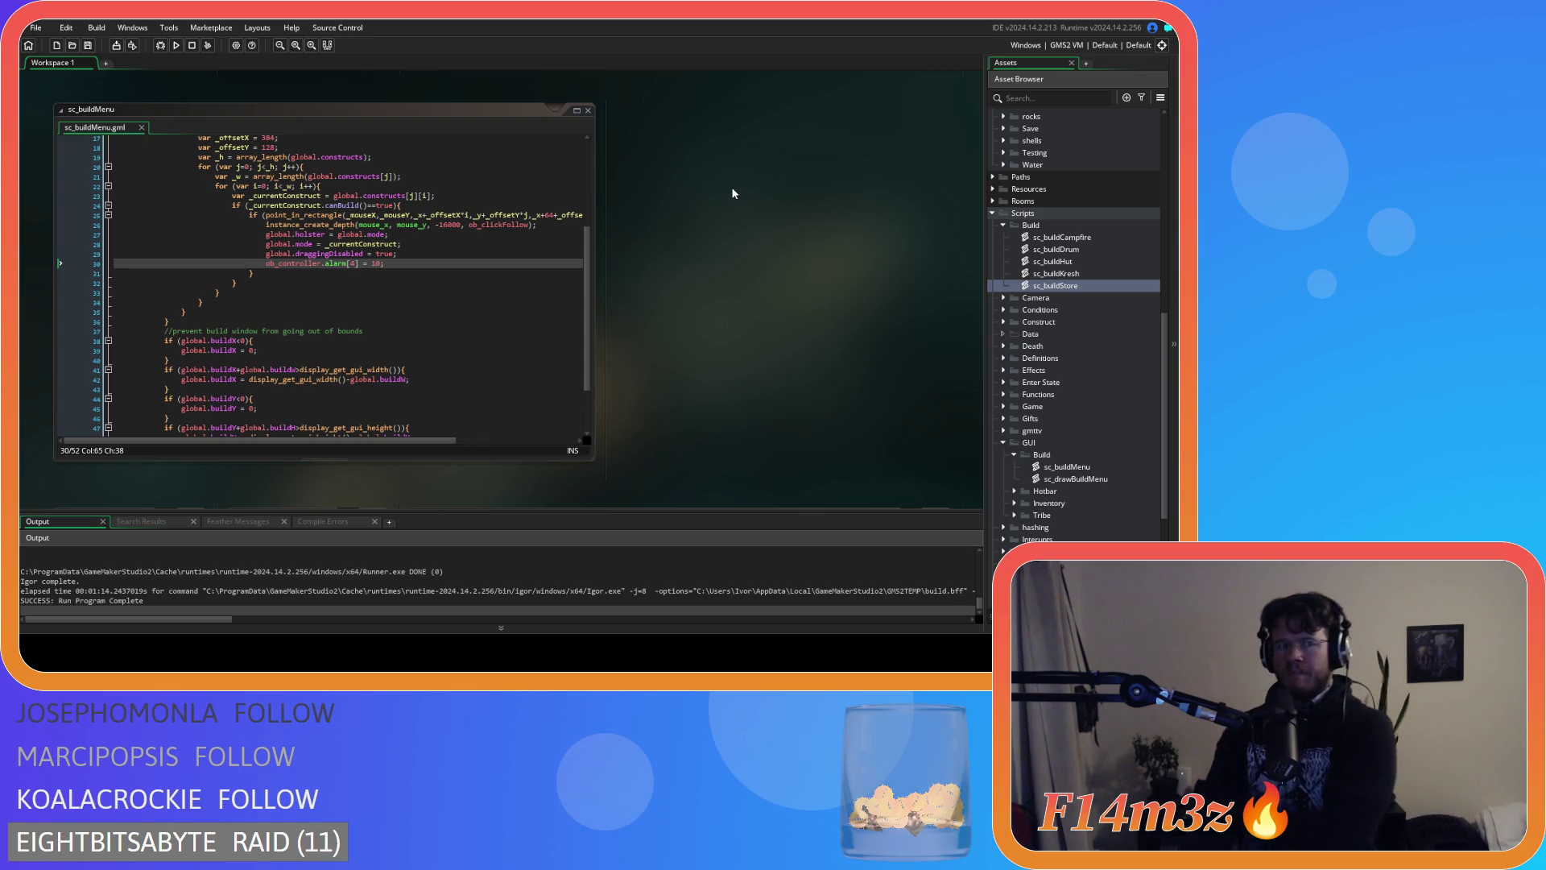
pyautogui.scroll(-10, 733, 193)
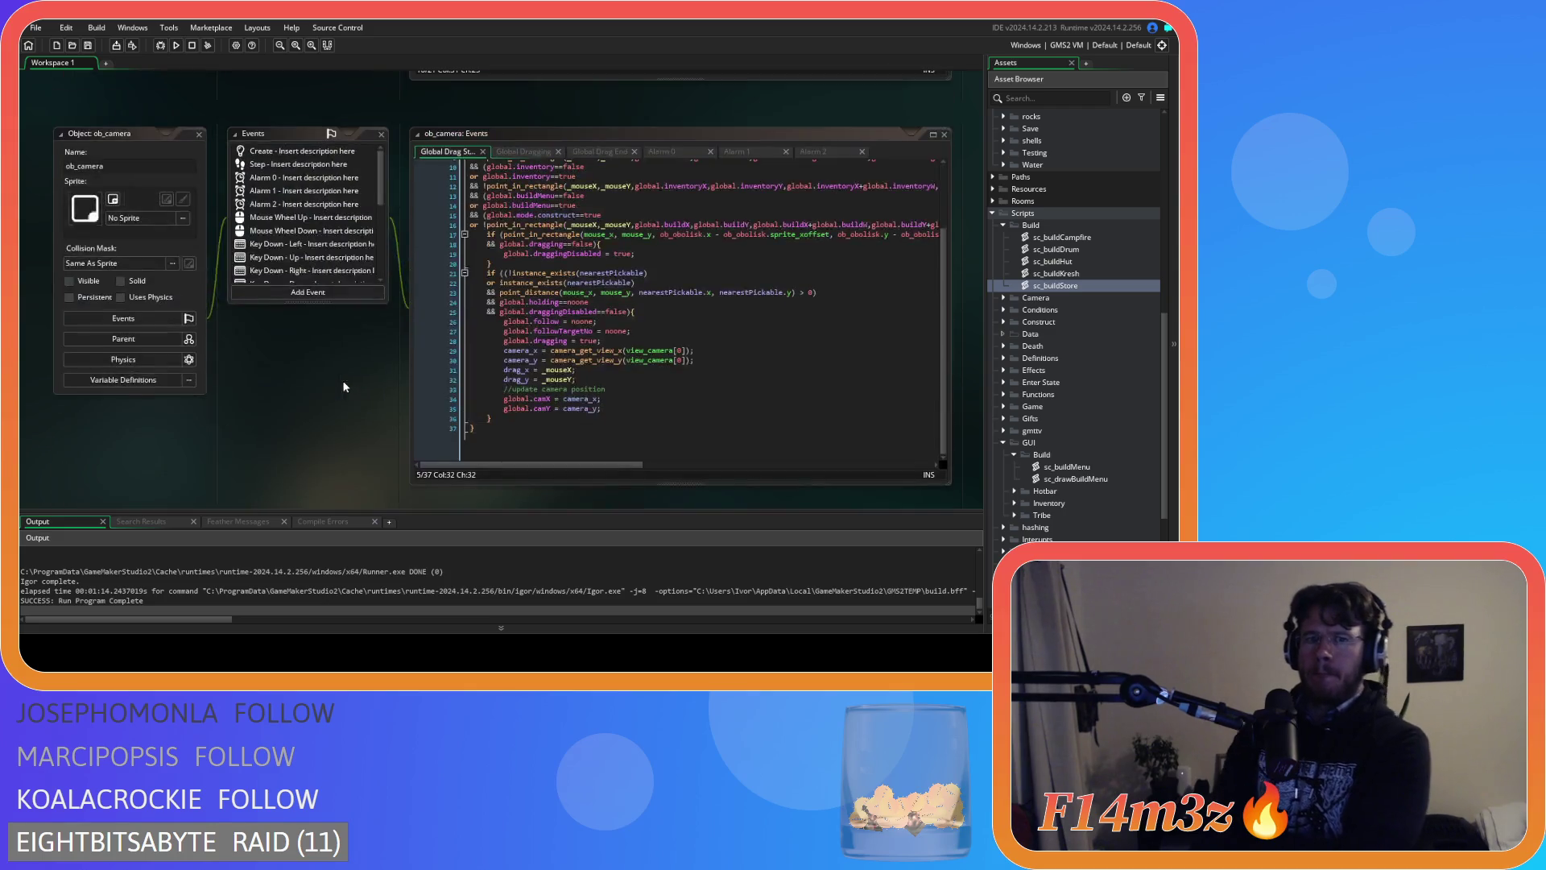
pyautogui.scroll(-10, 344, 387)
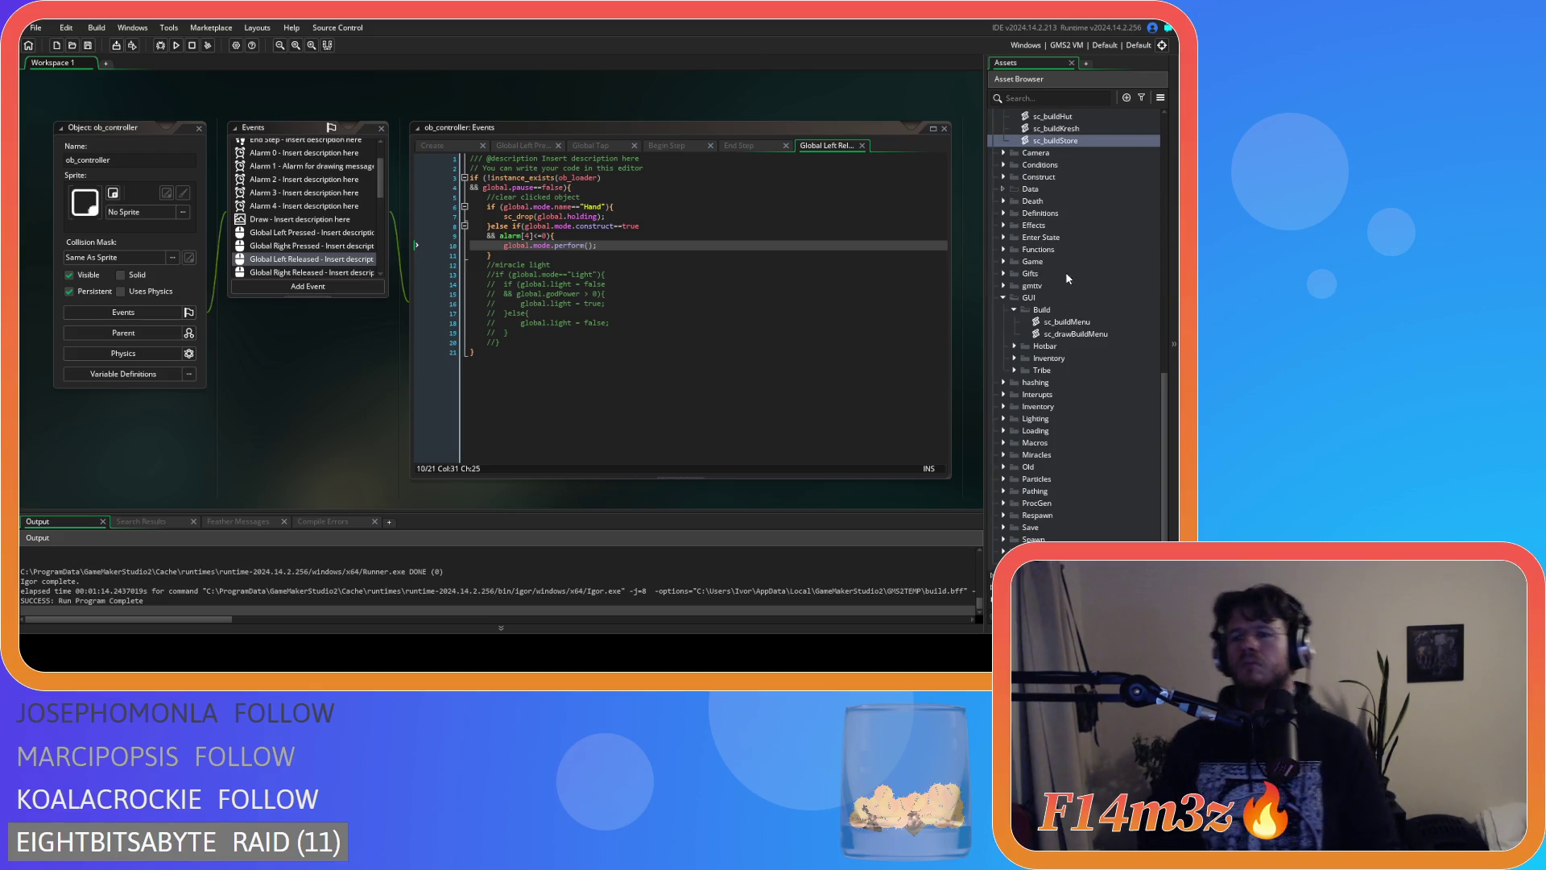
# Read through sc_buildCampfire's placement code, then view ob_creator's Create event listing the five constructs.
pyautogui.scroll(-2, 1070, 185)
pyautogui.click(1070, 179)
pyautogui.doubleClick(1063, 165)
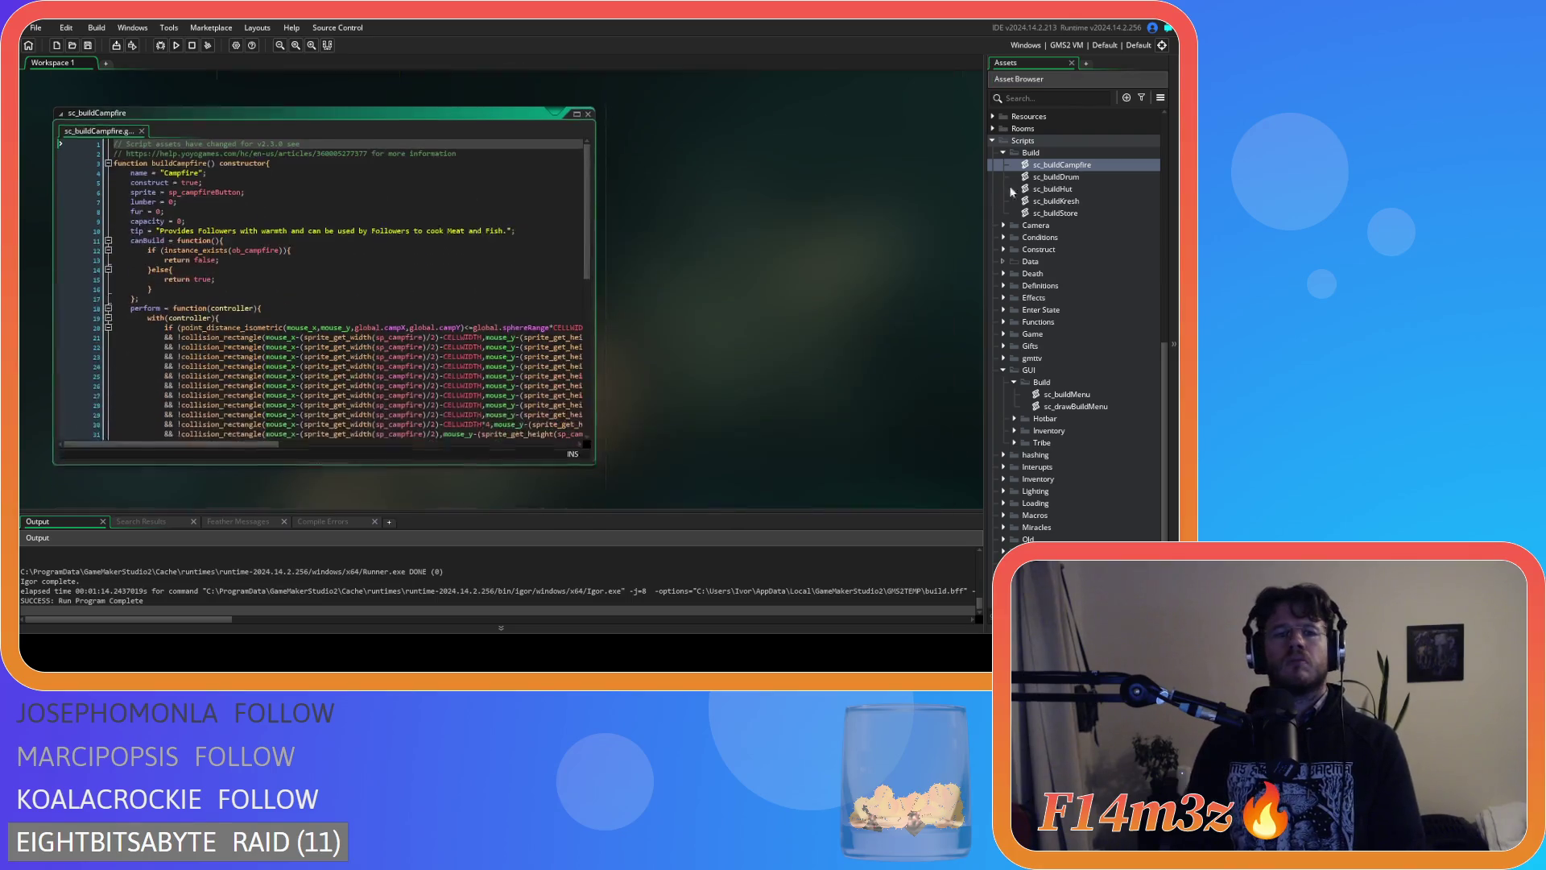
pyautogui.scroll(-8, 411, 217)
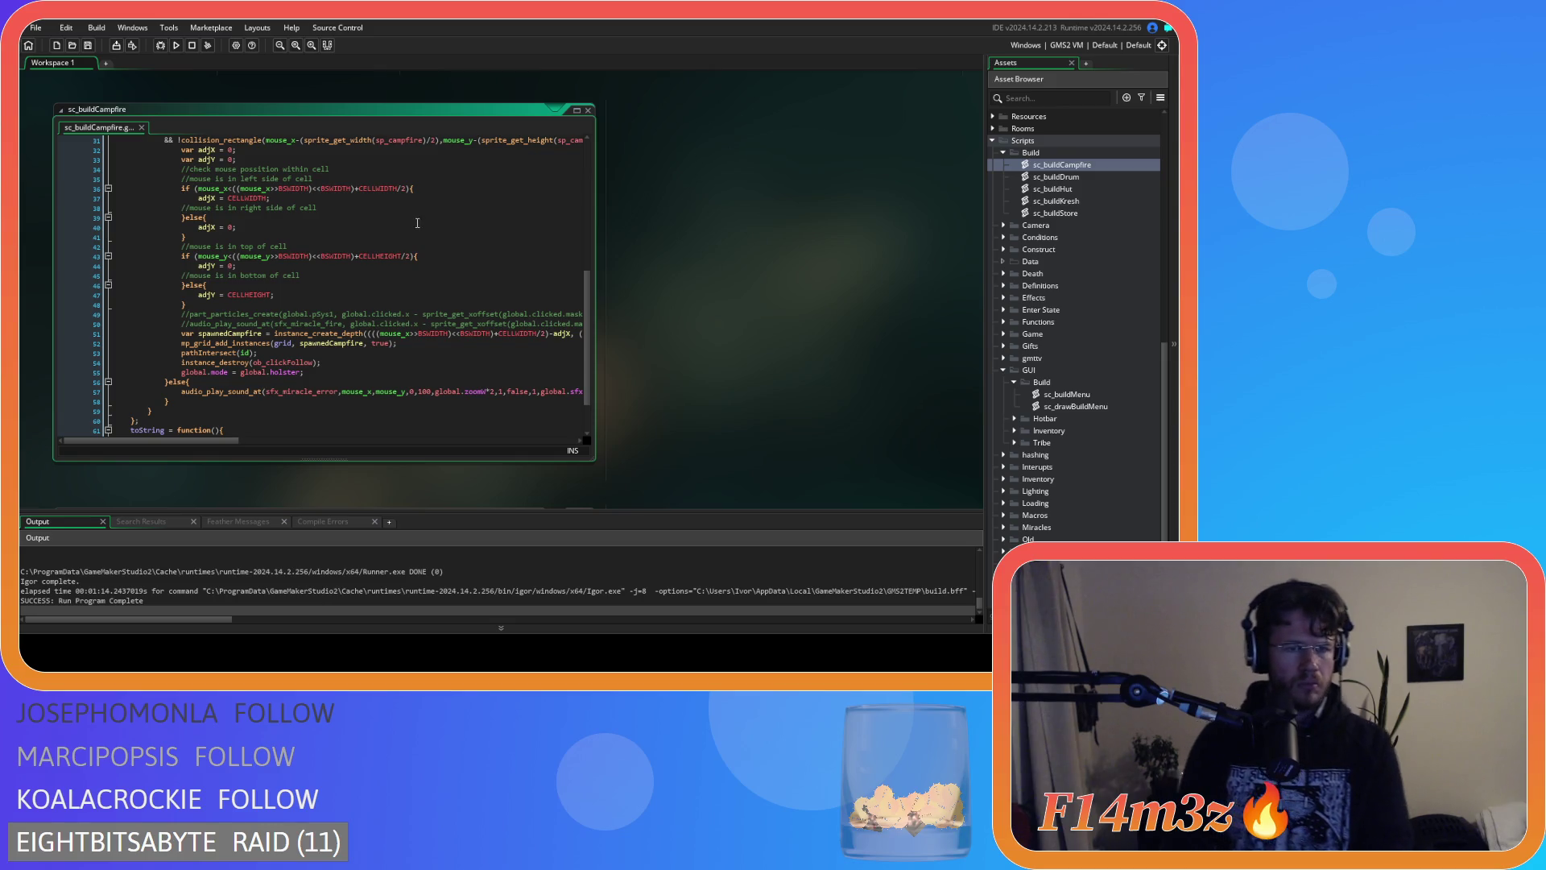
pyautogui.scroll(8, 416, 234)
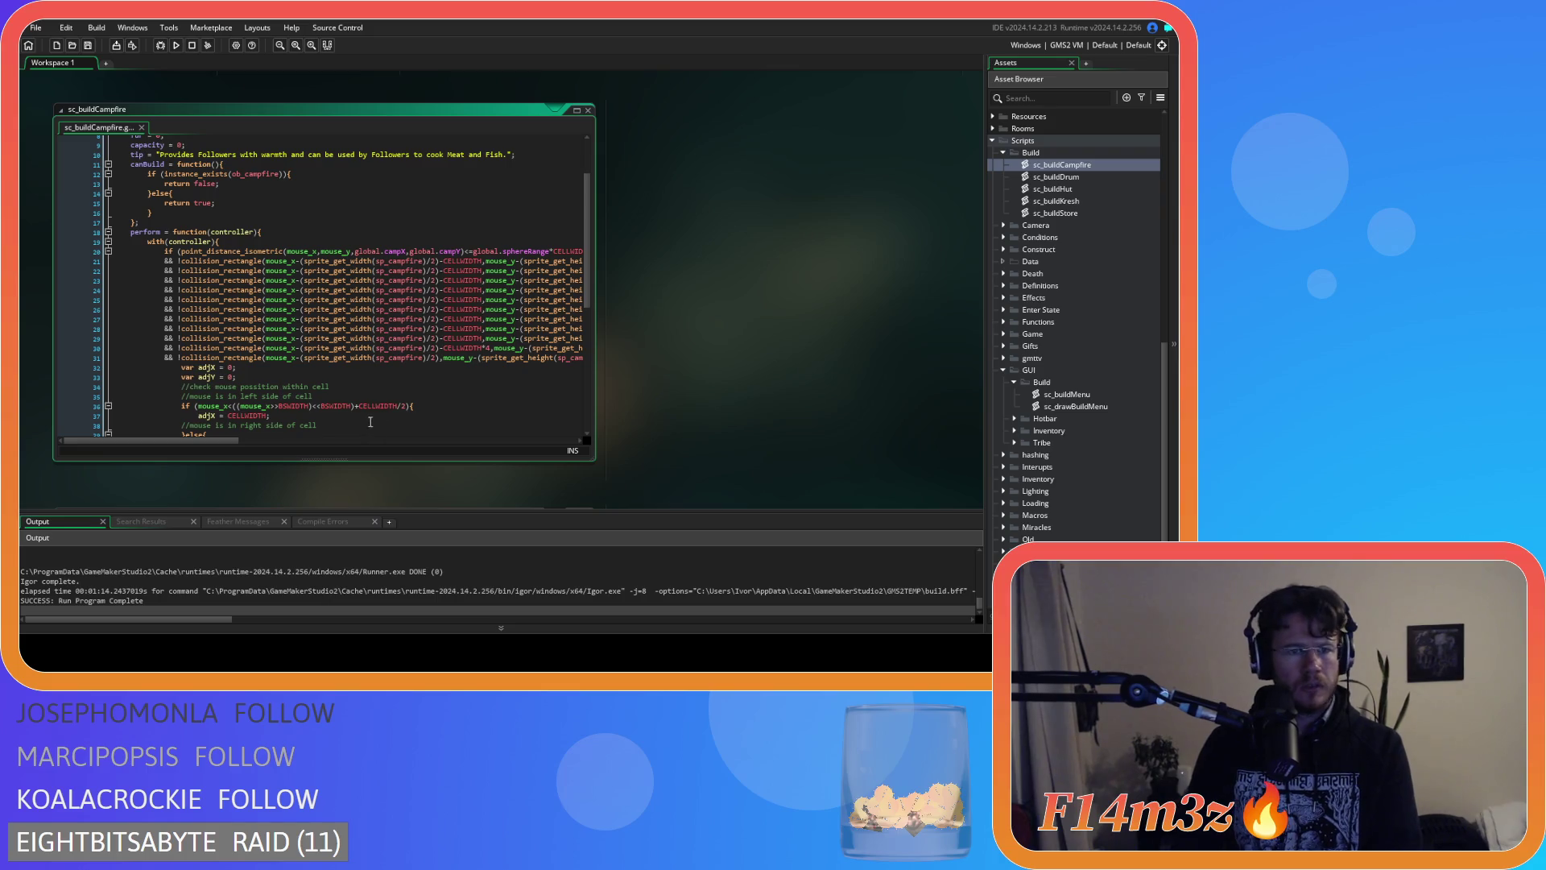
pyautogui.moveTo(226, 438)
pyautogui.mouseDown()
pyautogui.moveTo(451, 440)
pyautogui.moveTo(215, 430)
pyautogui.mouseUp()
pyautogui.scroll(5, 673, 298)
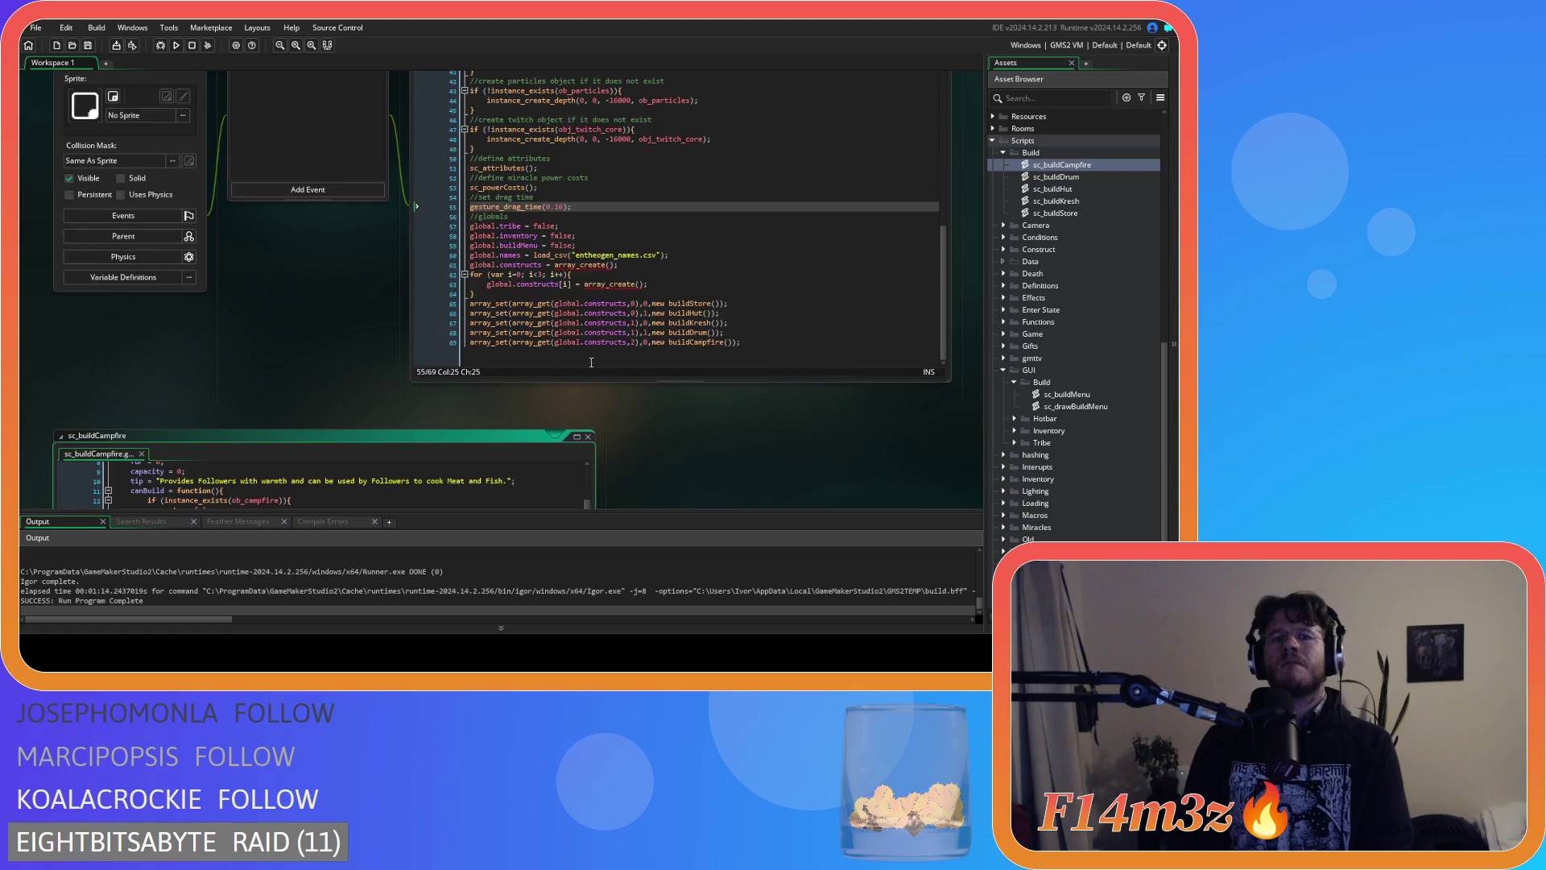
# Scroll up to ob_controller's Global Left Released code, then rebuild and run the game.
pyautogui.scroll(3, 337, 351)
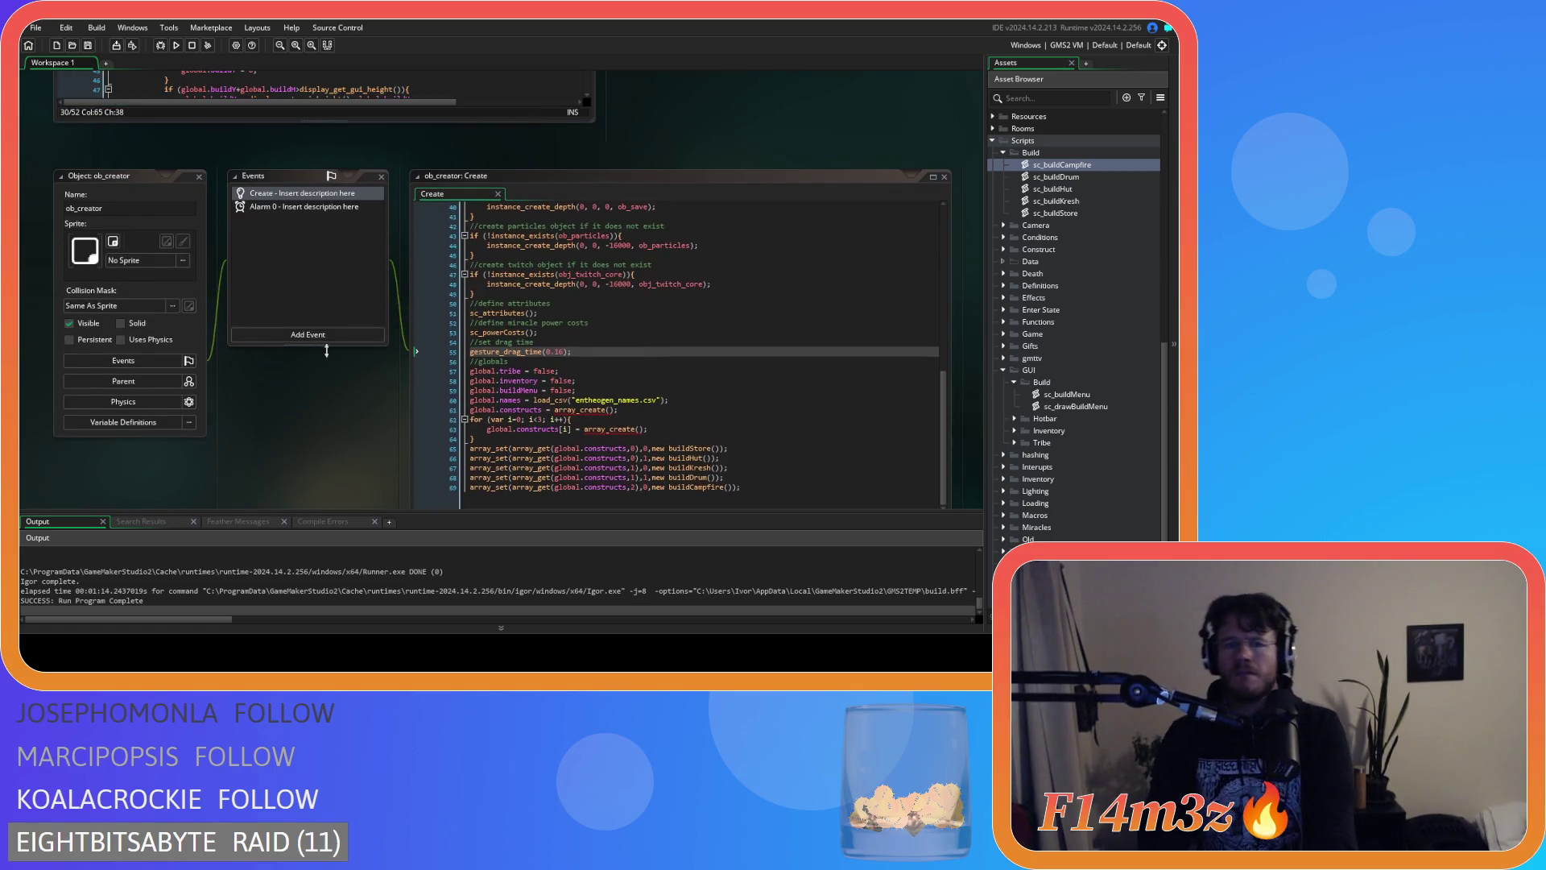
pyautogui.scroll(3, 664, 350)
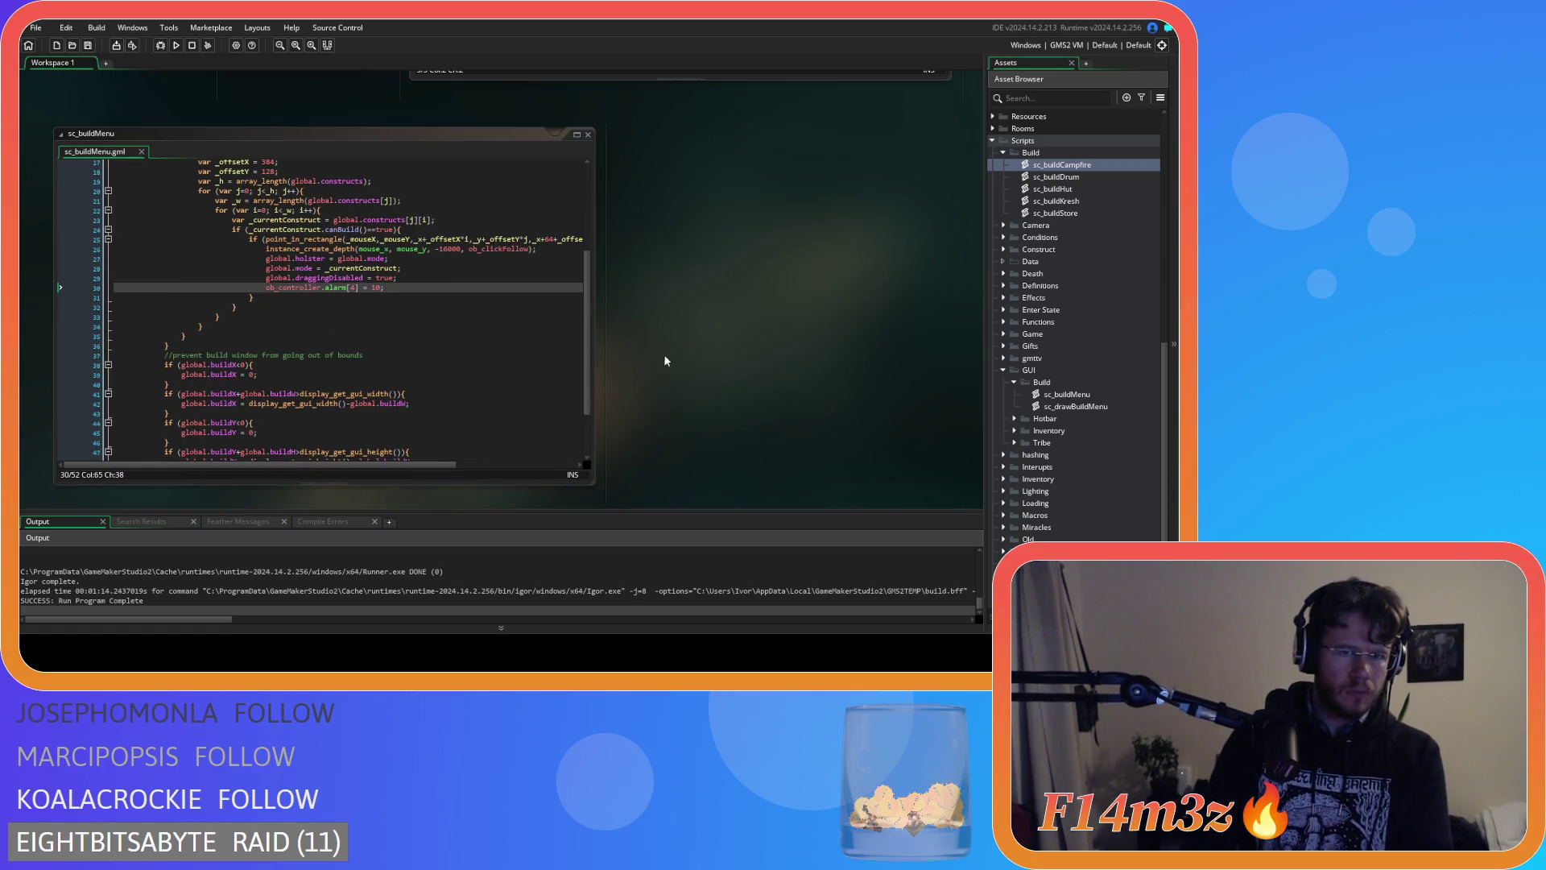
pyautogui.scroll(10, 664, 359)
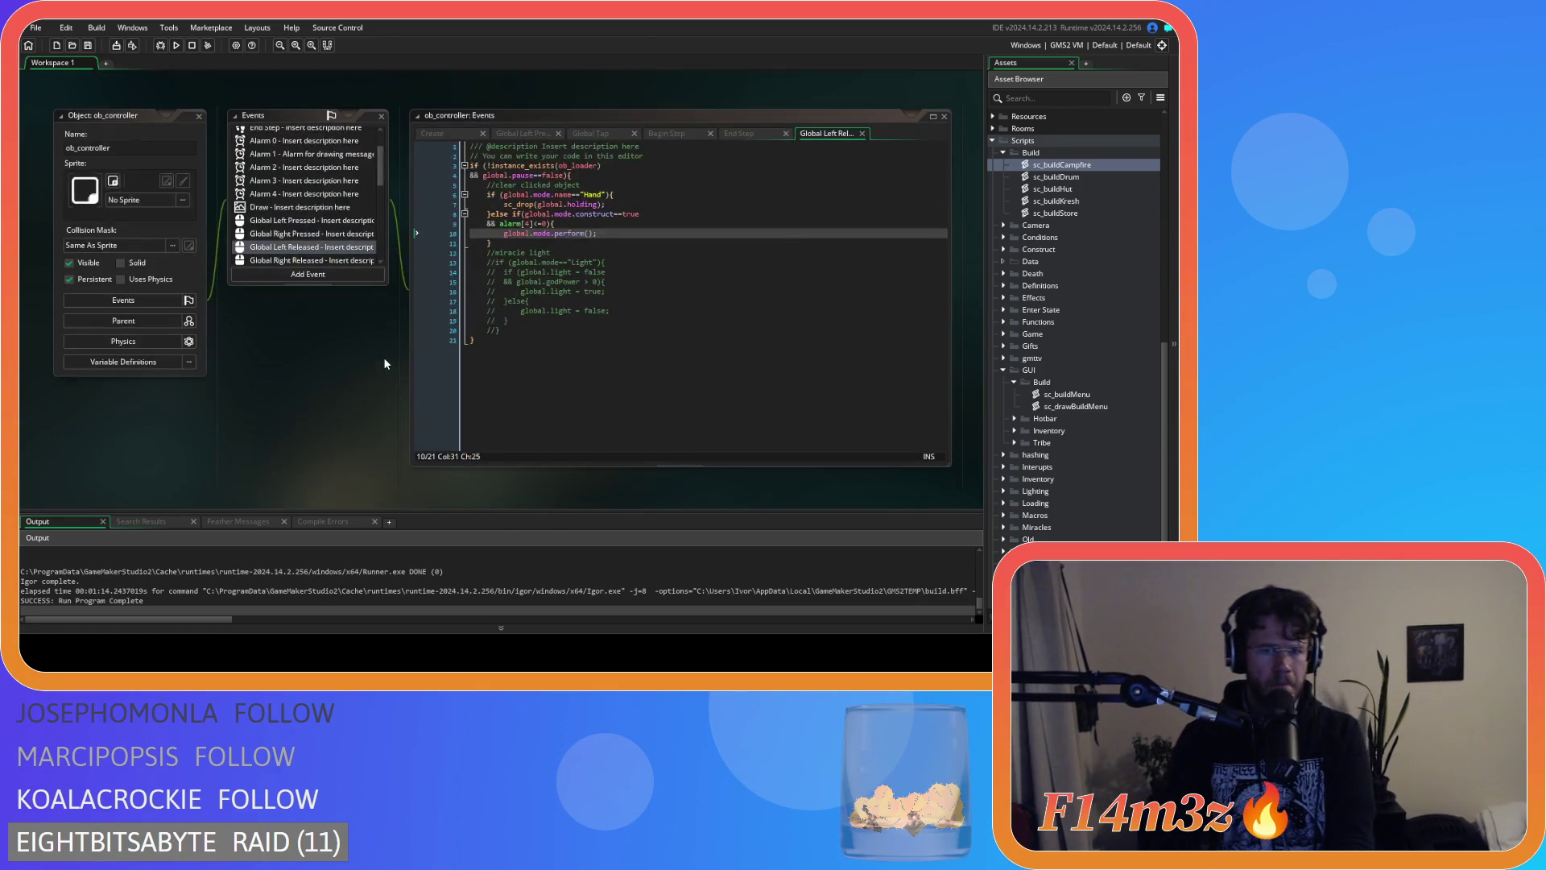
pyautogui.scroll(1, 384, 356)
pyautogui.scroll(-1, 383, 356)
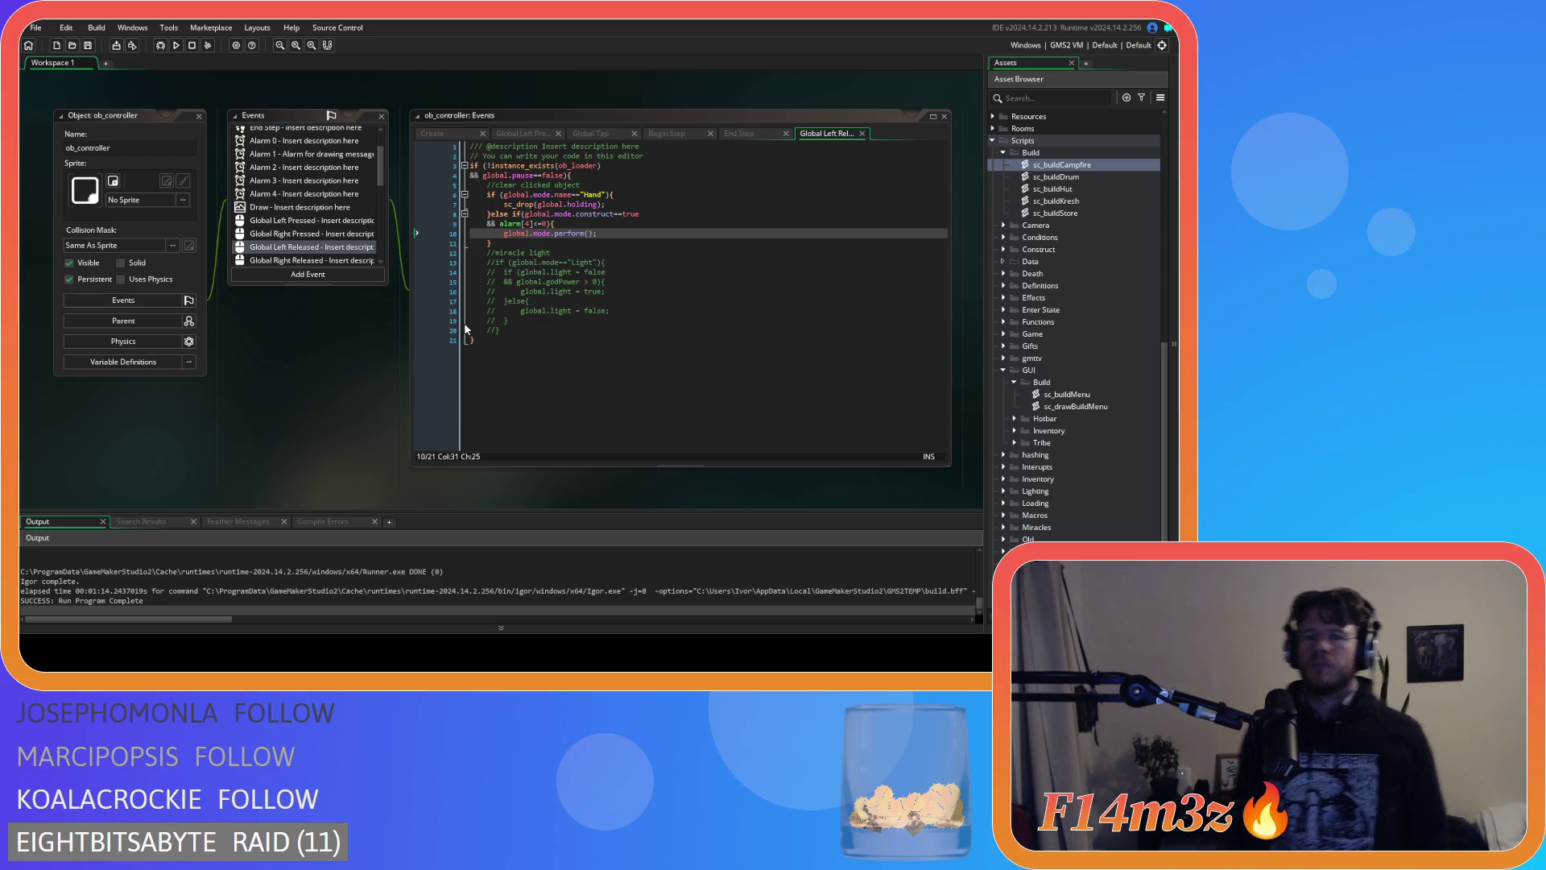
pyautogui.press('F5')
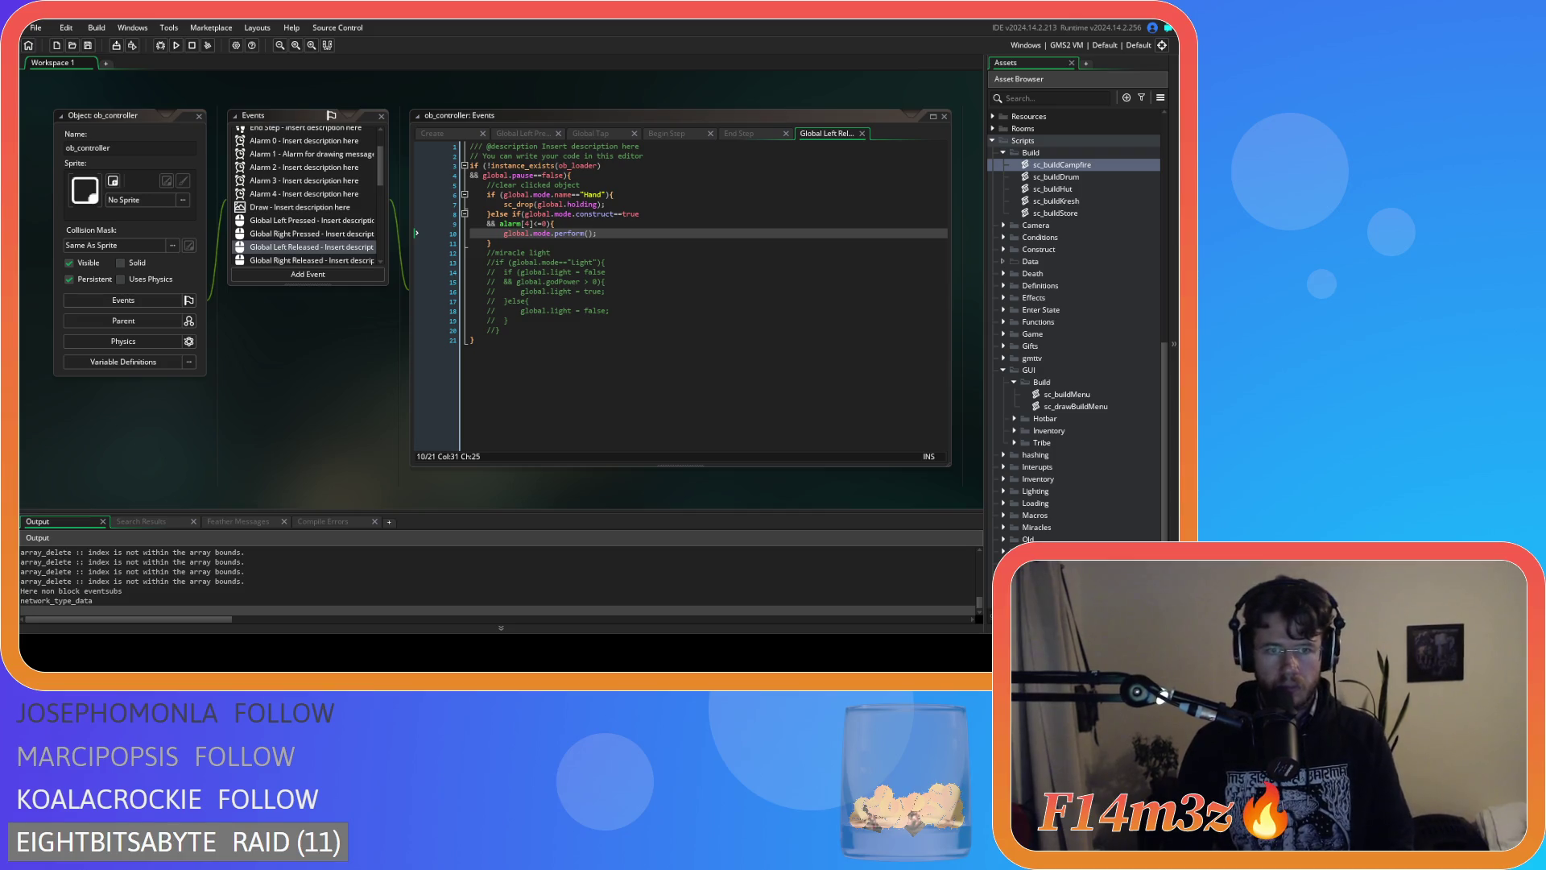
# Switch to the running Entheogen game window showing the village field.
pyautogui.hotkey('alt', 'Tab')
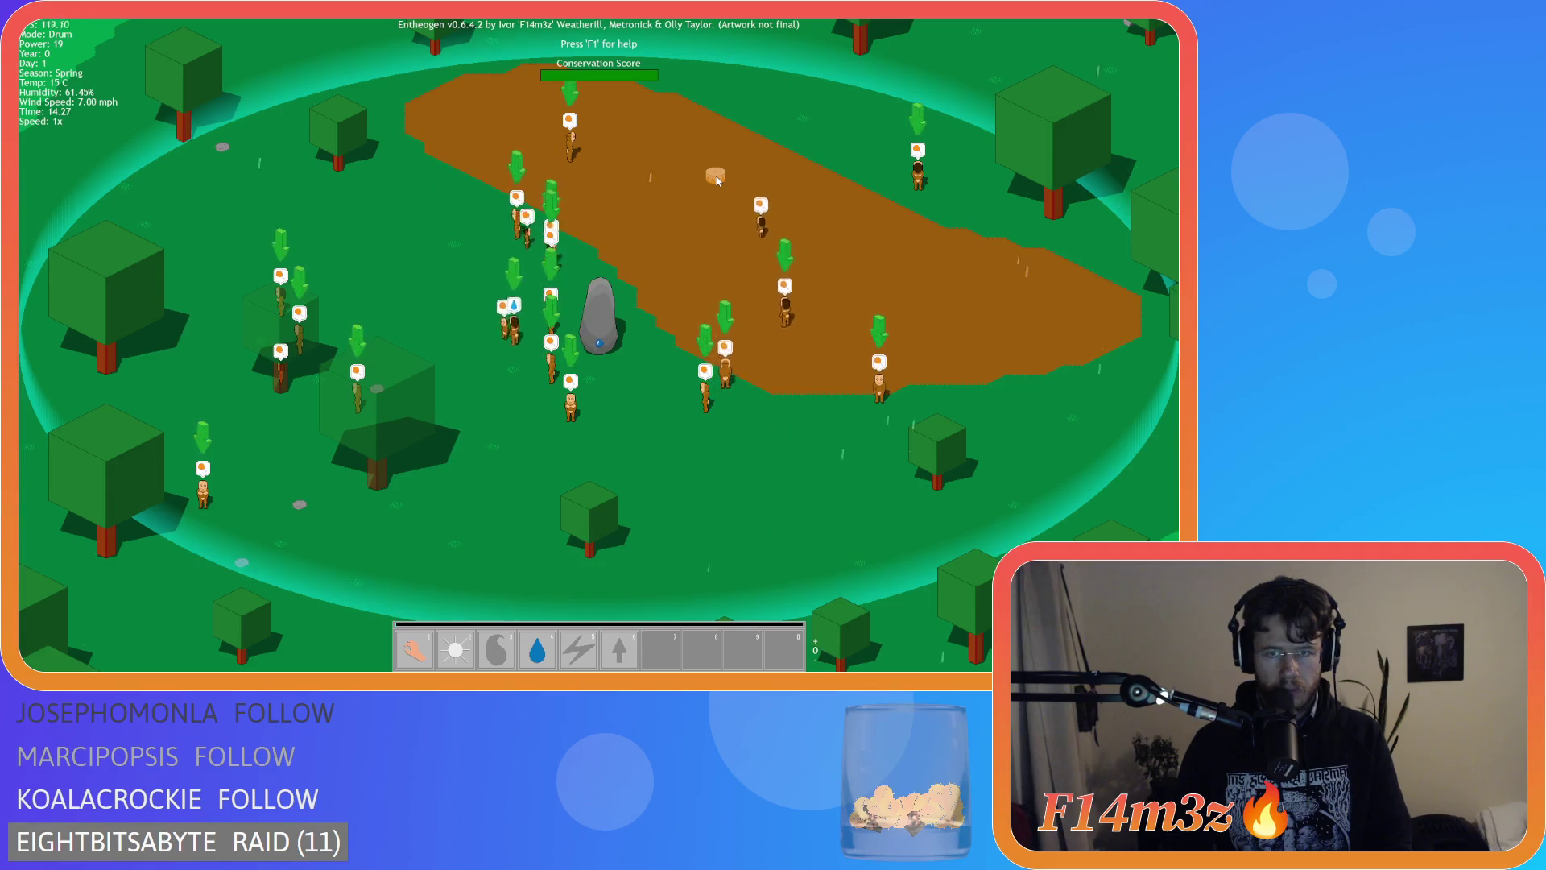
# Place a drum on the dirt, close the Build panel, quit the game, and show the Global Tap code.
pyautogui.click(930, 250)
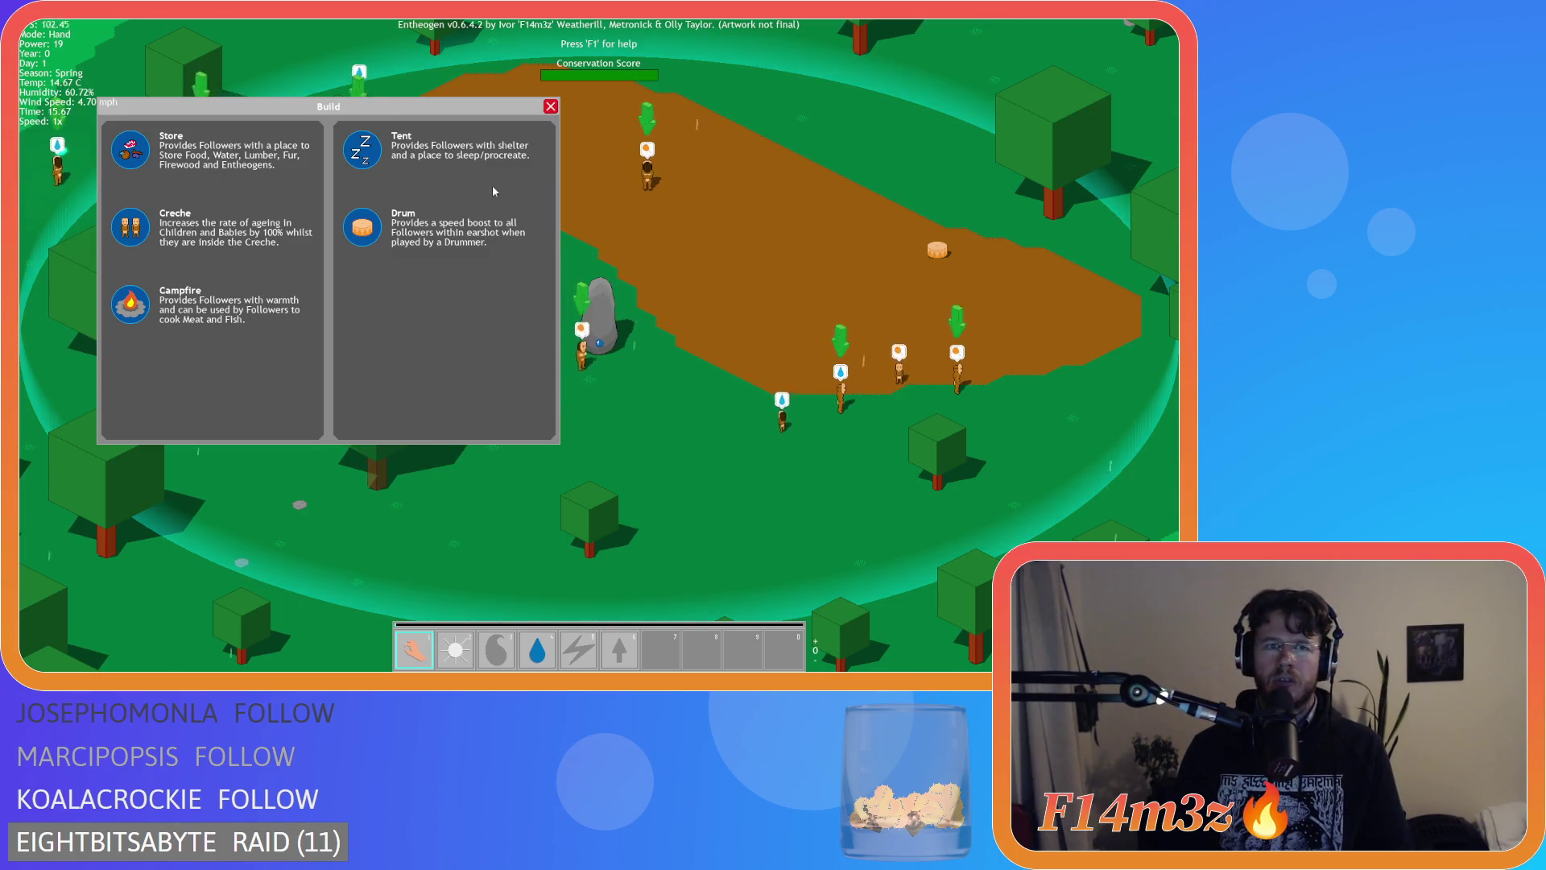
pyautogui.click(548, 108)
pyautogui.press('Escape')
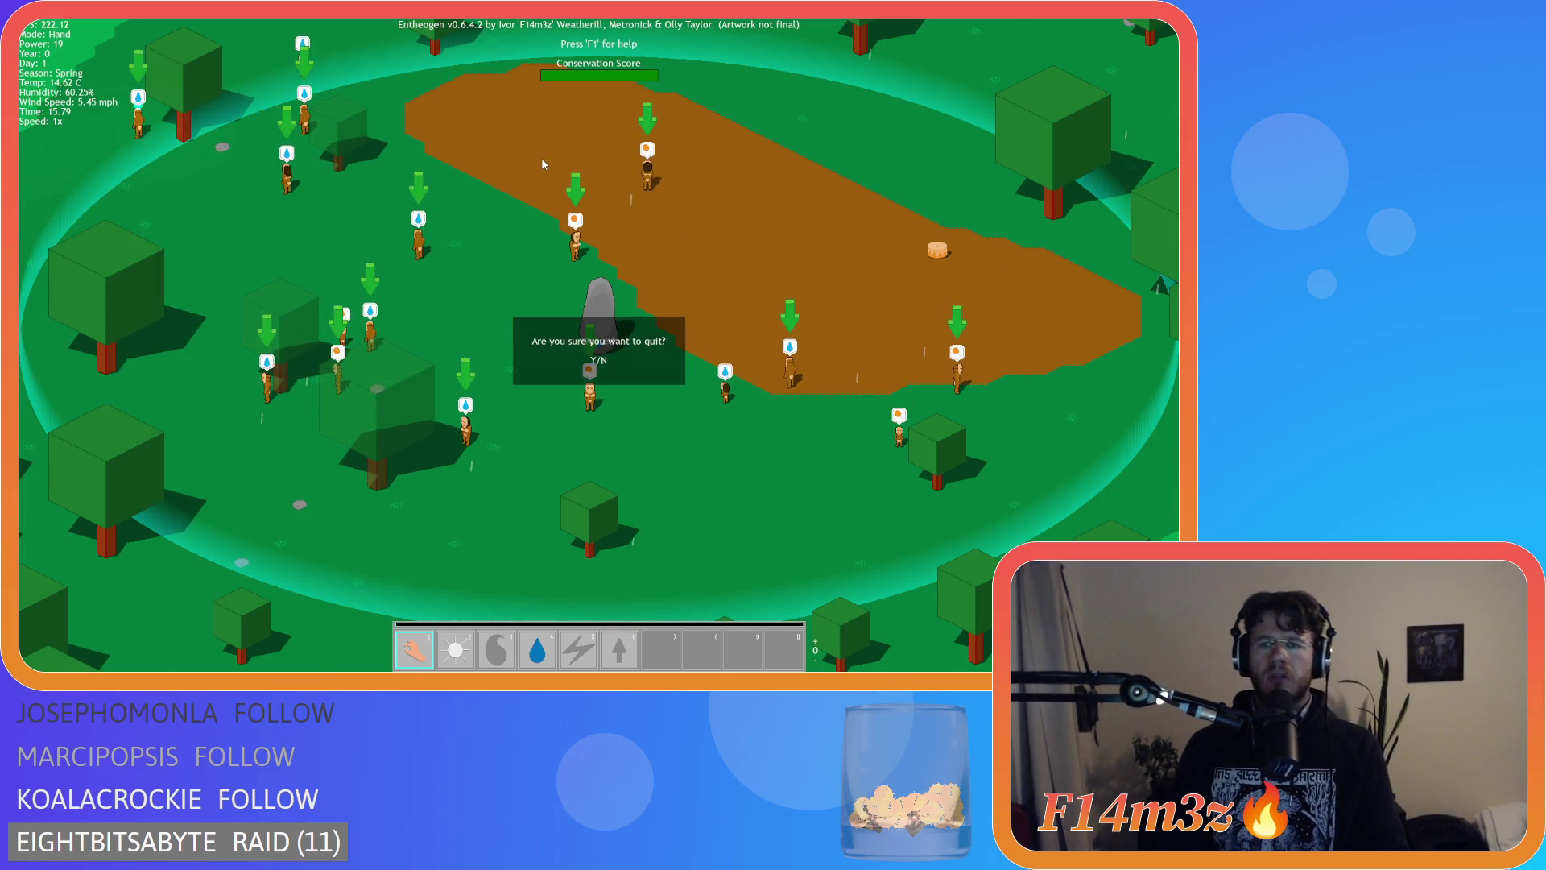
pyautogui.press('y')
pyautogui.click(621, 135)
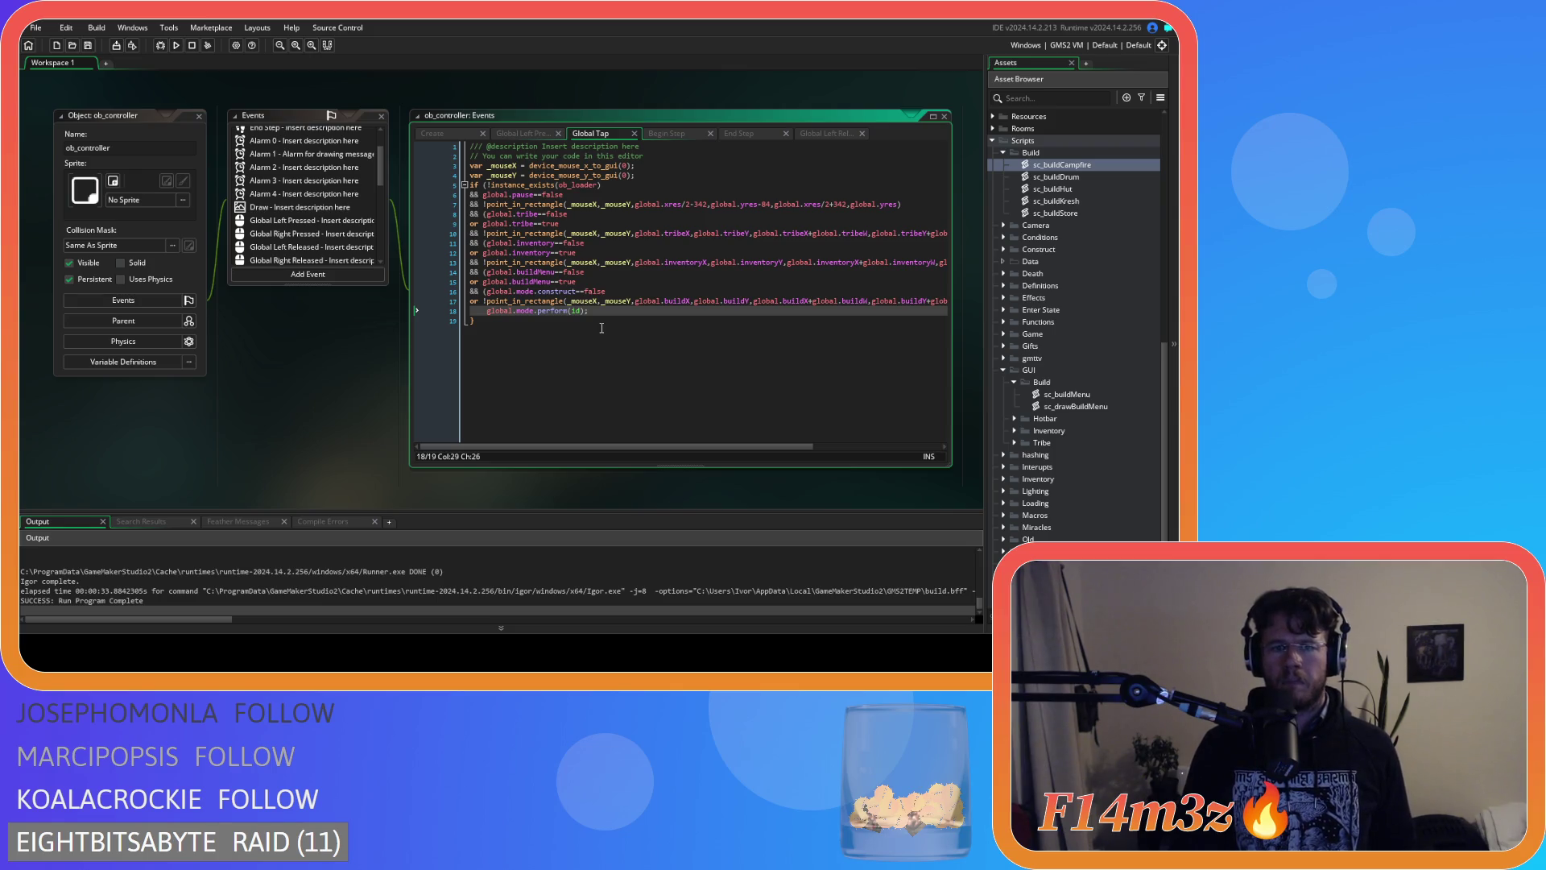
# Replace the 'or' before the build panel check on line 17 with &&.
pyautogui.click(604, 280)
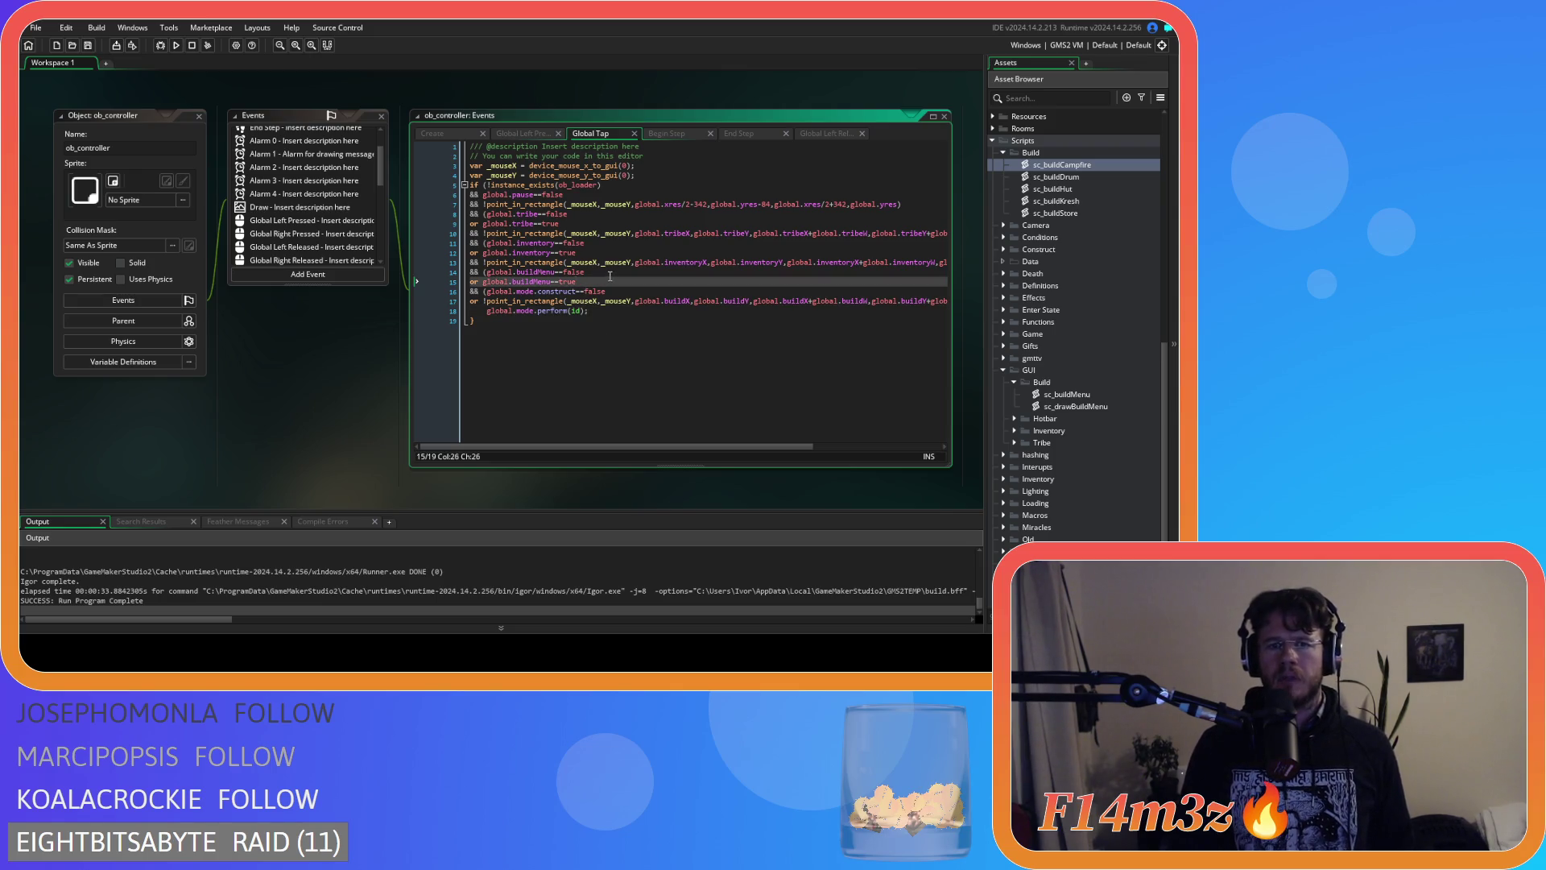
pyautogui.click(614, 282)
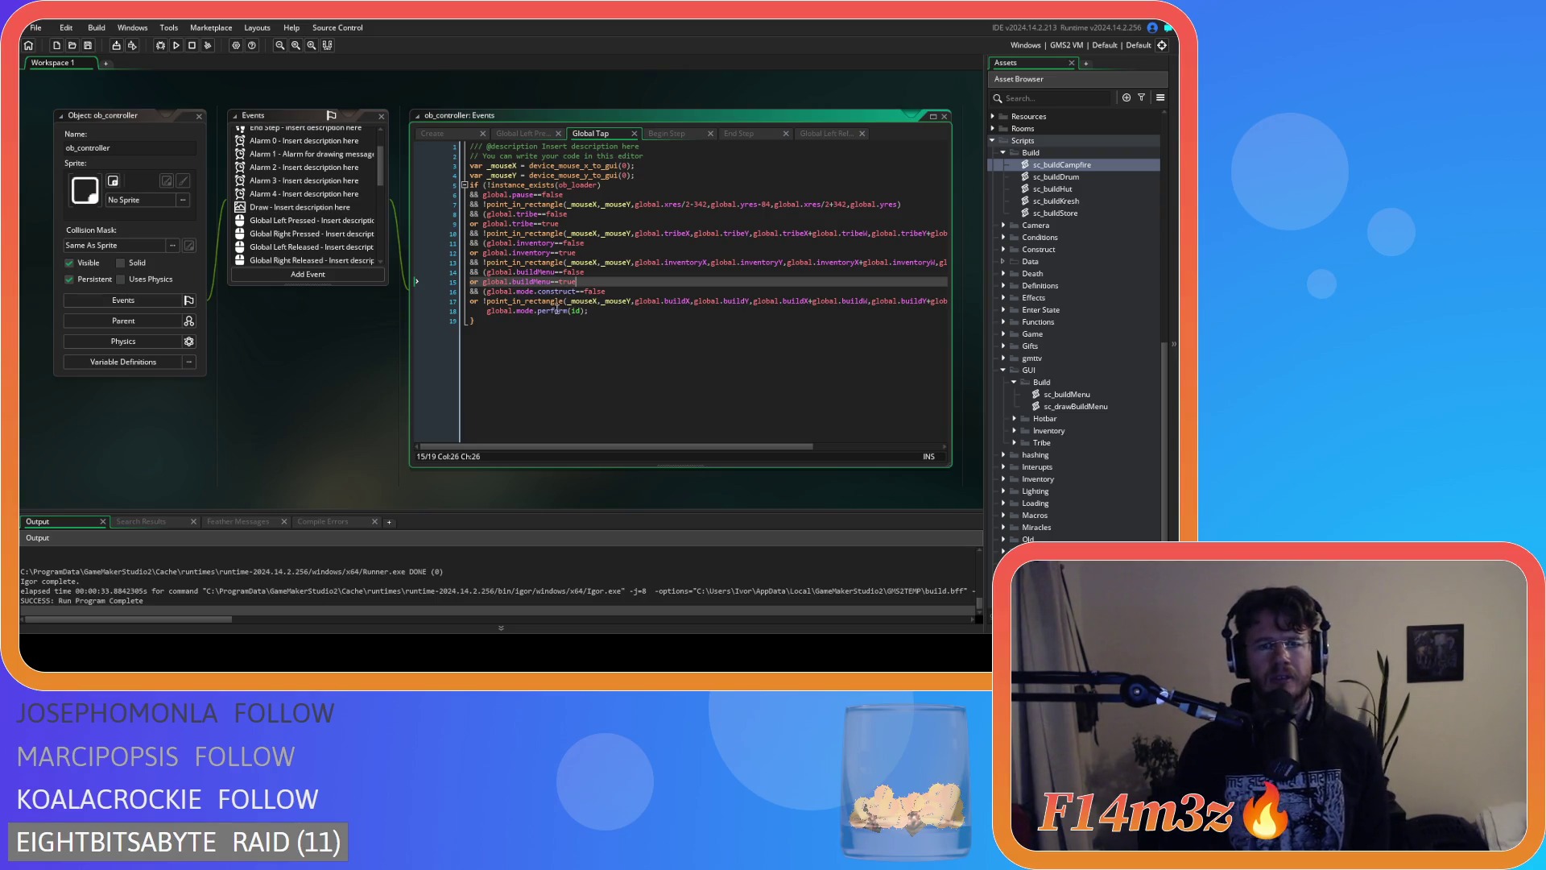
pyautogui.doubleClick(475, 301)
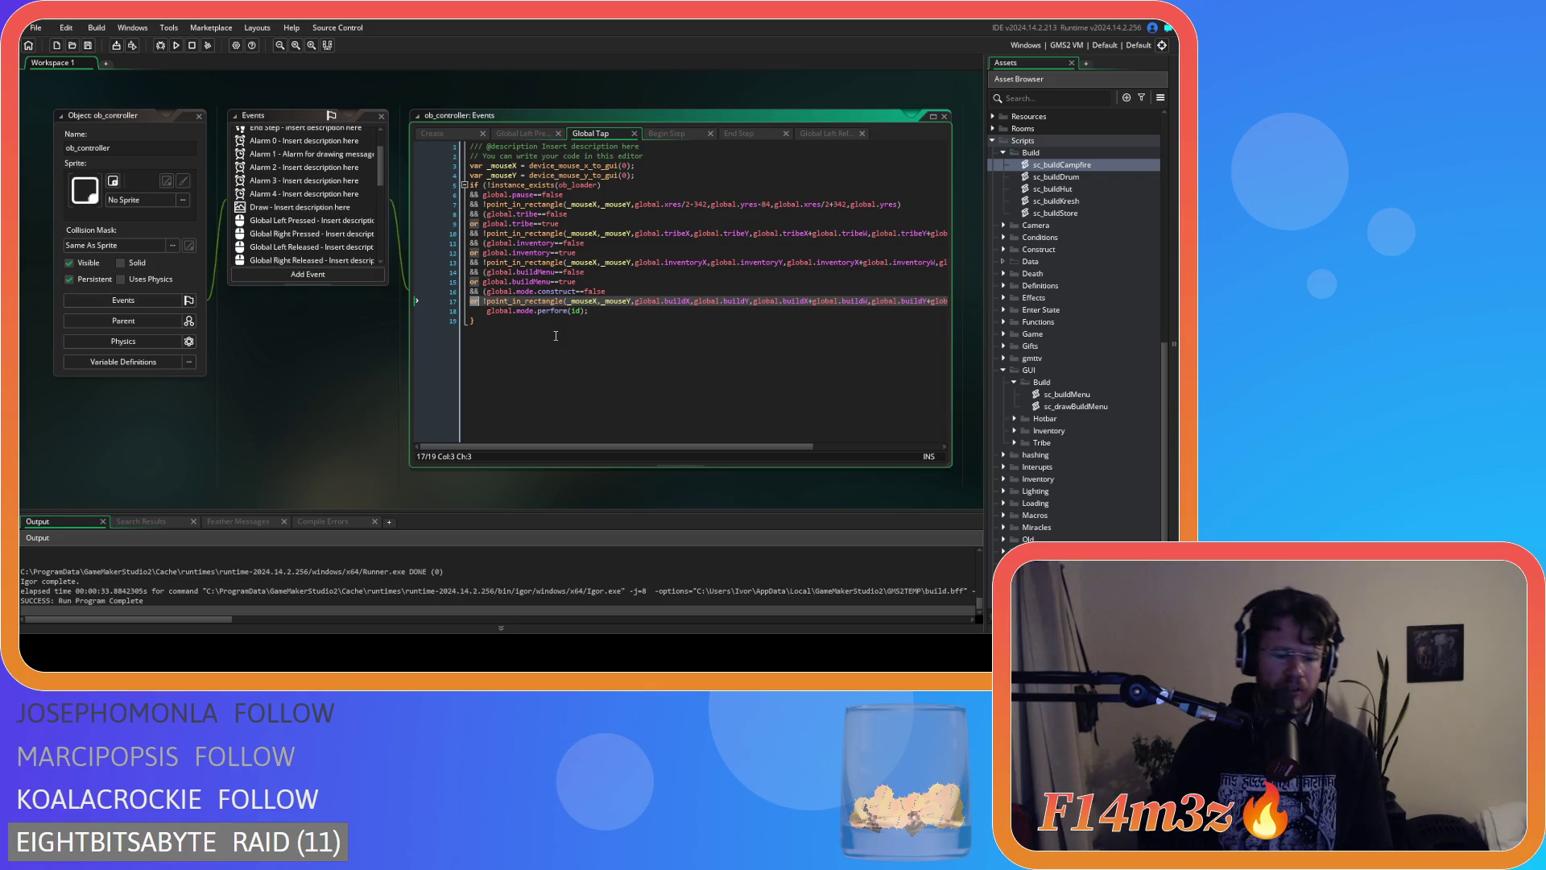
pyautogui.write('&&')
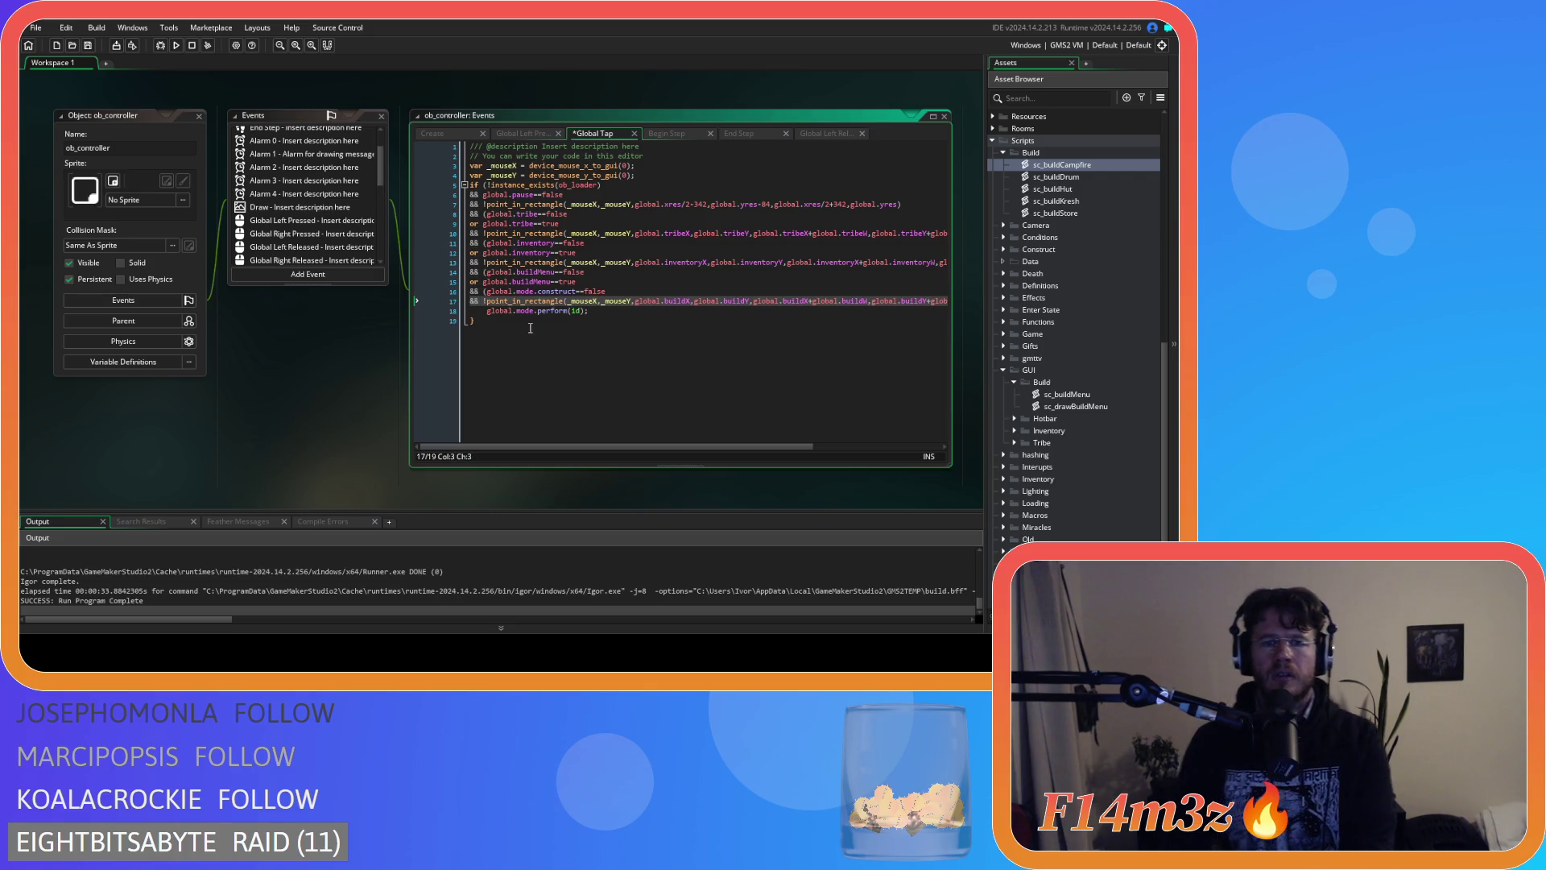
# Review the construct-mode and build panel conditions and save the Global Tap event.
pyautogui.press('Up')
pyautogui.press('Right')
pyautogui.press('Right')
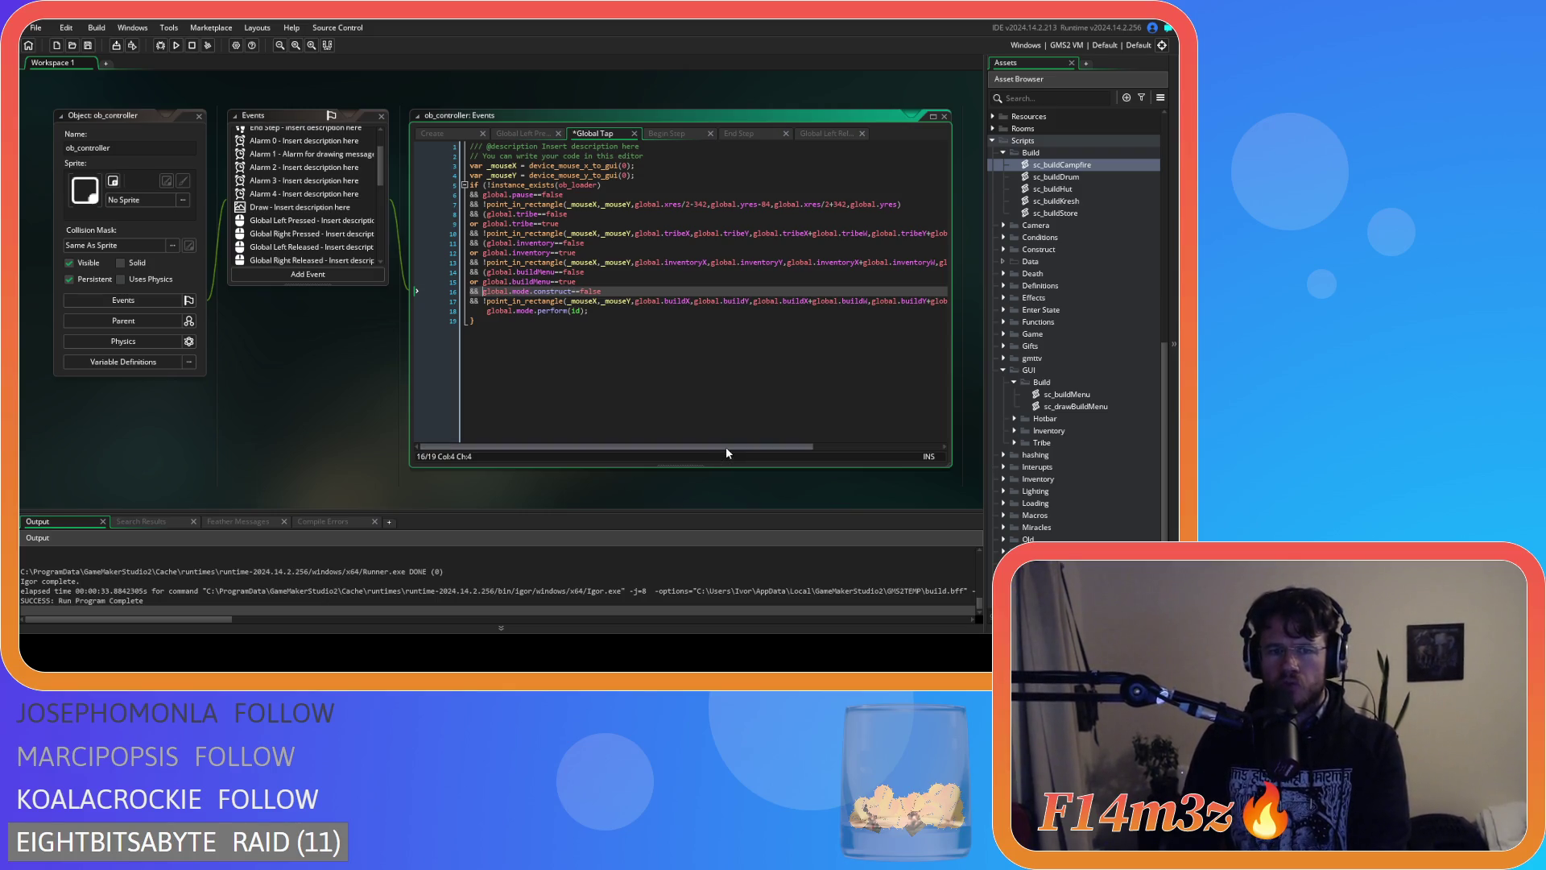
pyautogui.moveTo(726, 448); pyautogui.dragTo(853, 448)
pyautogui.click(821, 303)
pyautogui.press('Left')
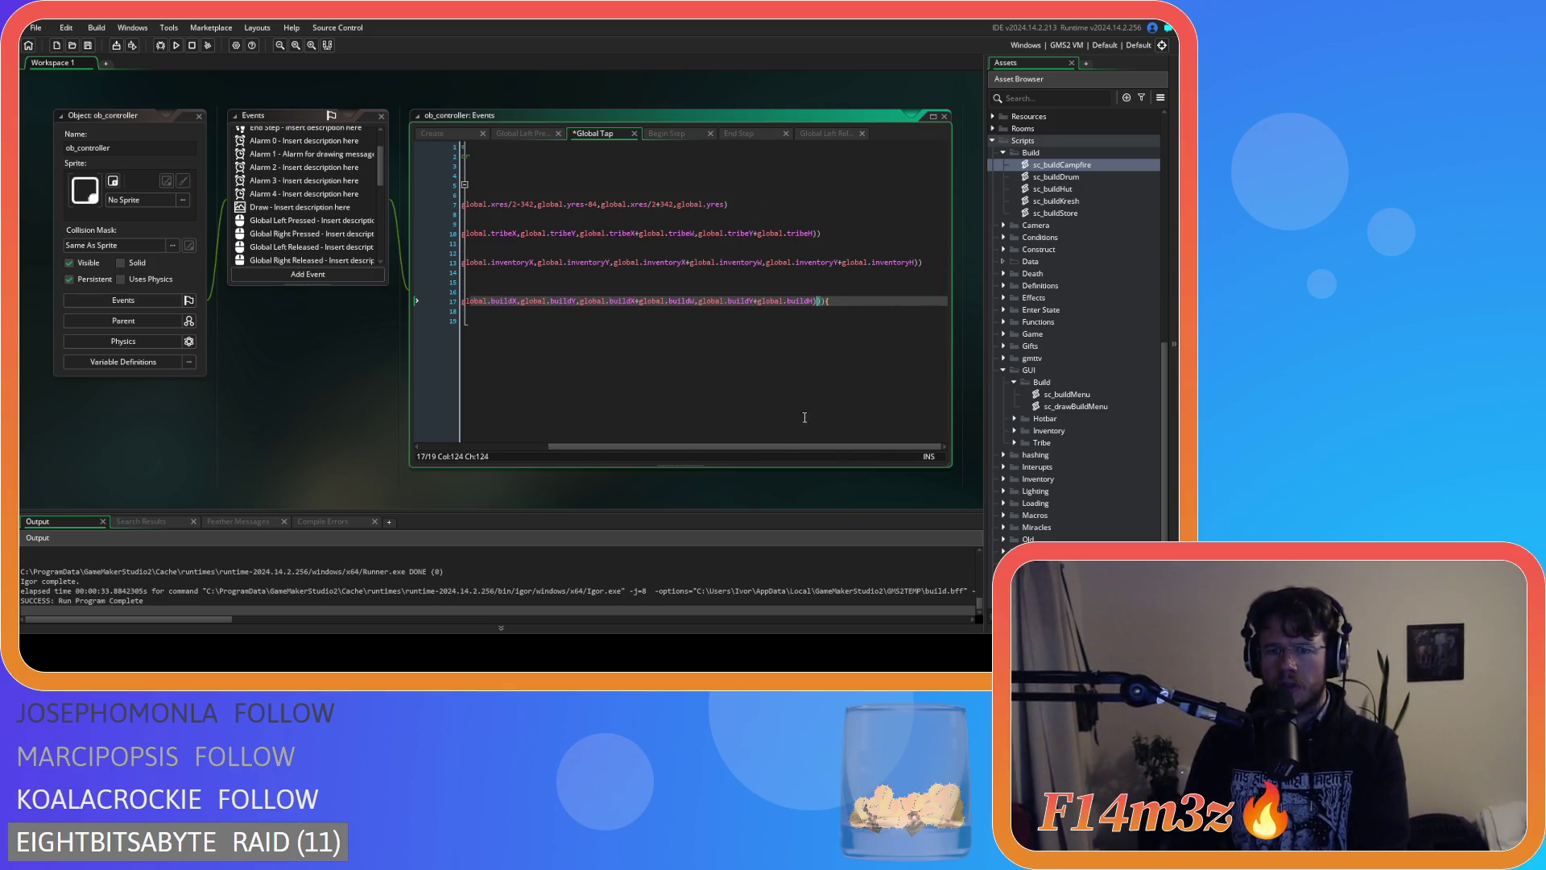
pyautogui.moveTo(593, 449); pyautogui.dragTo(307, 389)
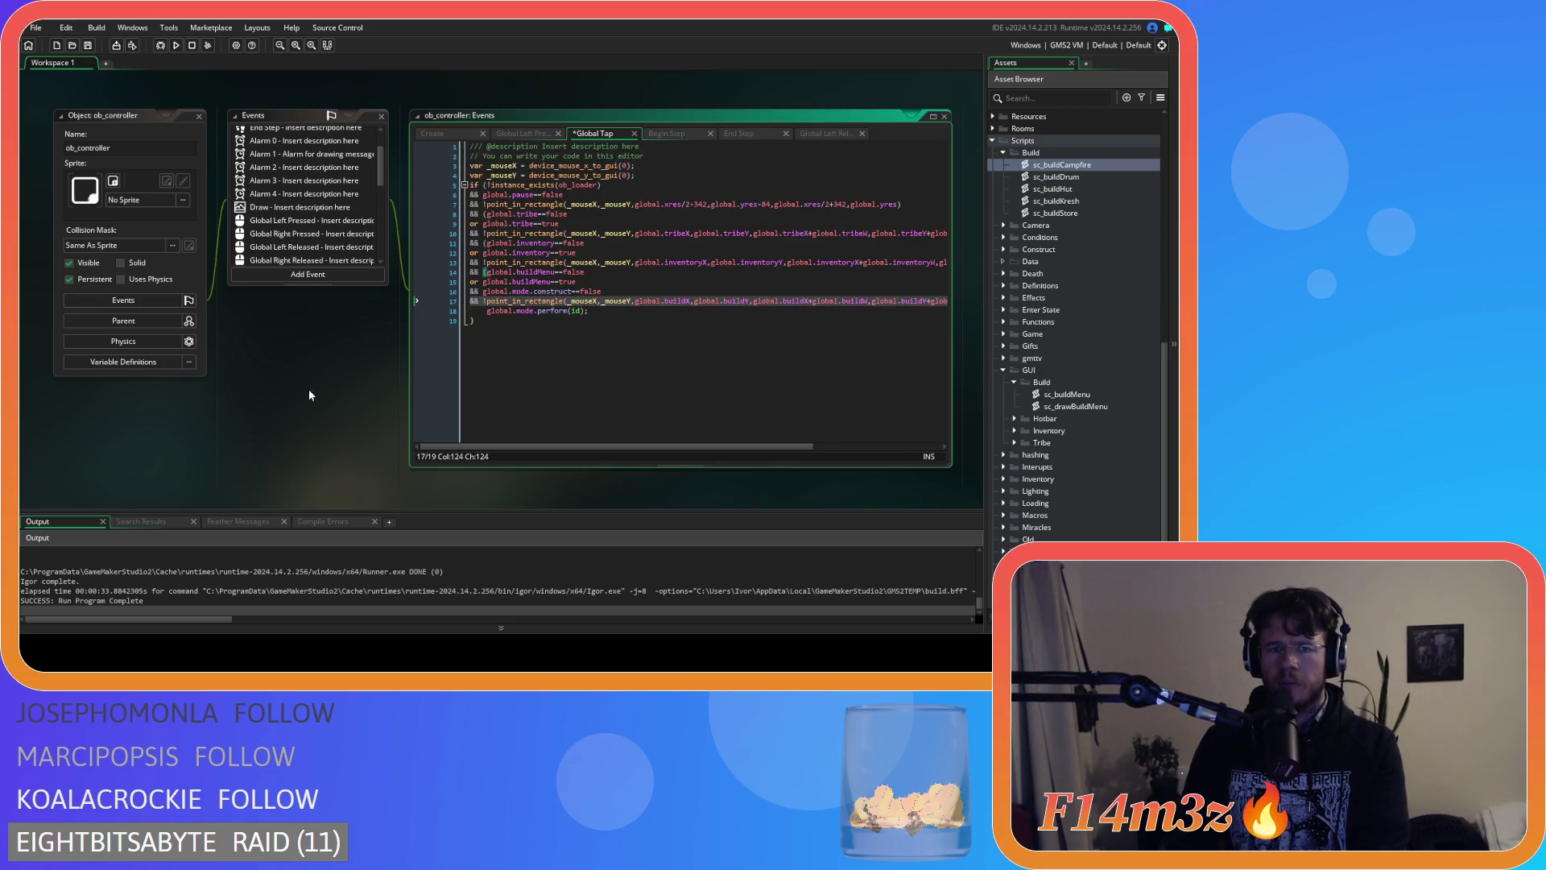
pyautogui.click(614, 275)
pyautogui.hotkey('ctrl', 's')
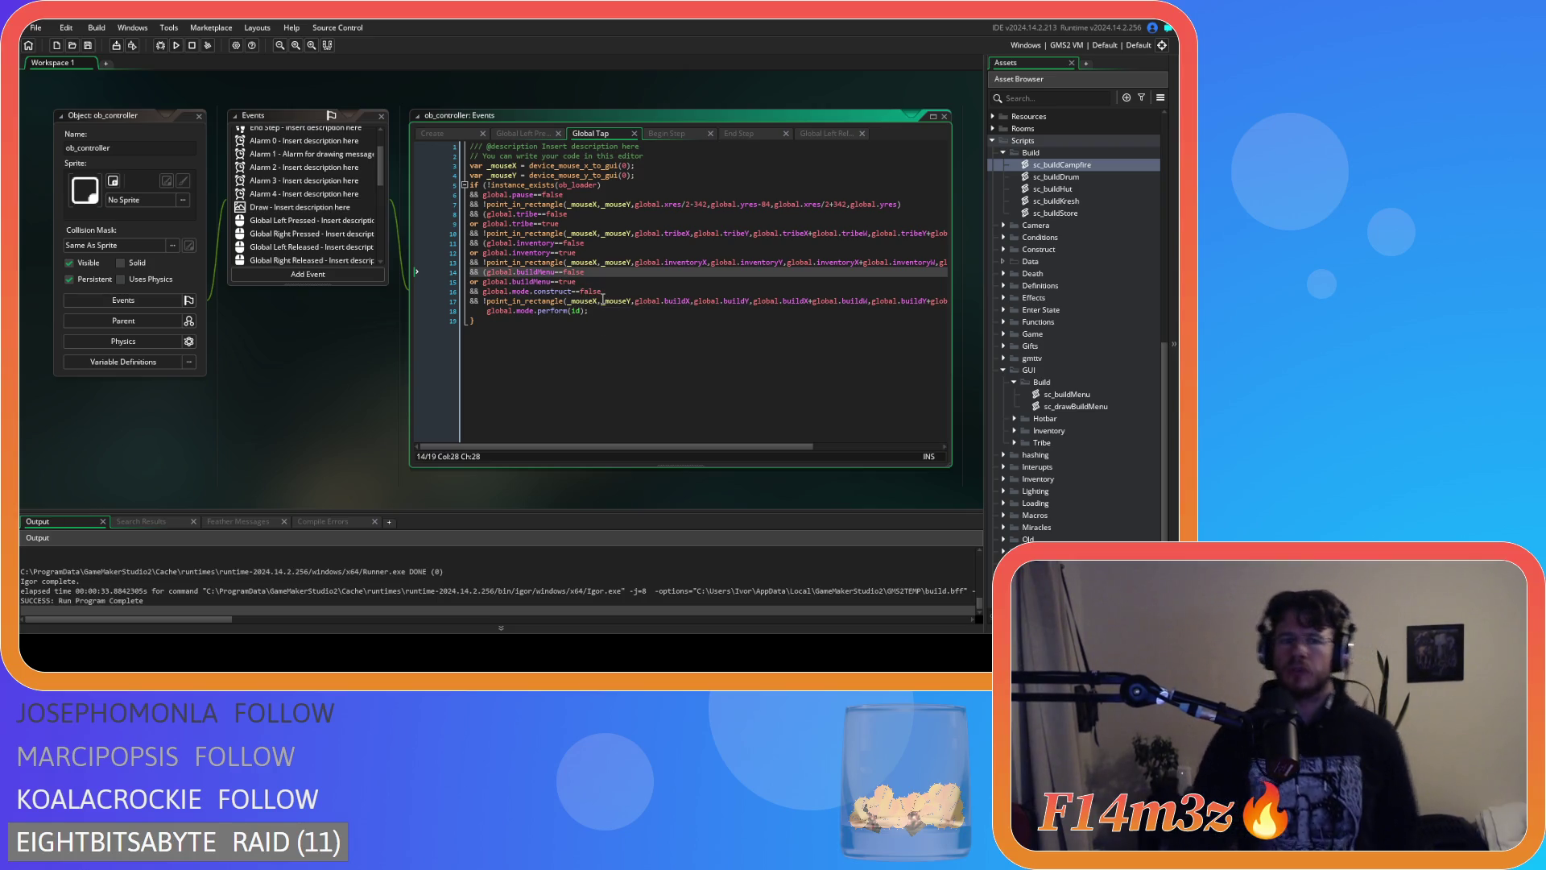
pyautogui.click(615, 301)
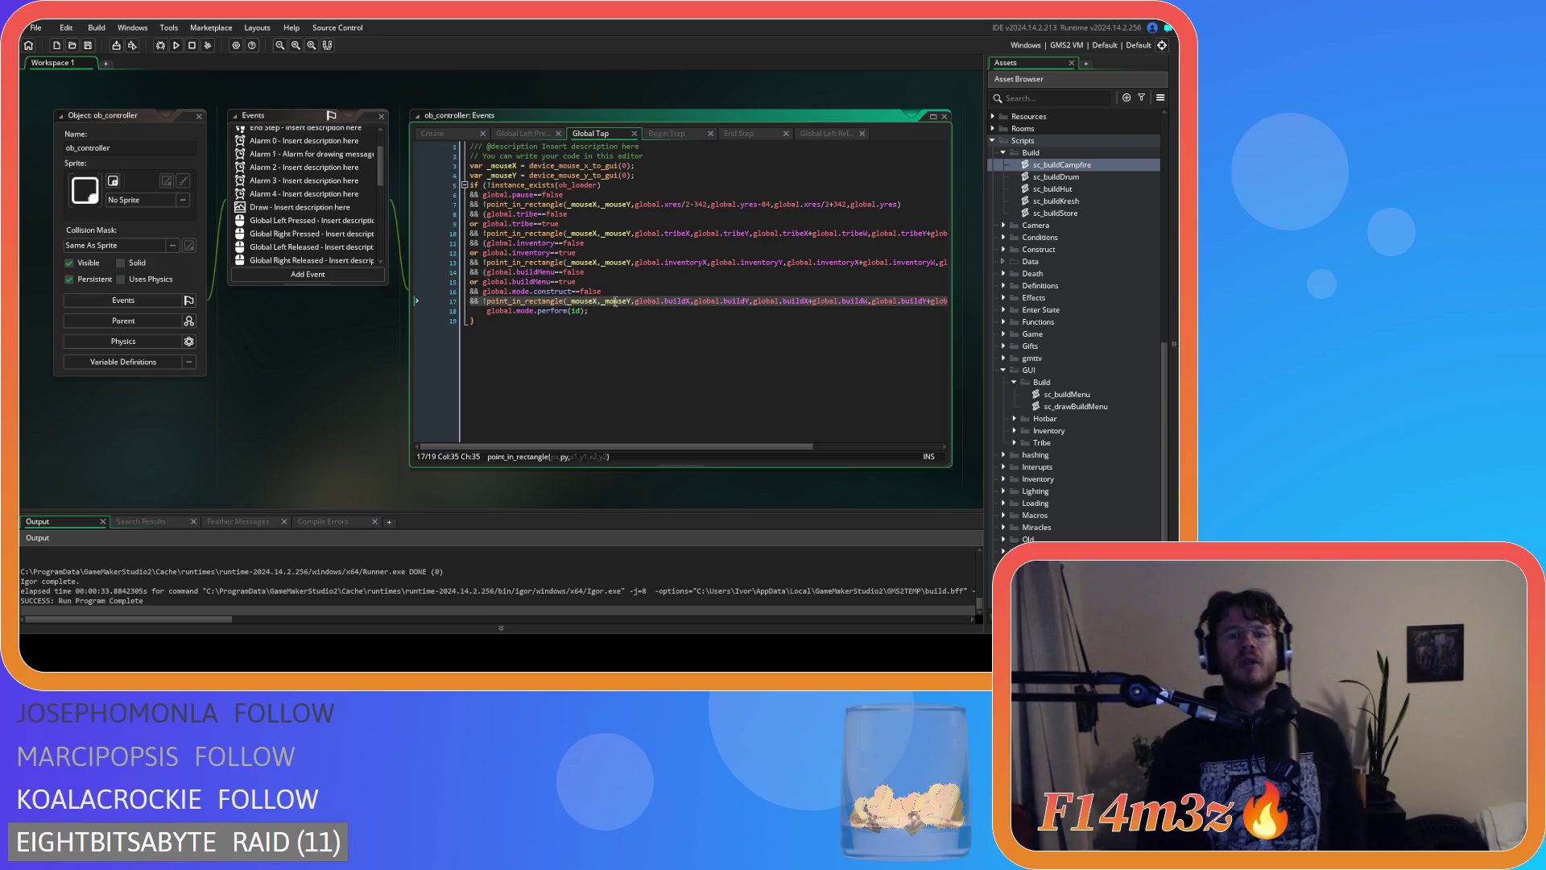
pyautogui.write('&&')
pyautogui.click(624, 294)
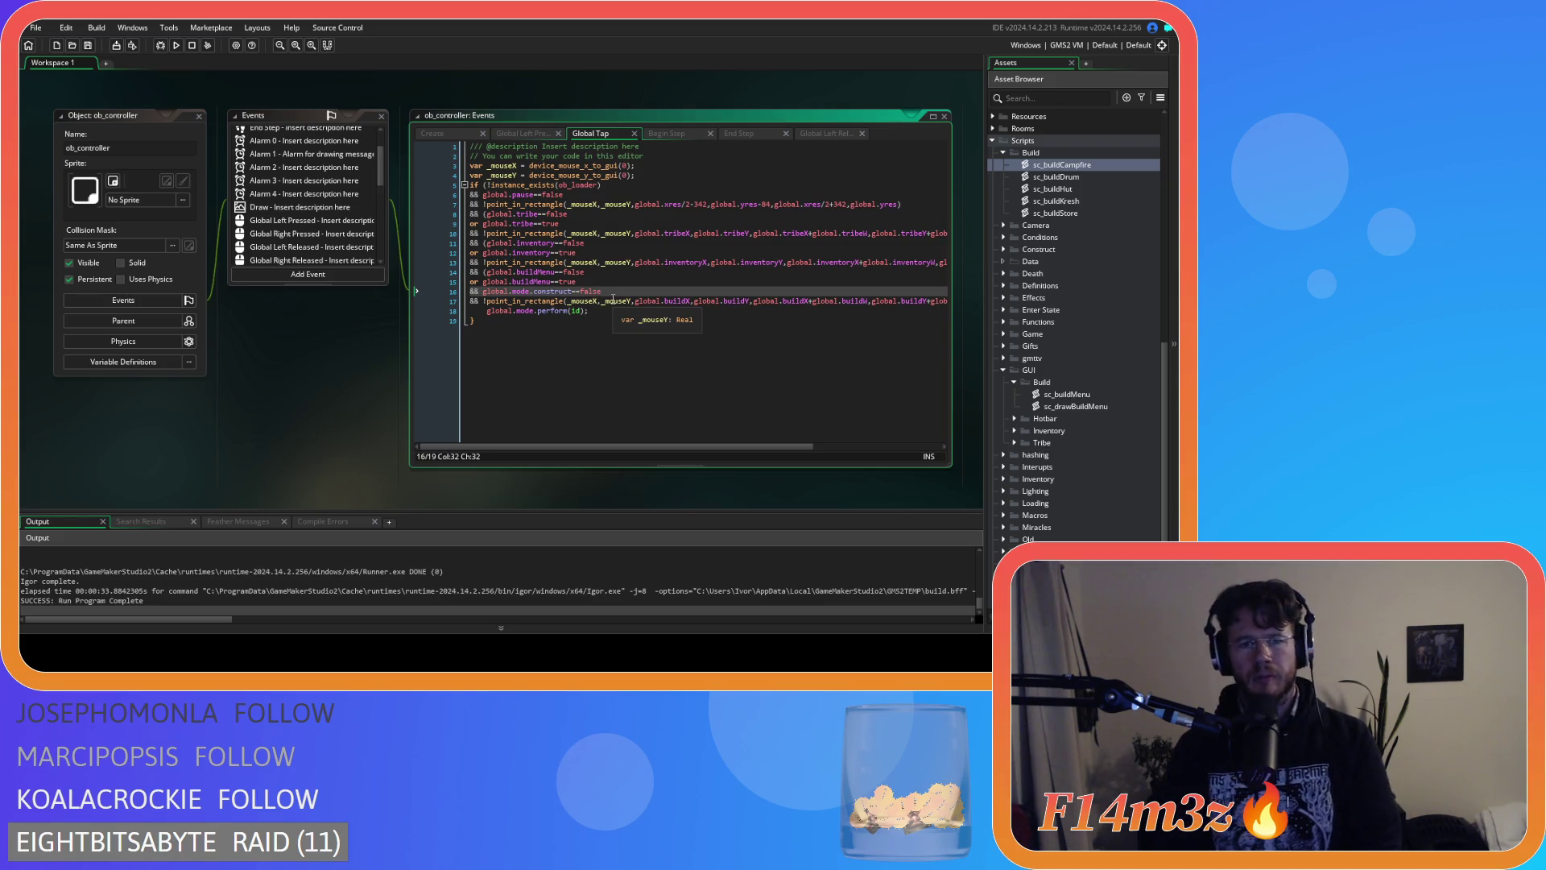
# Delete the global.mode.construct==false condition line, then browse the Begin Step, End Step and Global Left Released code.
pyautogui.hotkey('shift', 'Home')
pyautogui.press('BackSpace')
pyautogui.press('BackSpace')
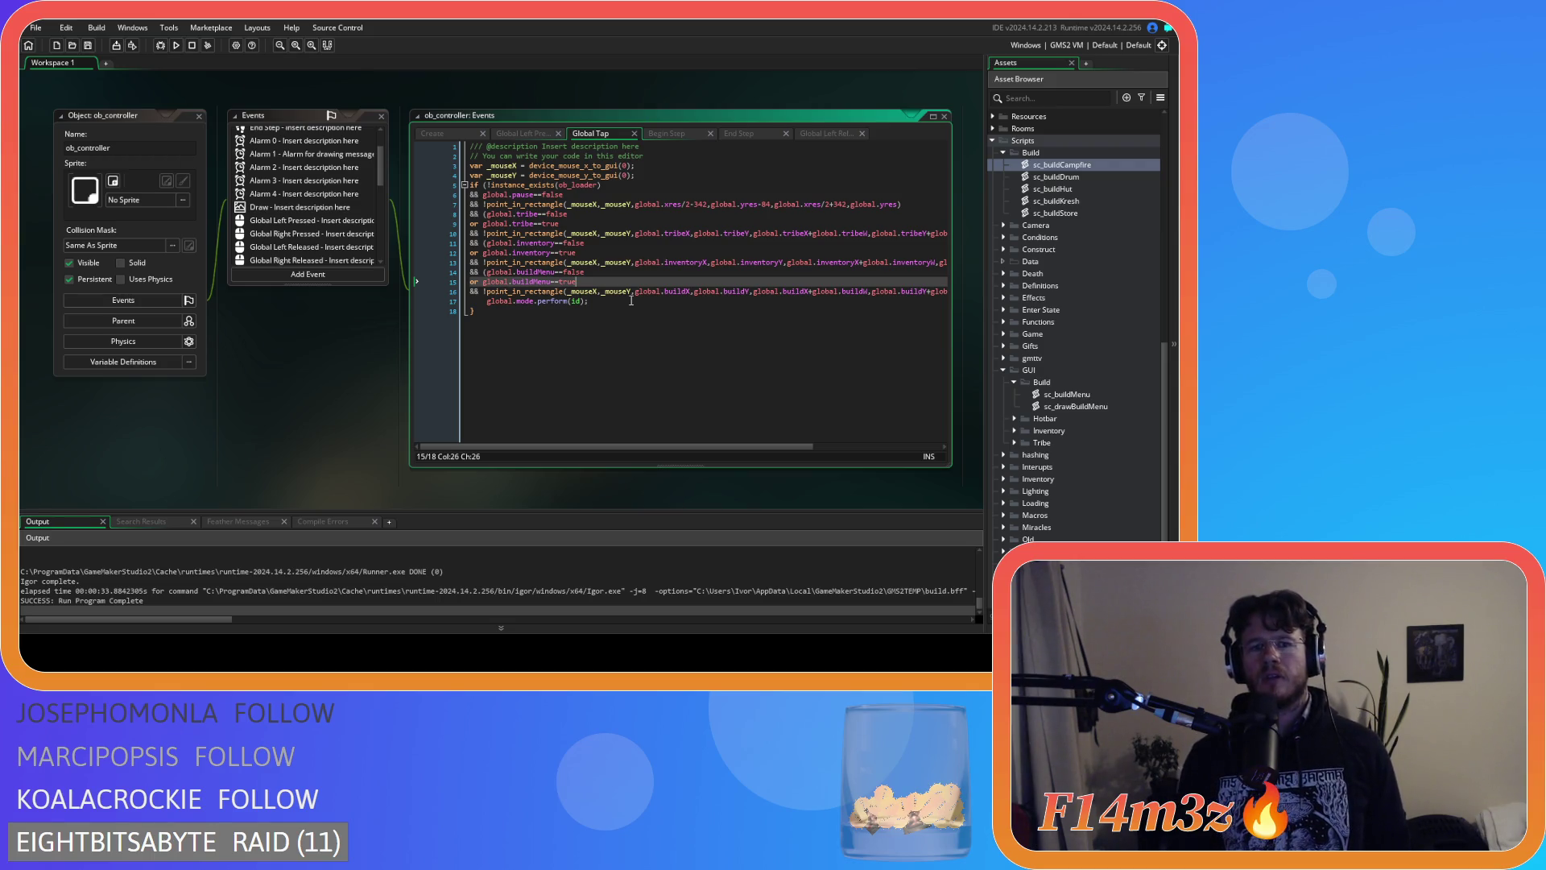
pyautogui.click(684, 133)
pyautogui.click(733, 133)
pyautogui.click(803, 134)
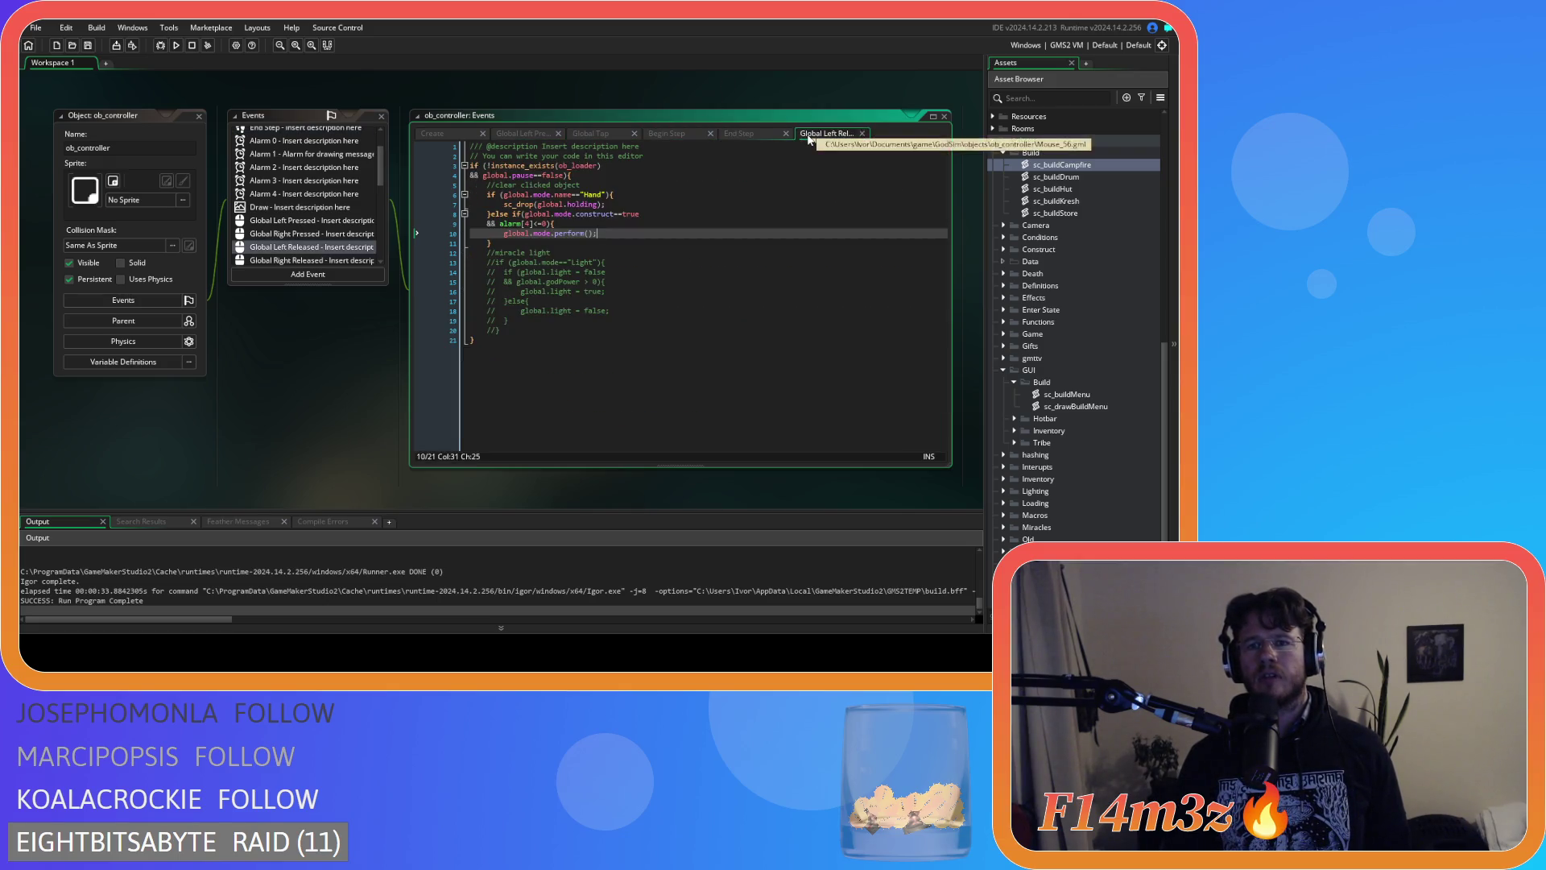
pyautogui.click(568, 252)
# Check the Global Tap perform call and bracket on line 14, then return to Global Left Released.
pyautogui.click(588, 130)
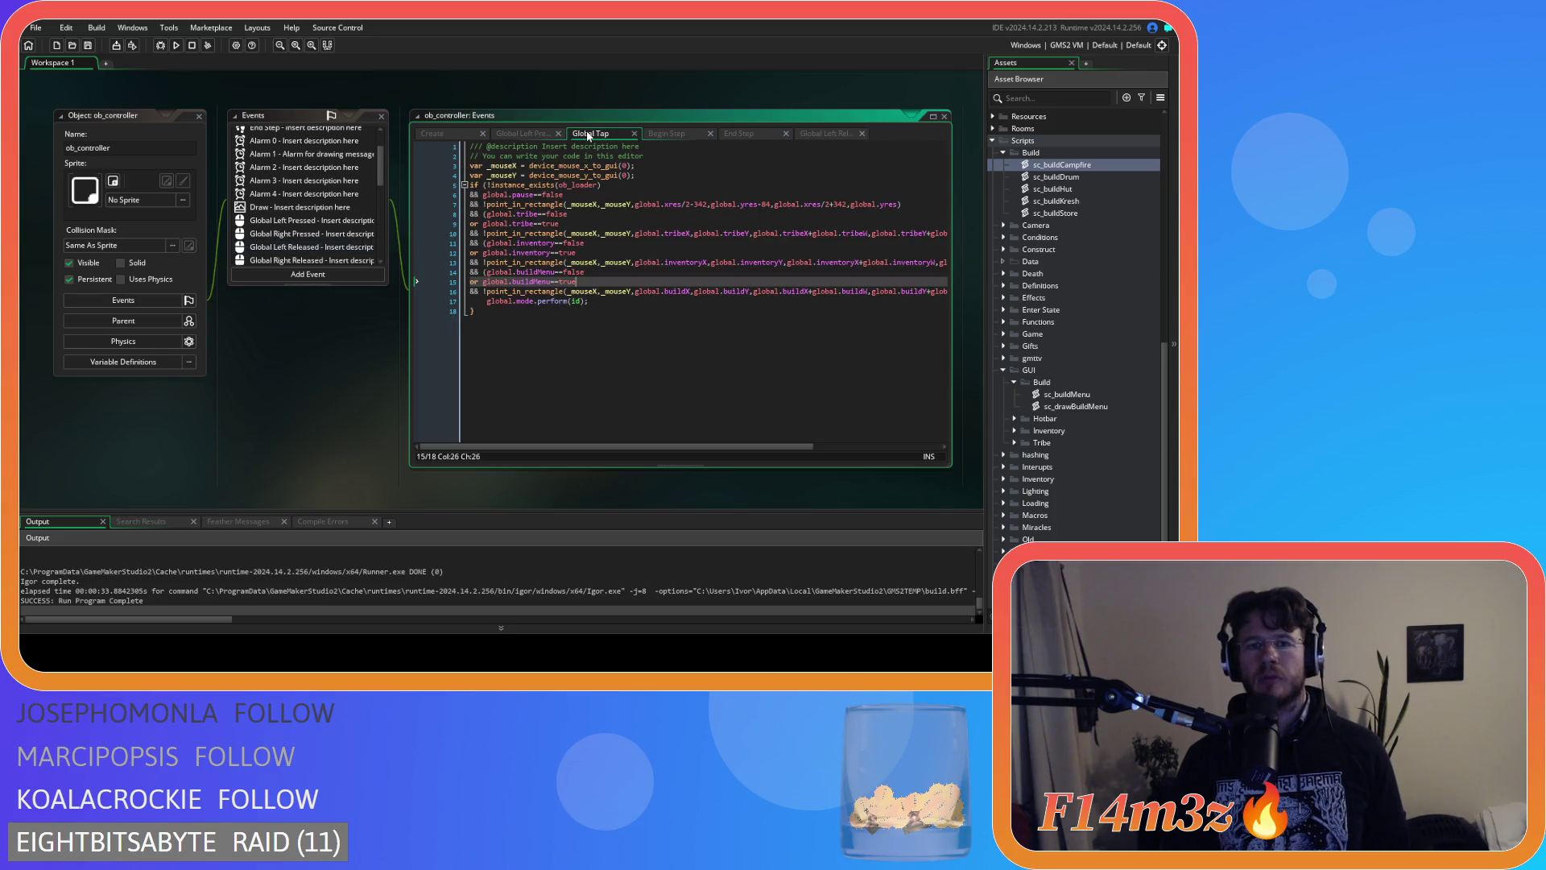
pyautogui.click(568, 300)
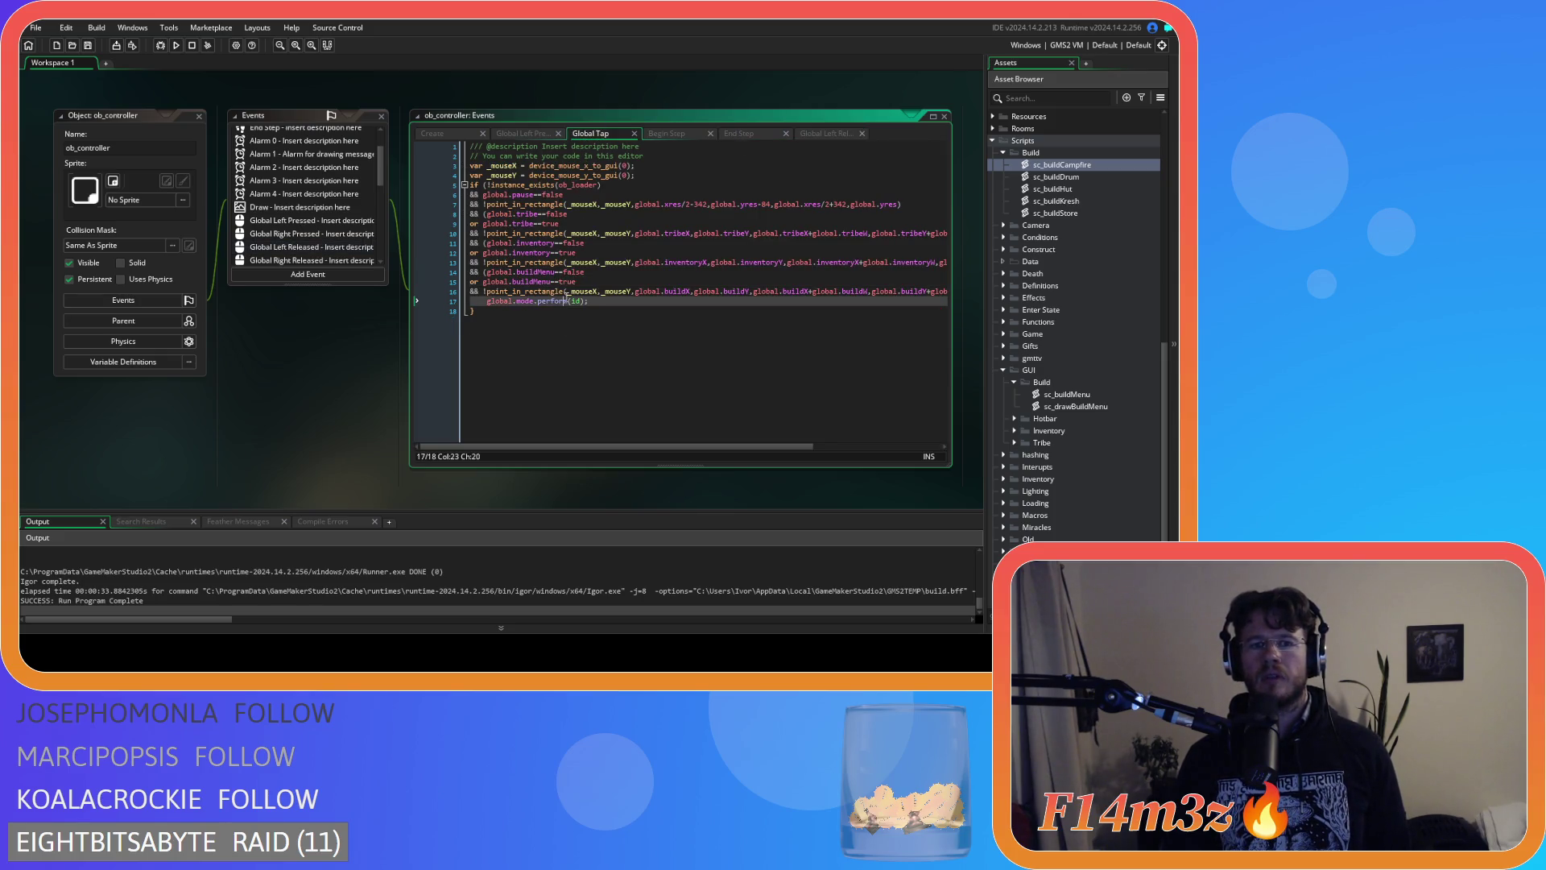
pyautogui.click(486, 272)
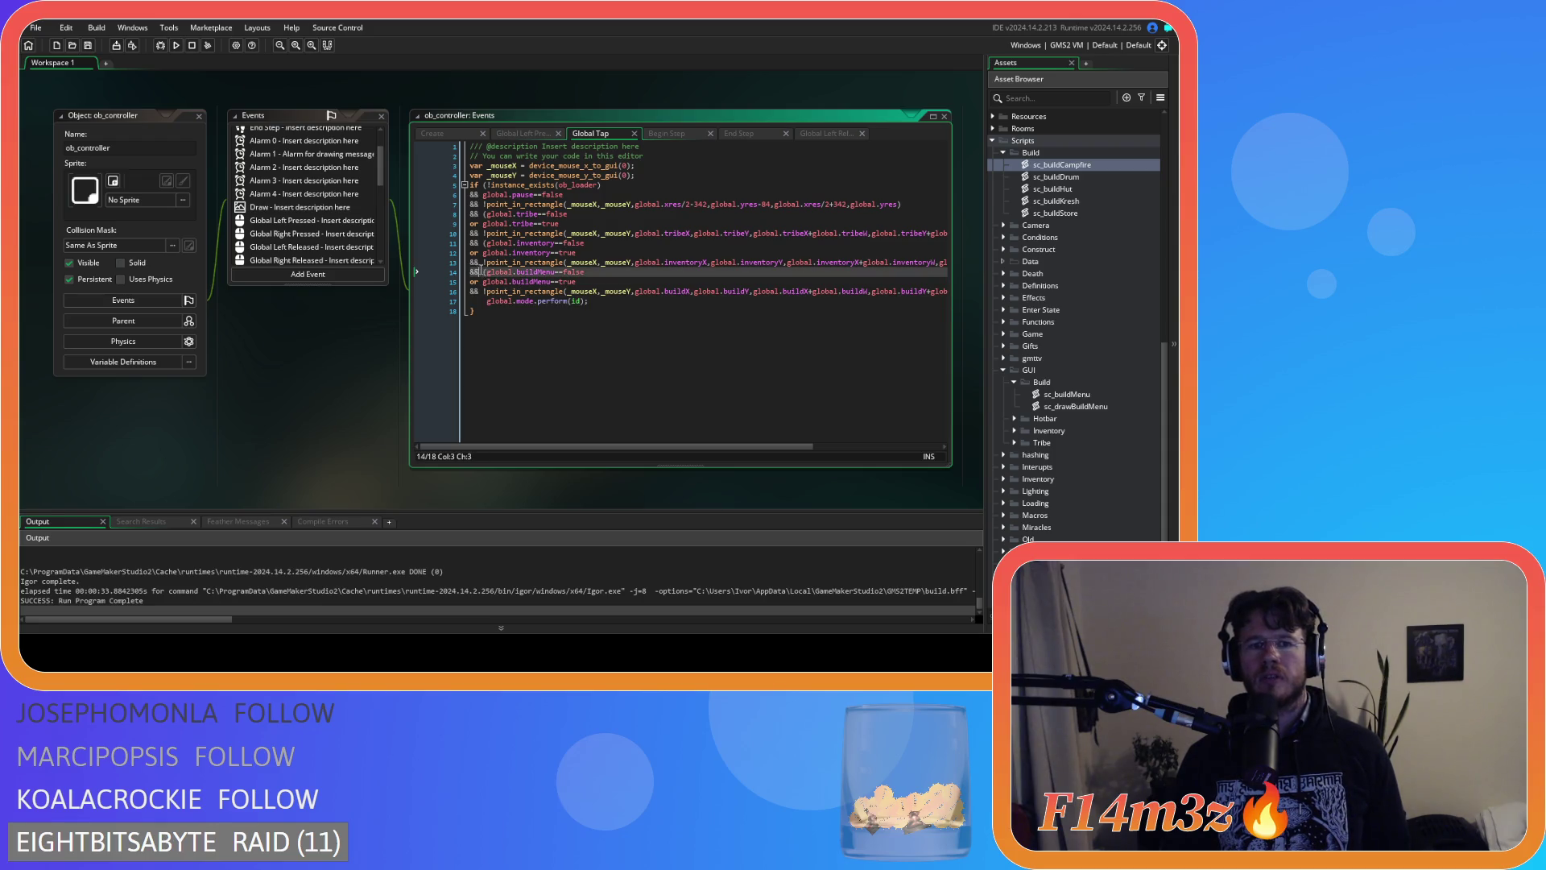
pyautogui.press('Right')
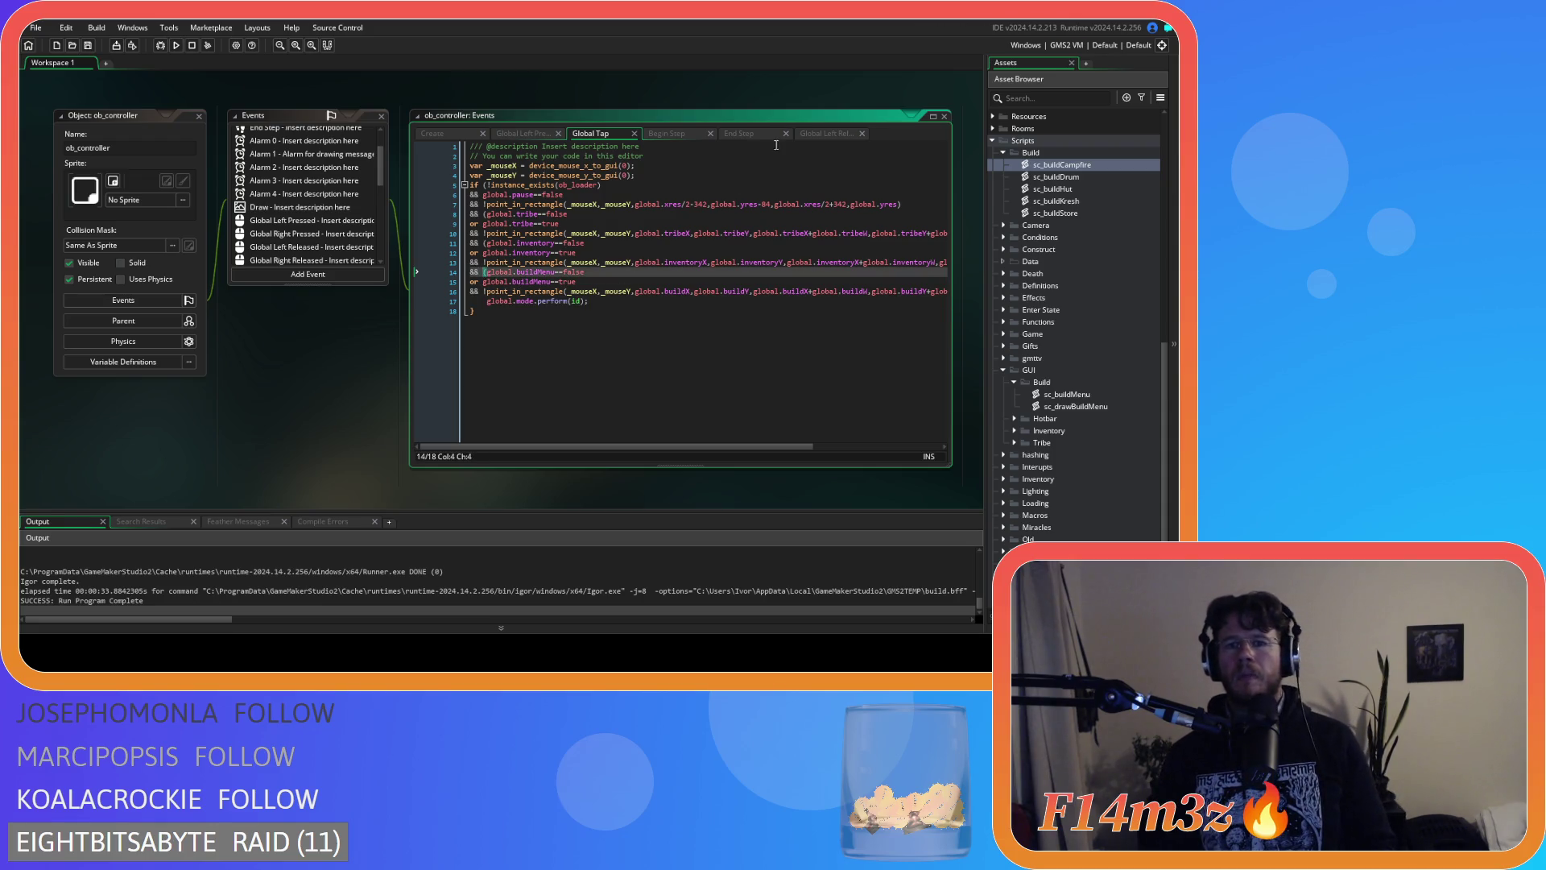
pyautogui.click(810, 133)
pyautogui.click(625, 246)
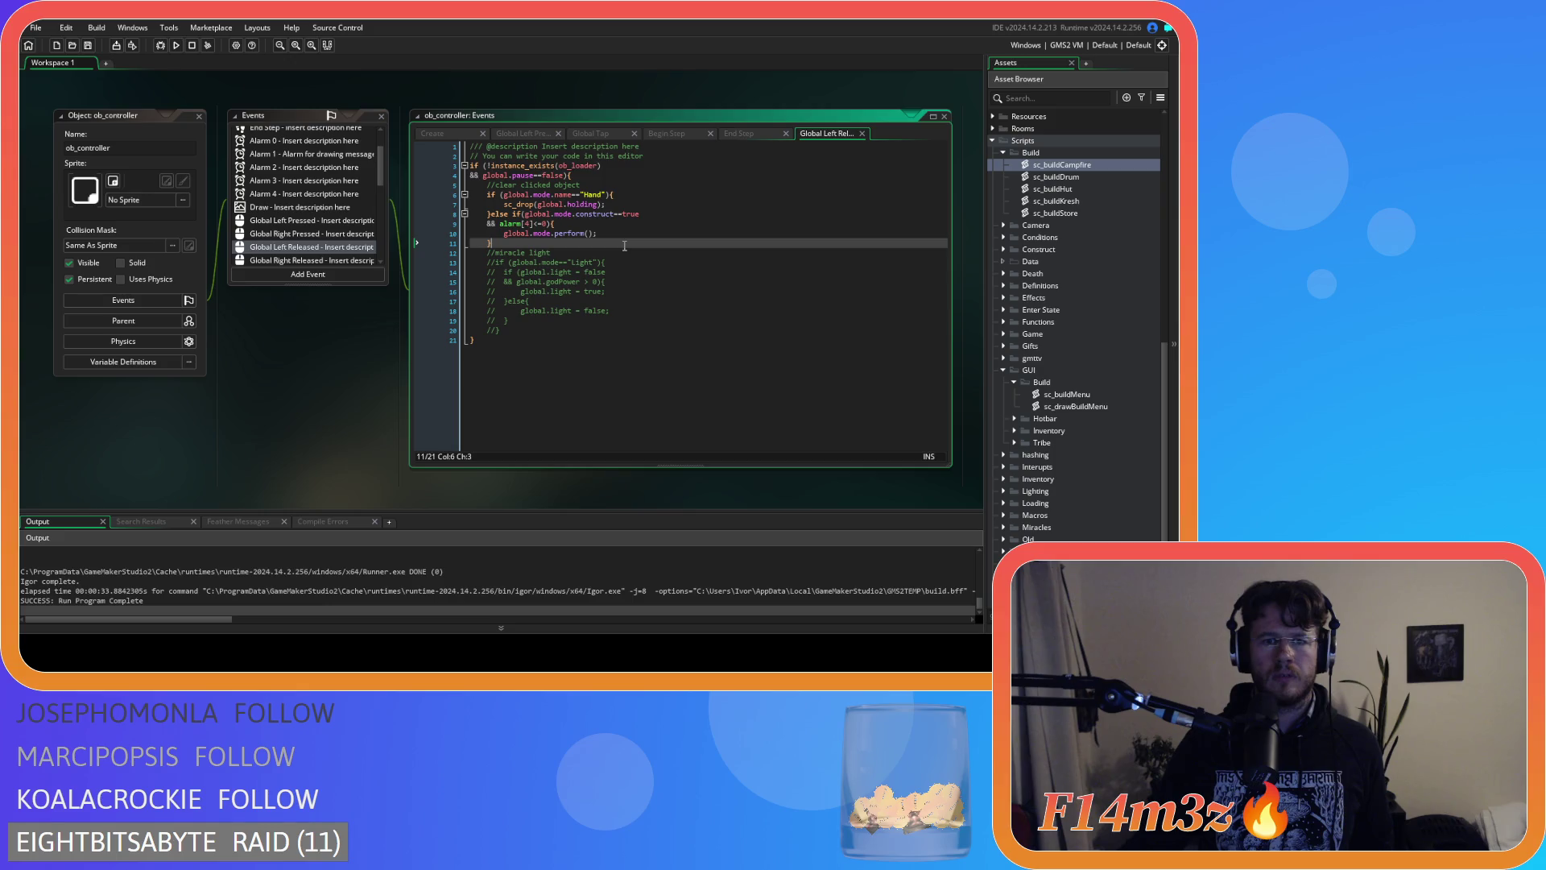
pyautogui.click(317, 222)
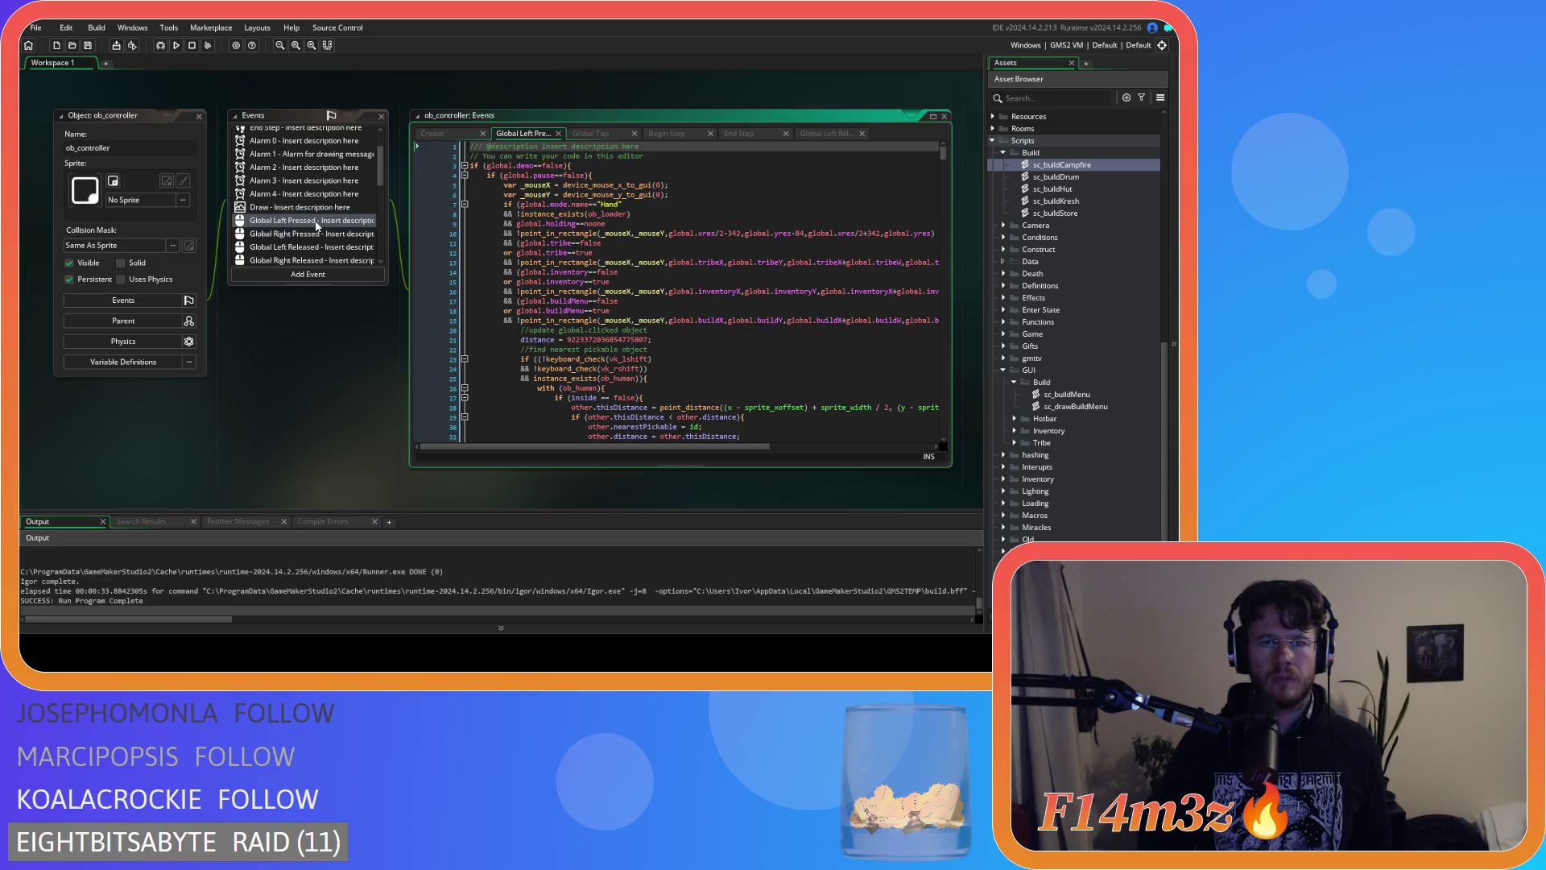
pyautogui.click(810, 134)
pyautogui.click(721, 226)
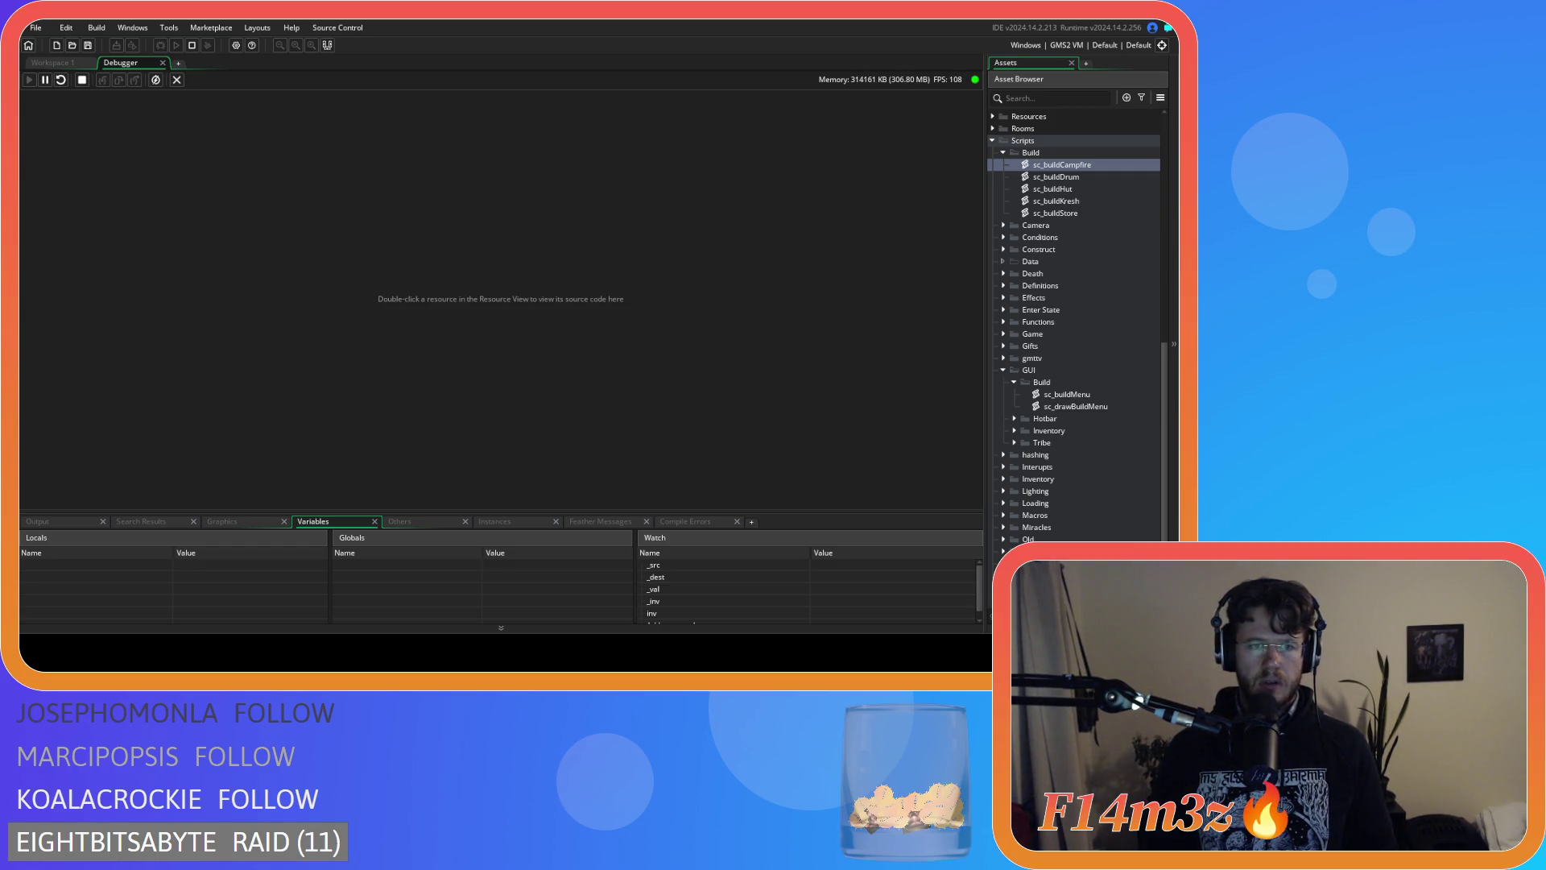
# In the running game, build a Drum from the Build menu on the dirt clearing.
pyautogui.press('b')
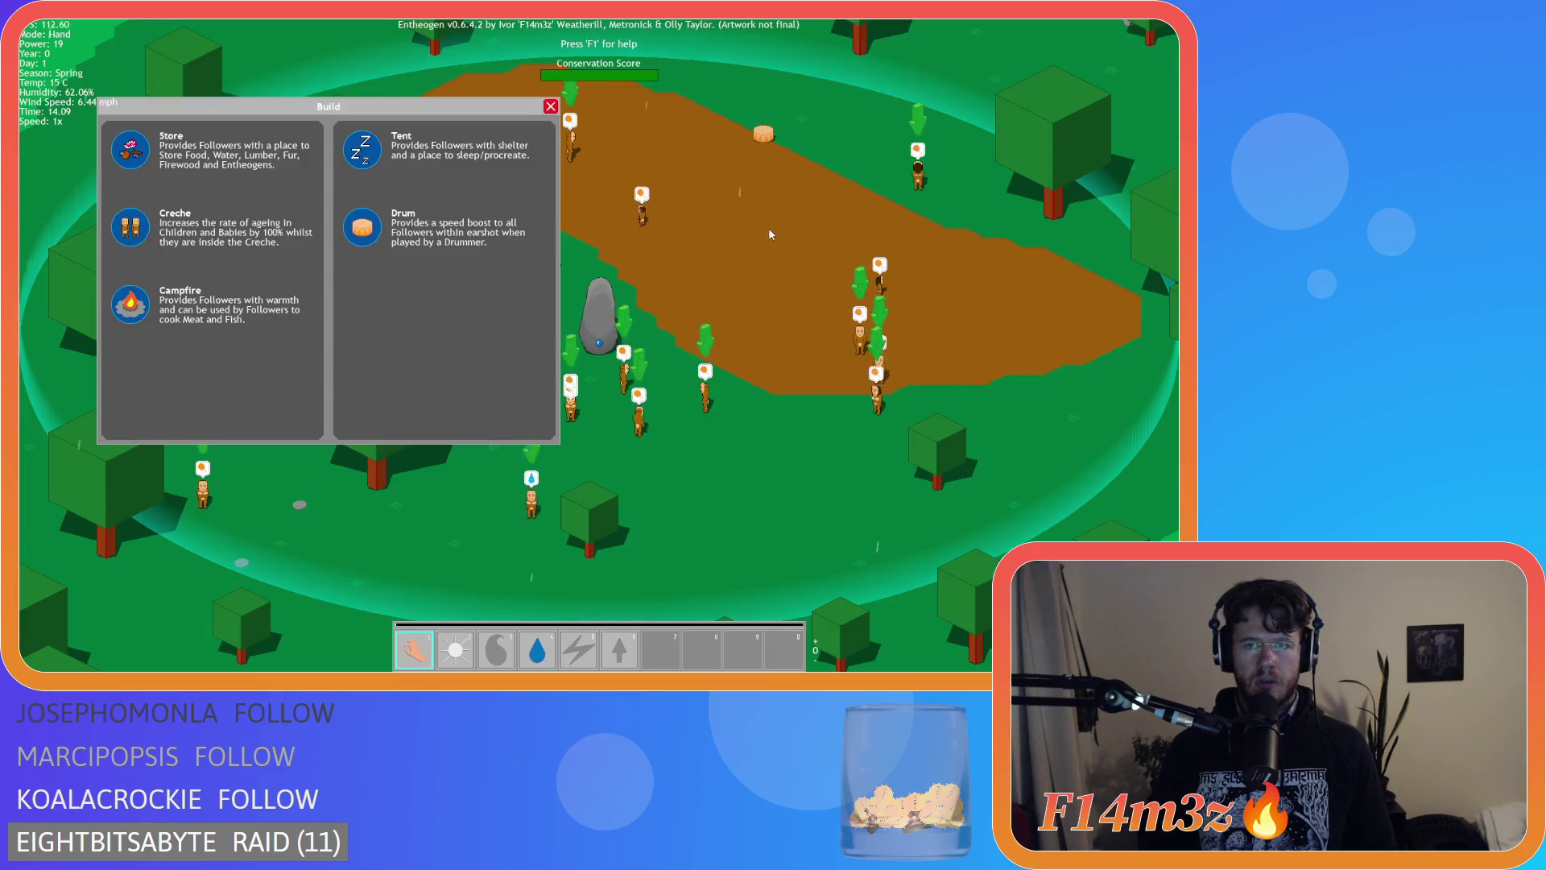
pyautogui.click(362, 228)
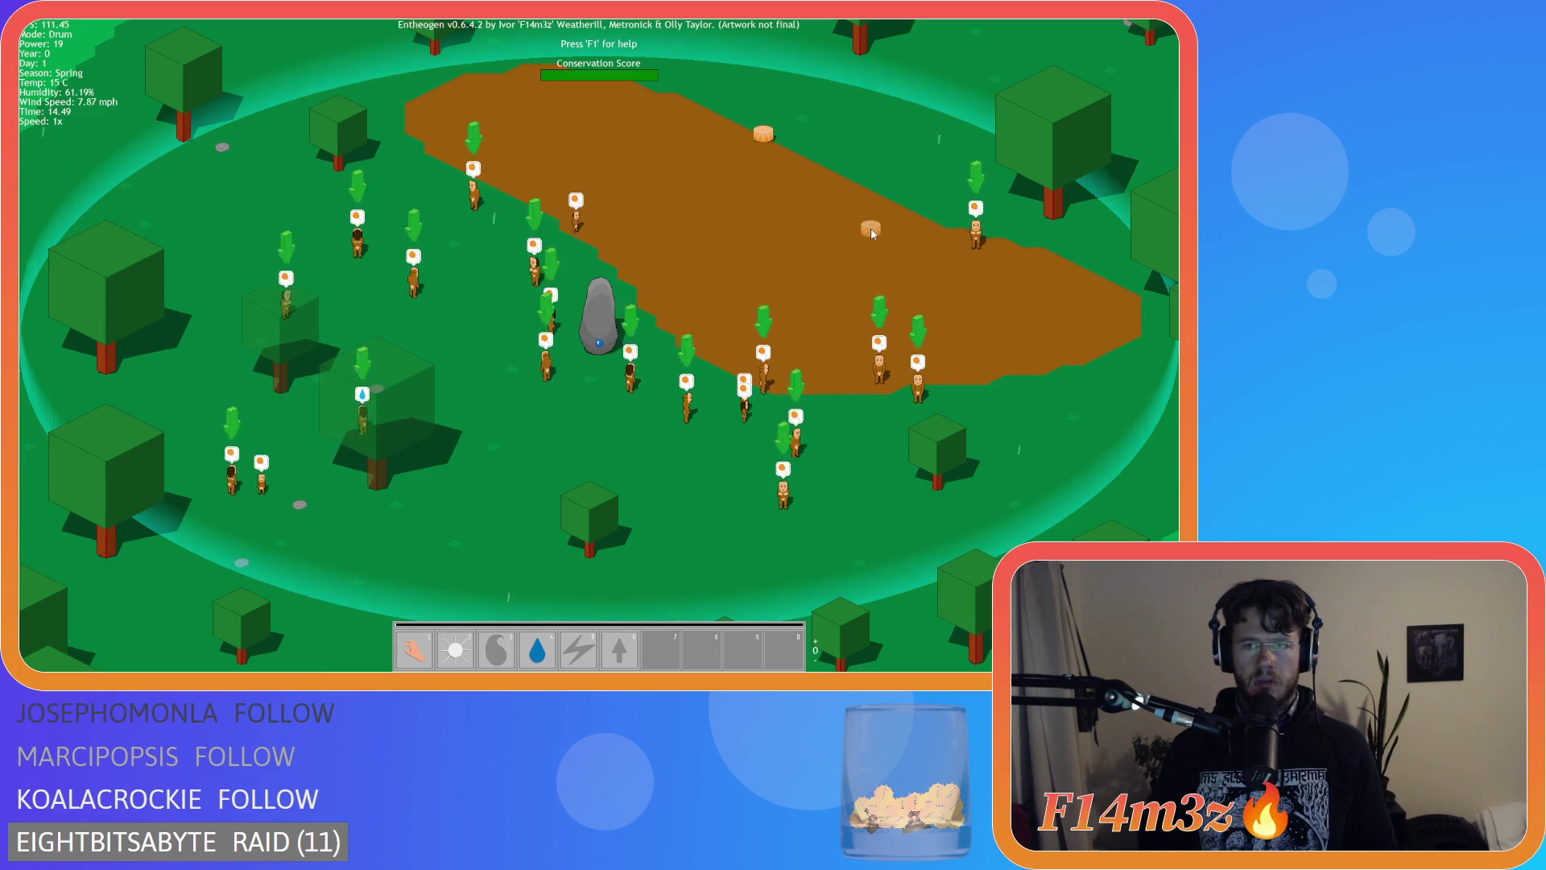
pyautogui.click(628, 182)
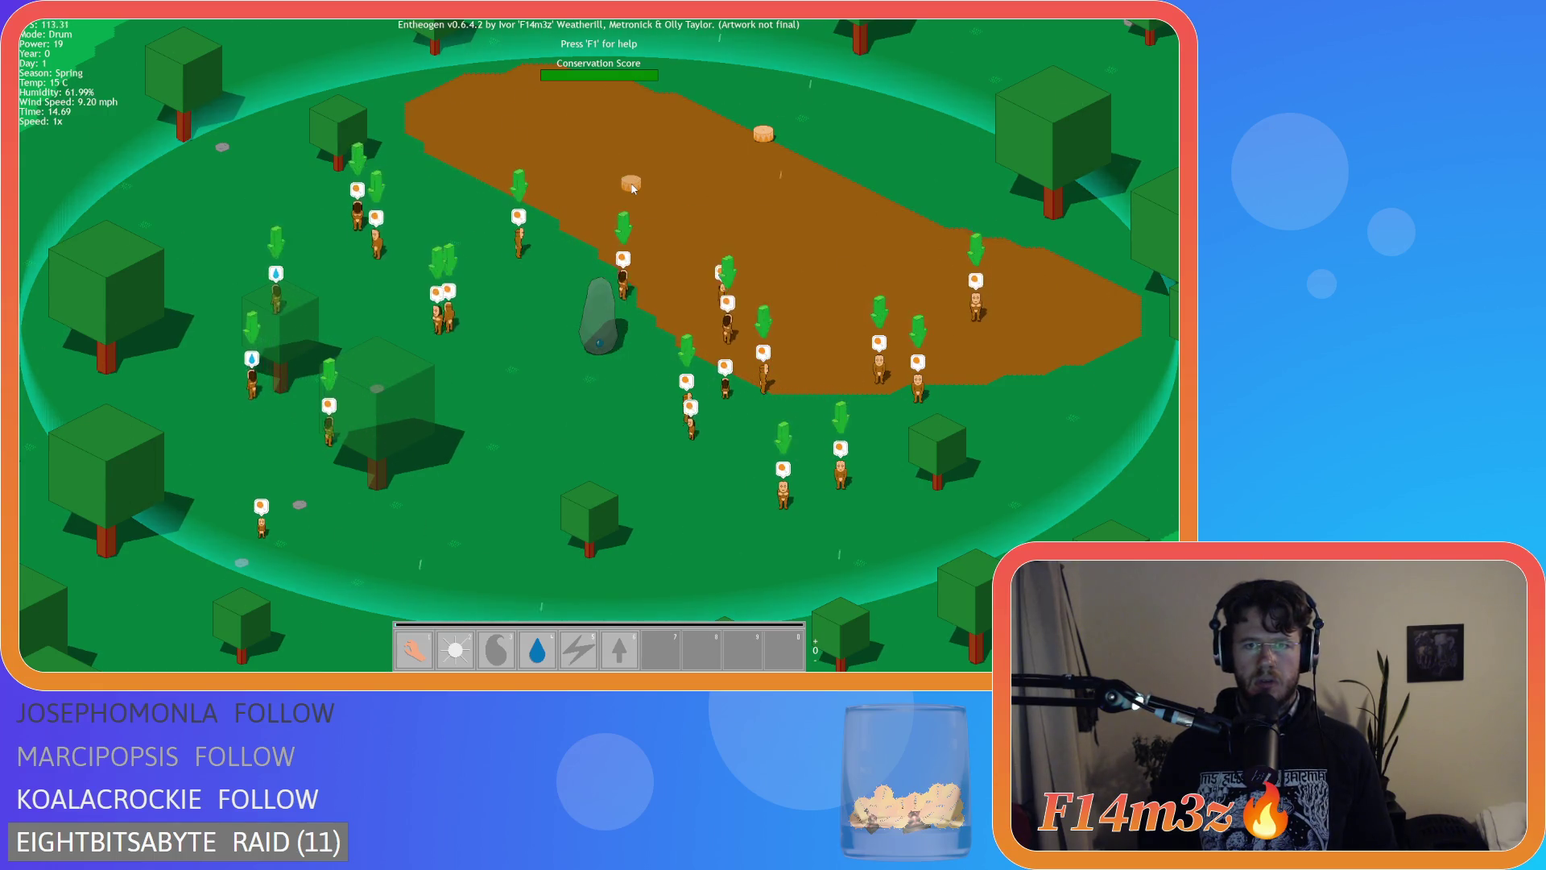
# Close the Build menu and quit the test run with Escape and Y.
pyautogui.press('b')
pyautogui.click(551, 106)
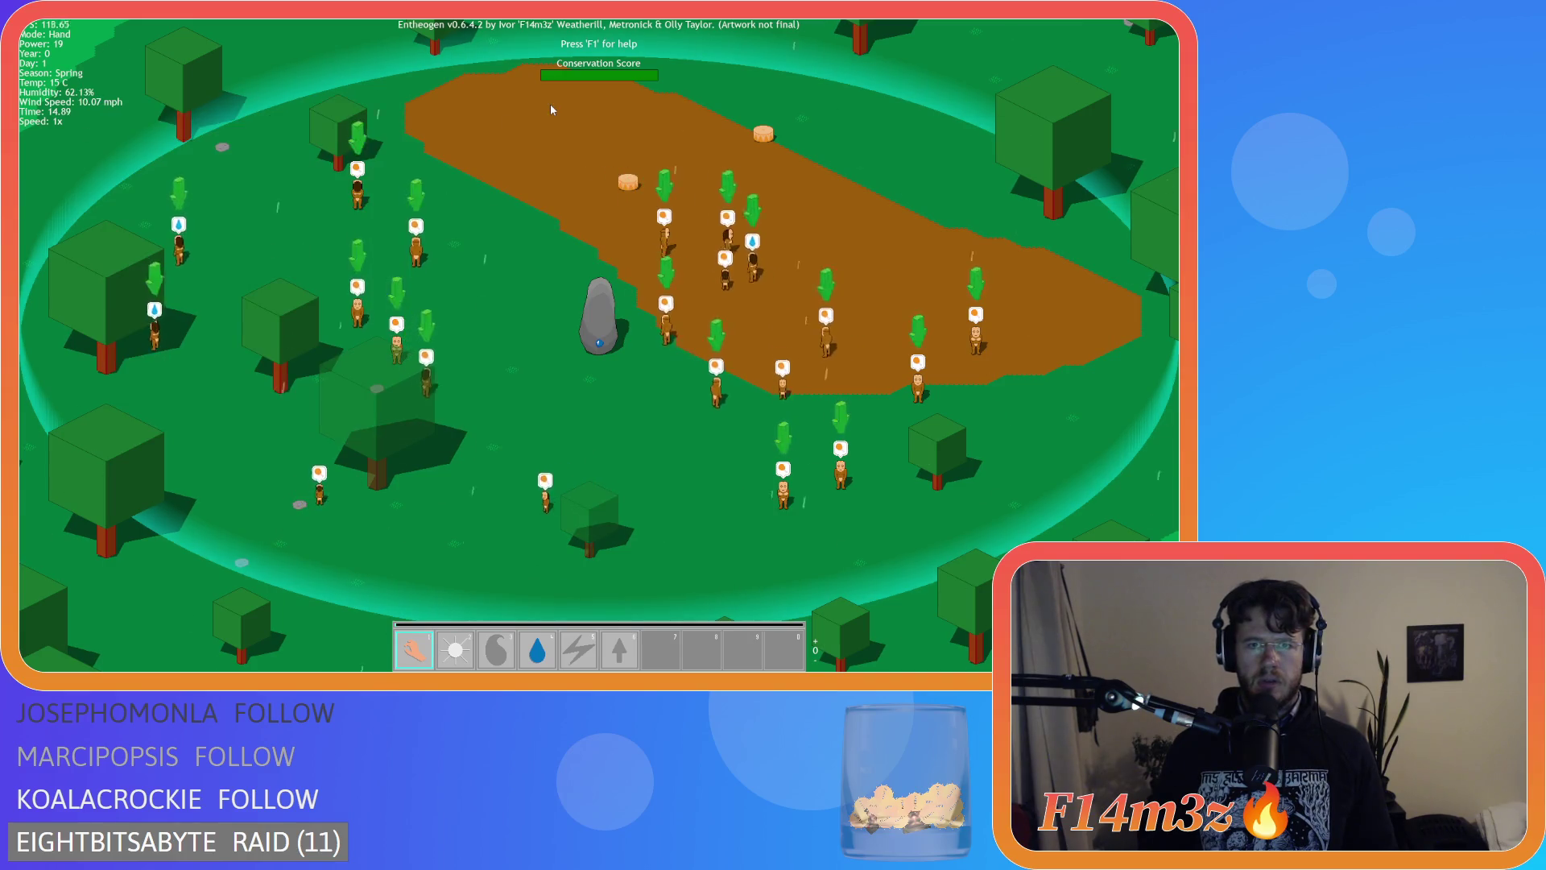
pyautogui.press('Escape')
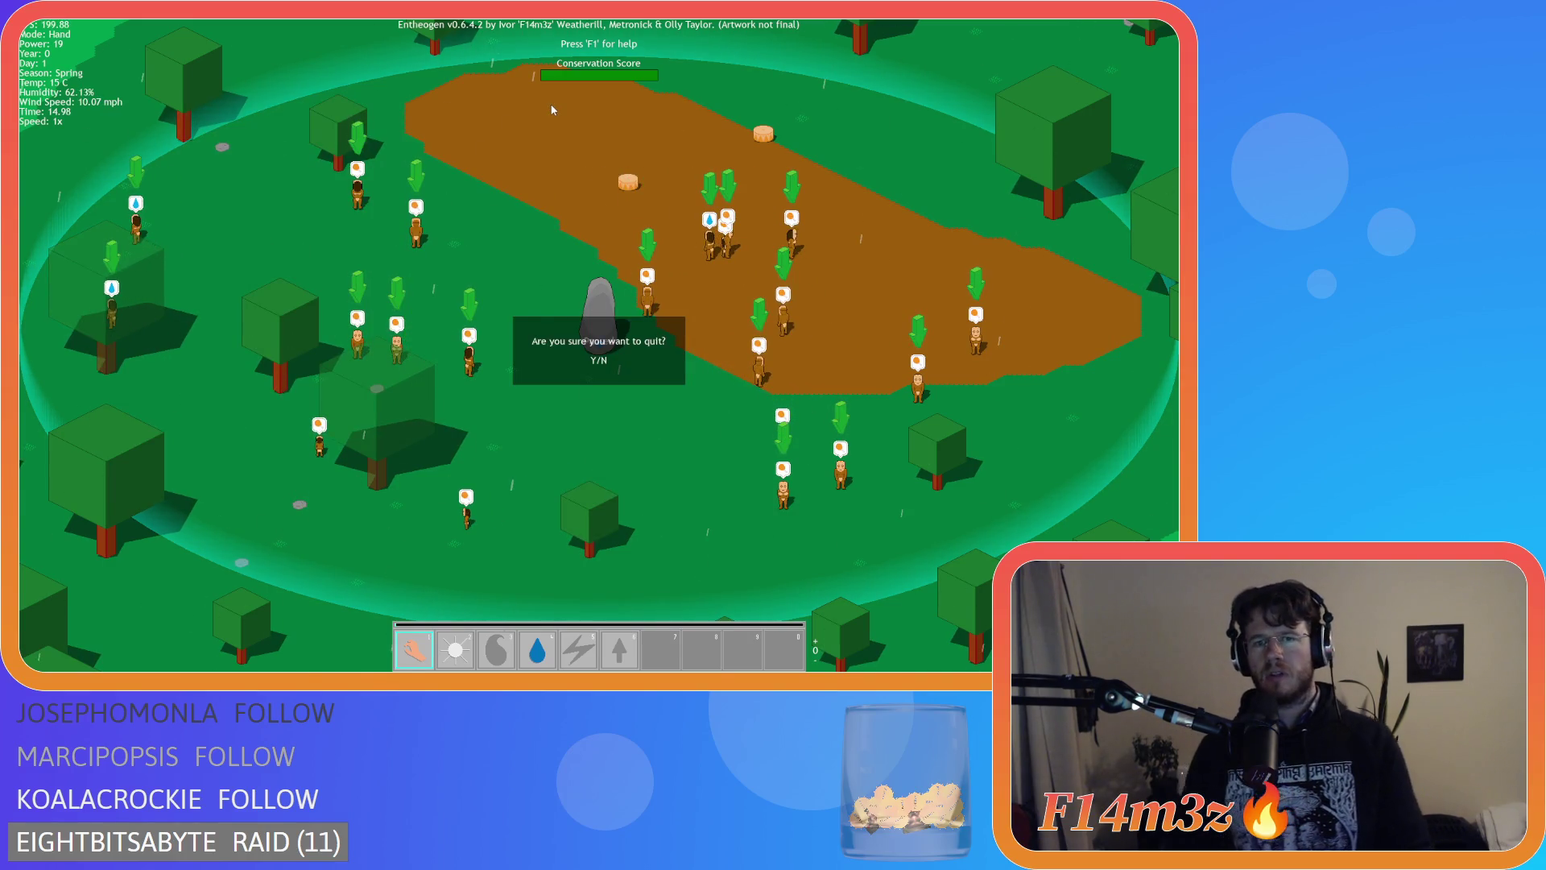
pyautogui.press('y')
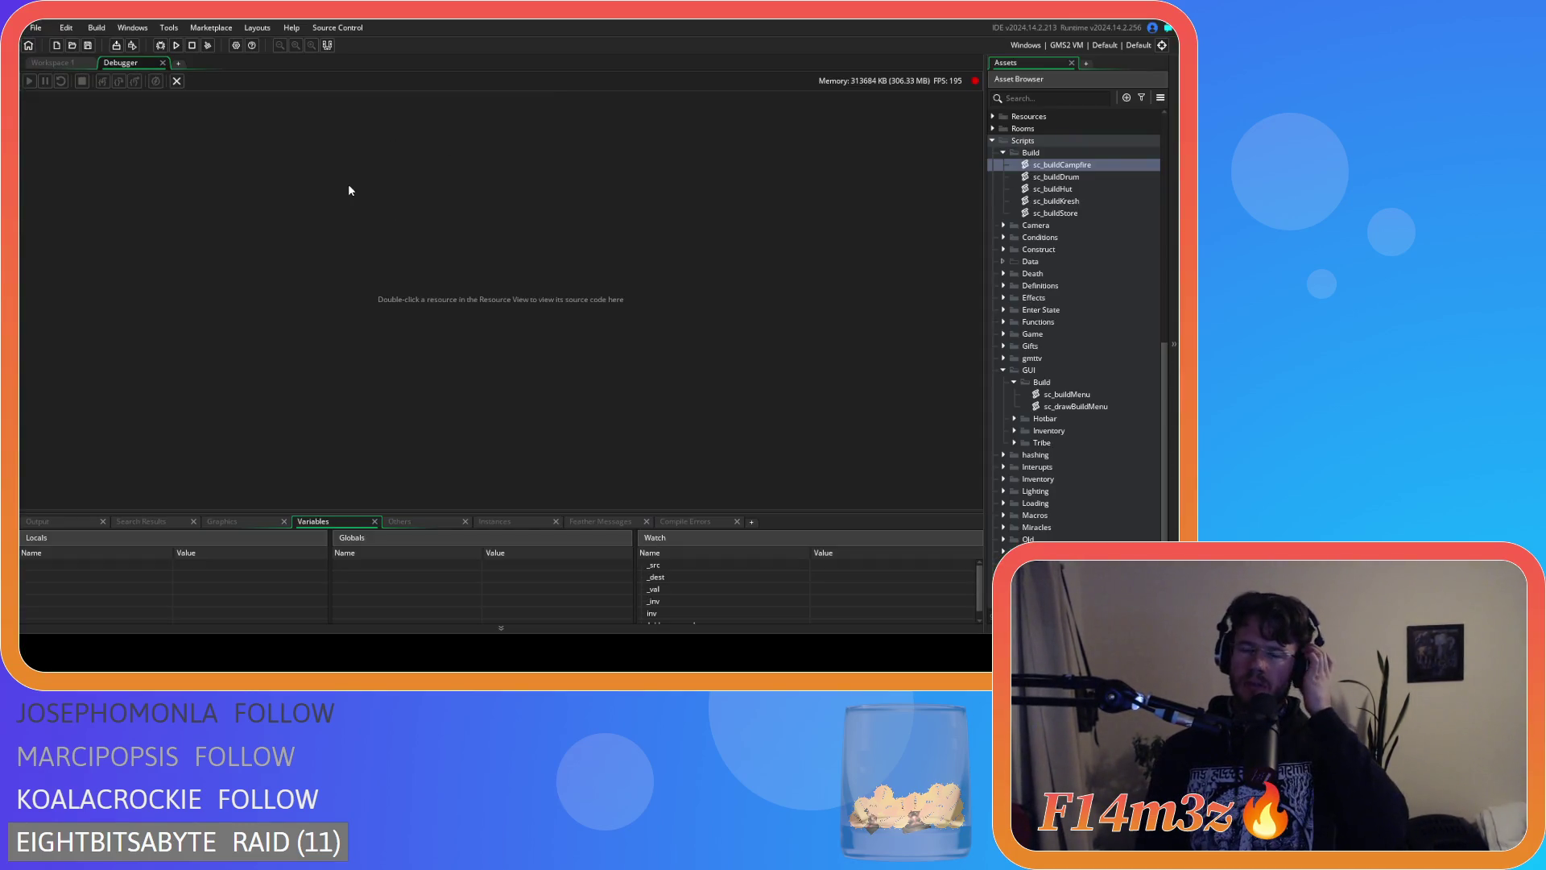
# Close the Debugger and show ob_controller's Global Tap event code at line 15.
pyautogui.click(161, 63)
pyautogui.click(685, 244)
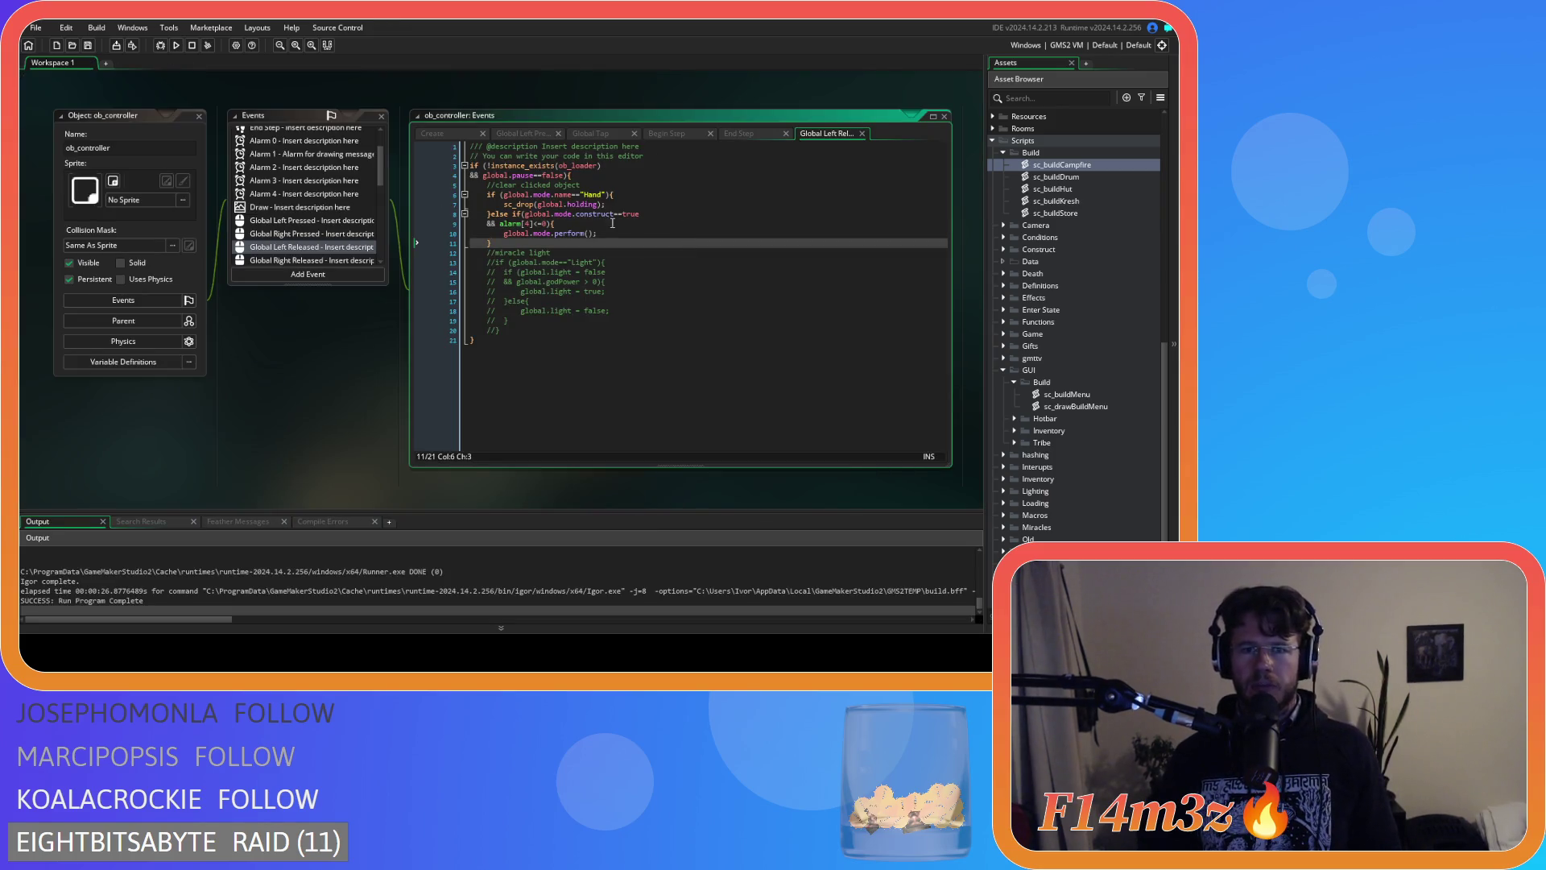
pyautogui.click(669, 136)
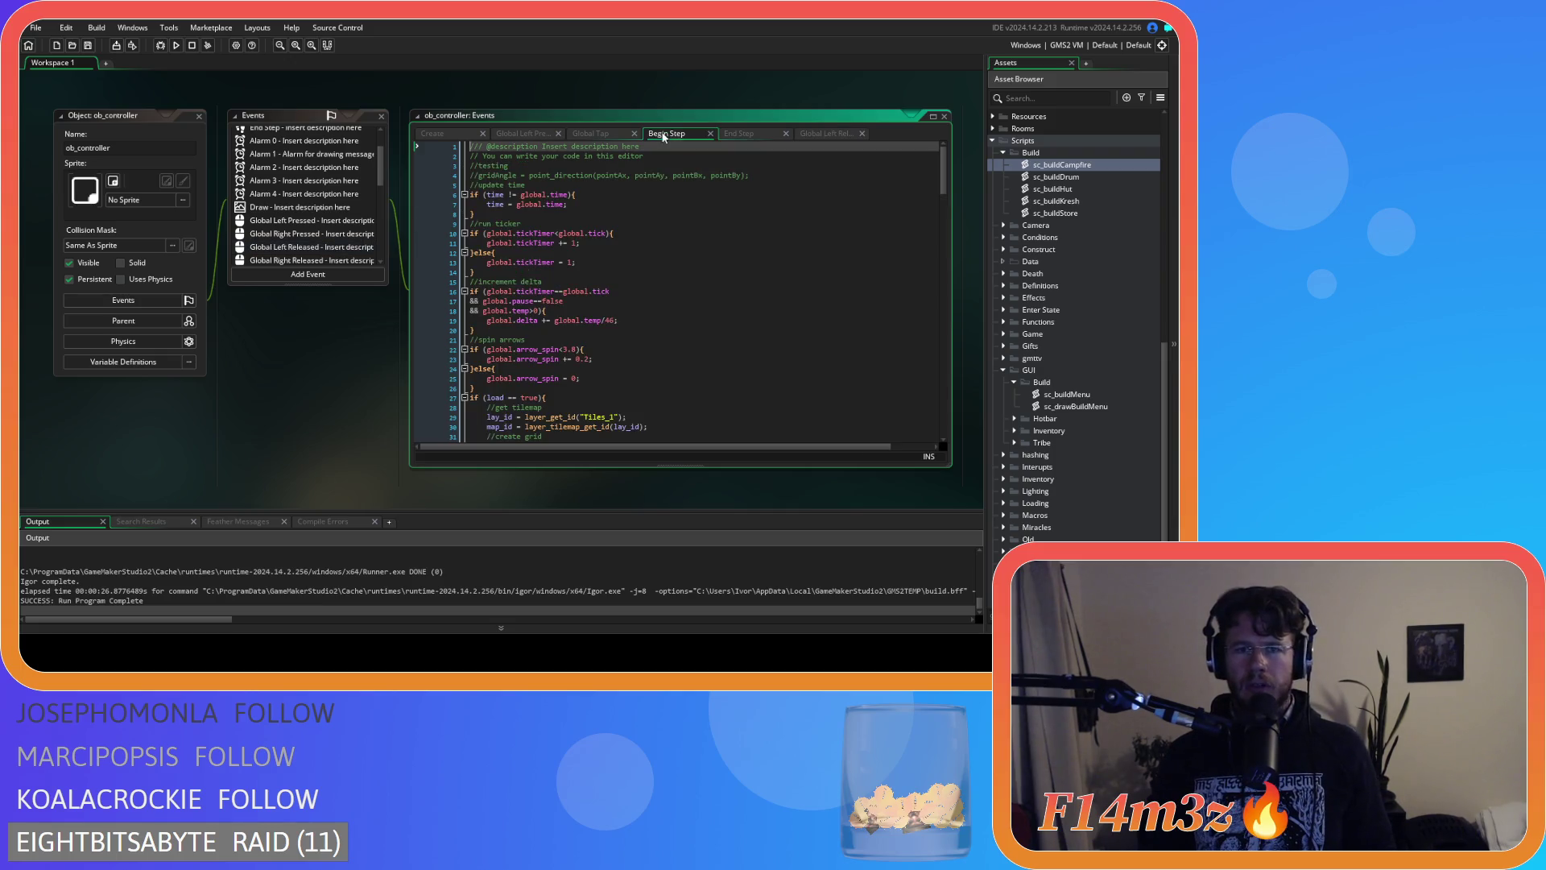
pyautogui.click(582, 134)
pyautogui.click(569, 282)
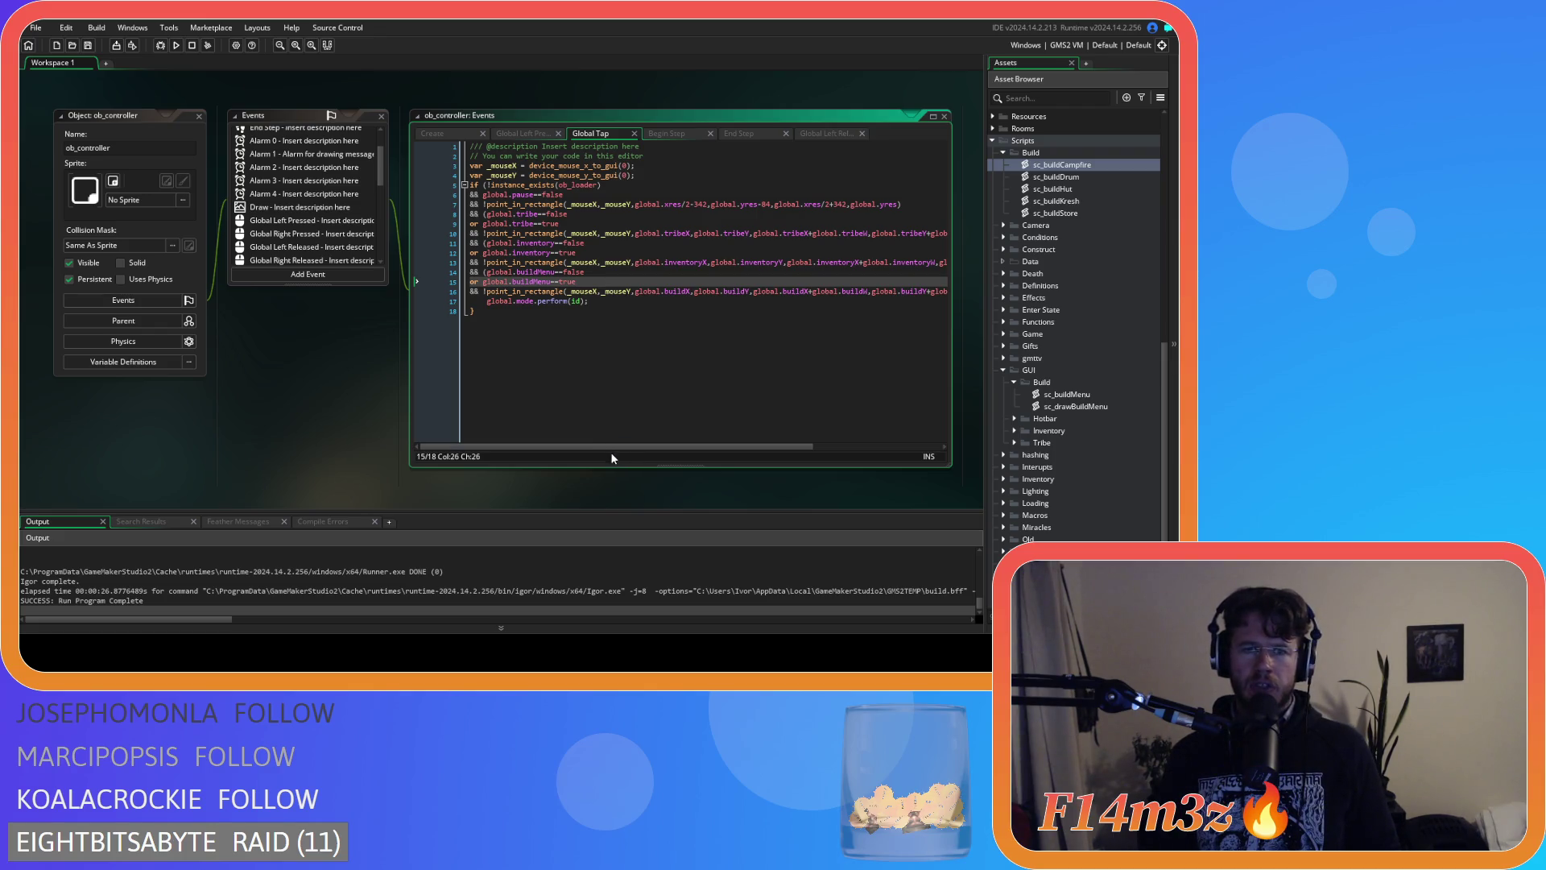
# Add a 'global.mode.construct==false' line after line 5 and save.
pyautogui.click(622, 187)
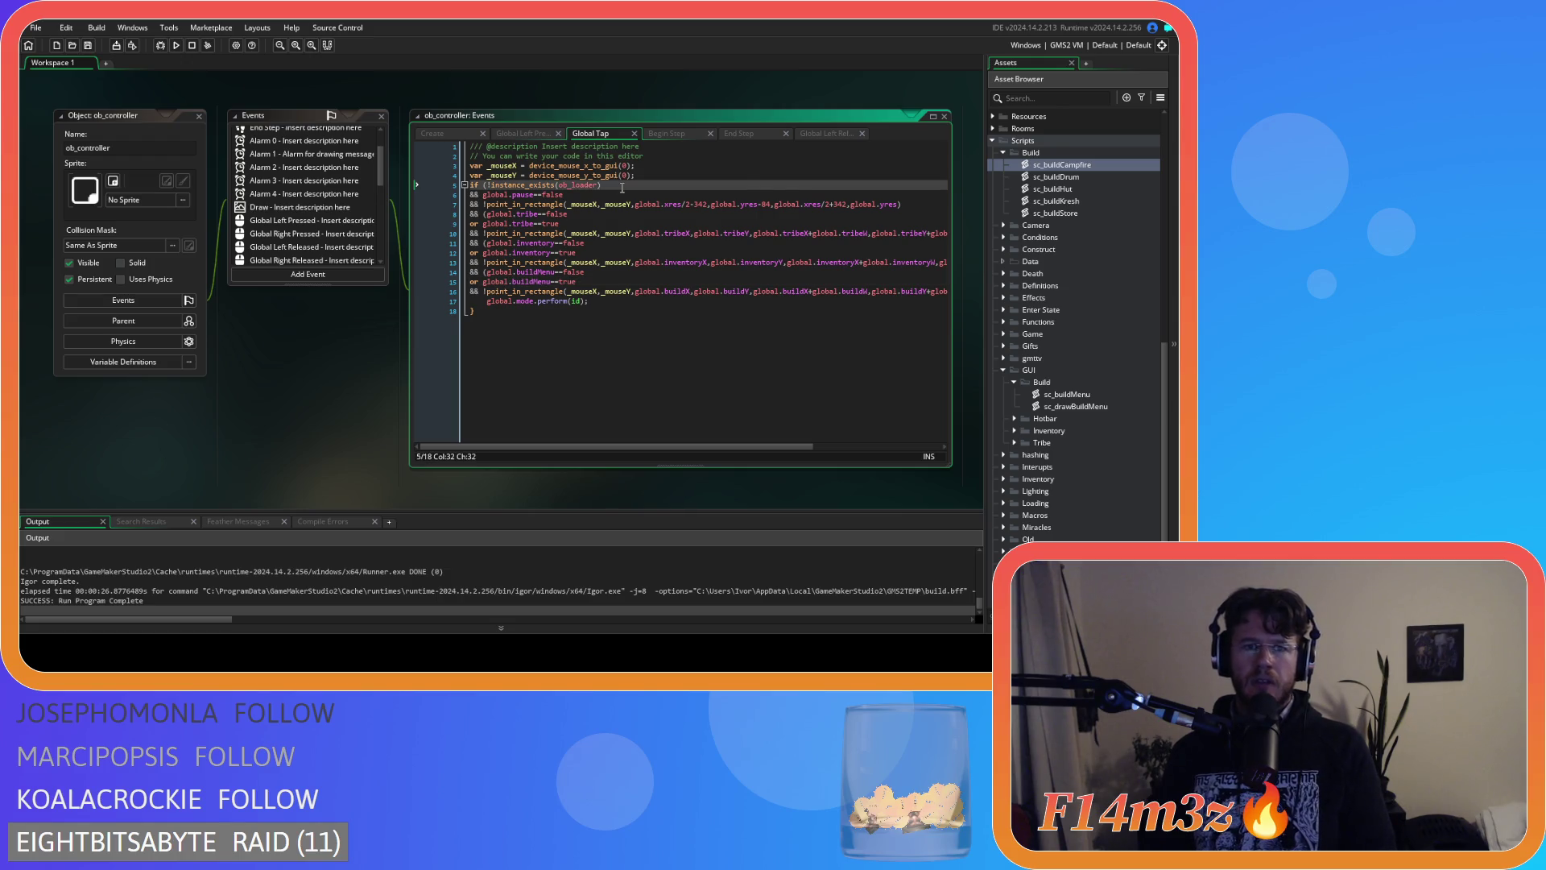
pyautogui.press('Return')
pyautogui.write('&&')
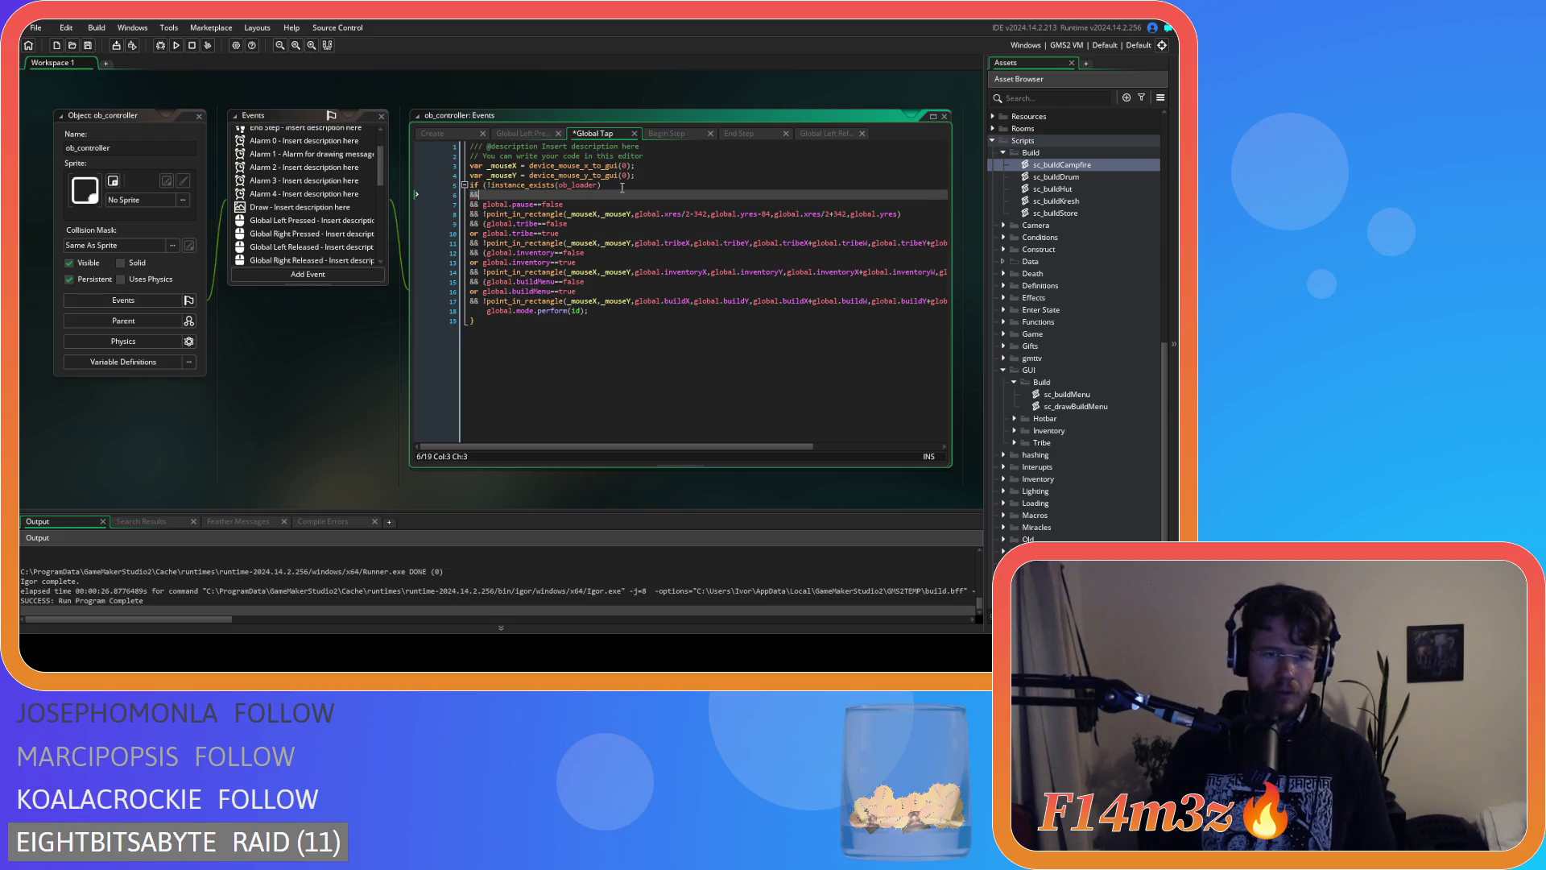
pyautogui.write(' global.mode')
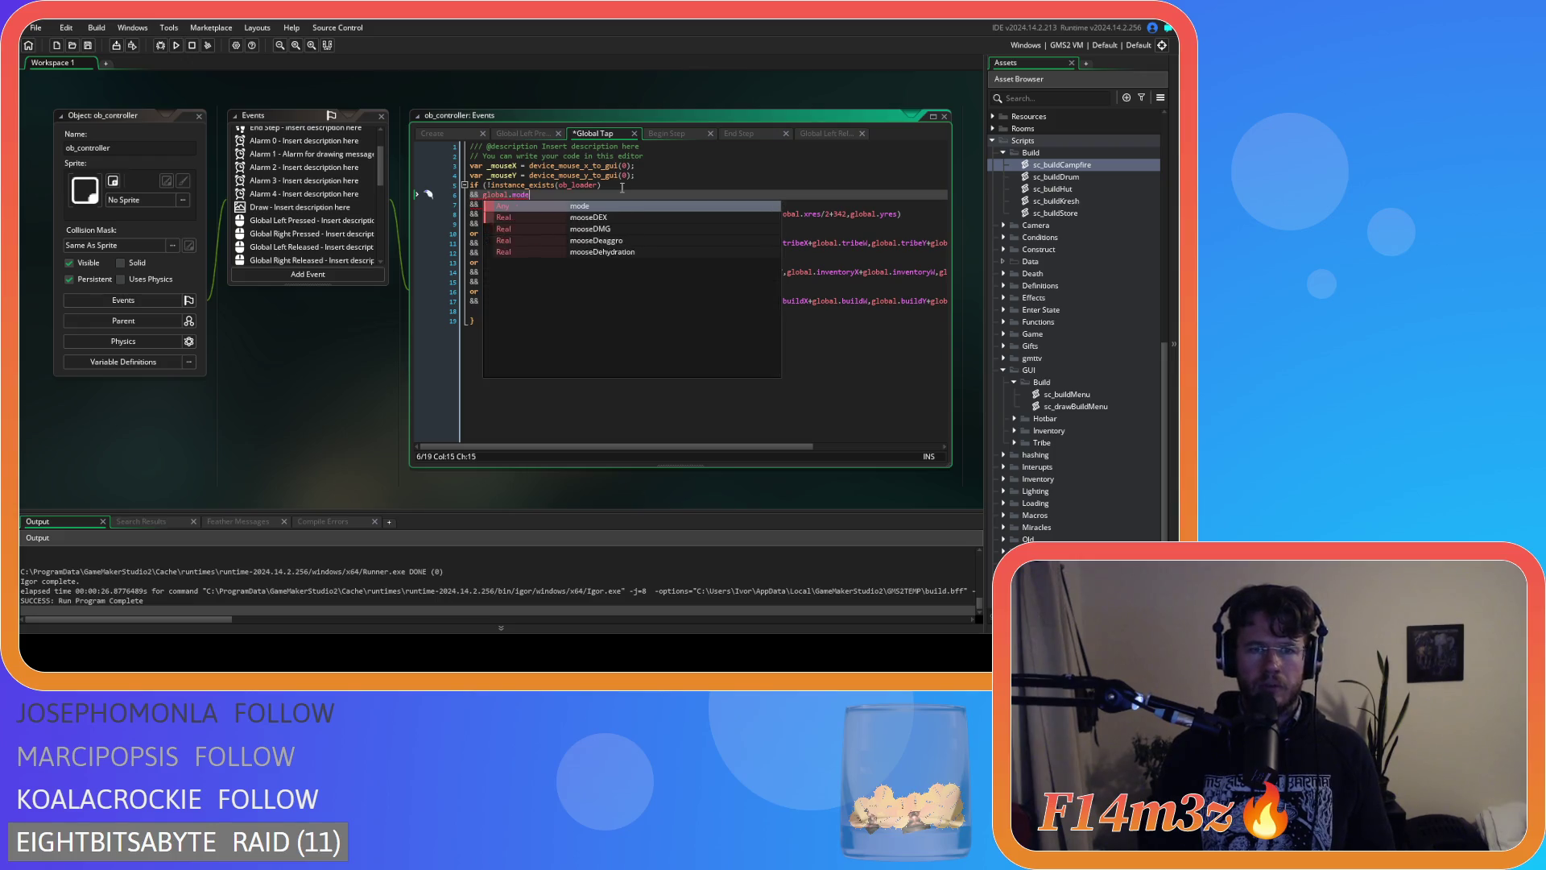
pyautogui.write('.cons')
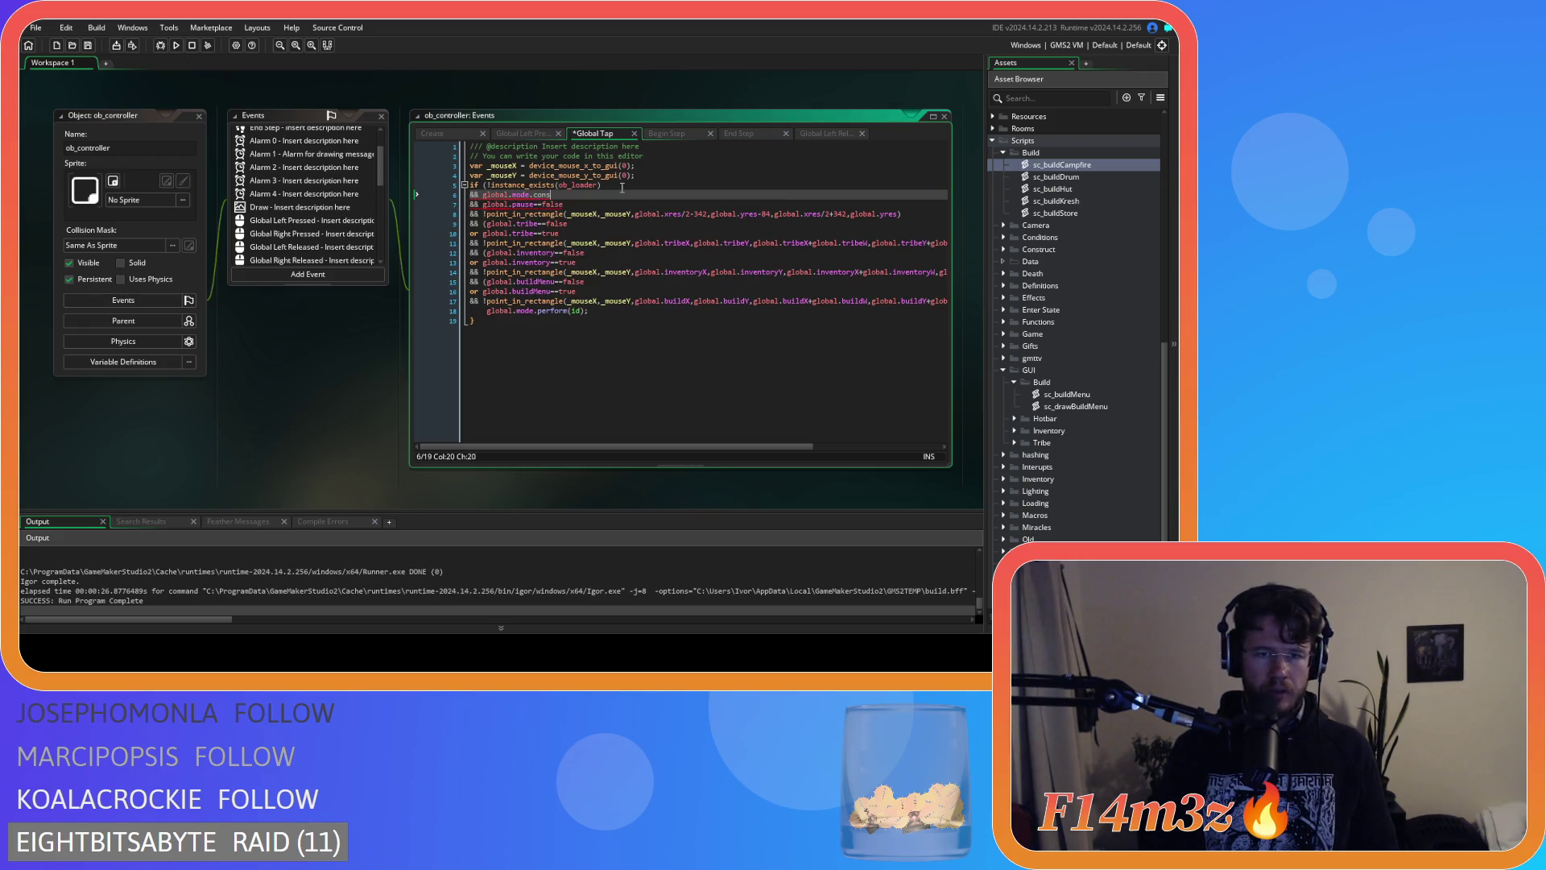
pyautogui.write('truct==false')
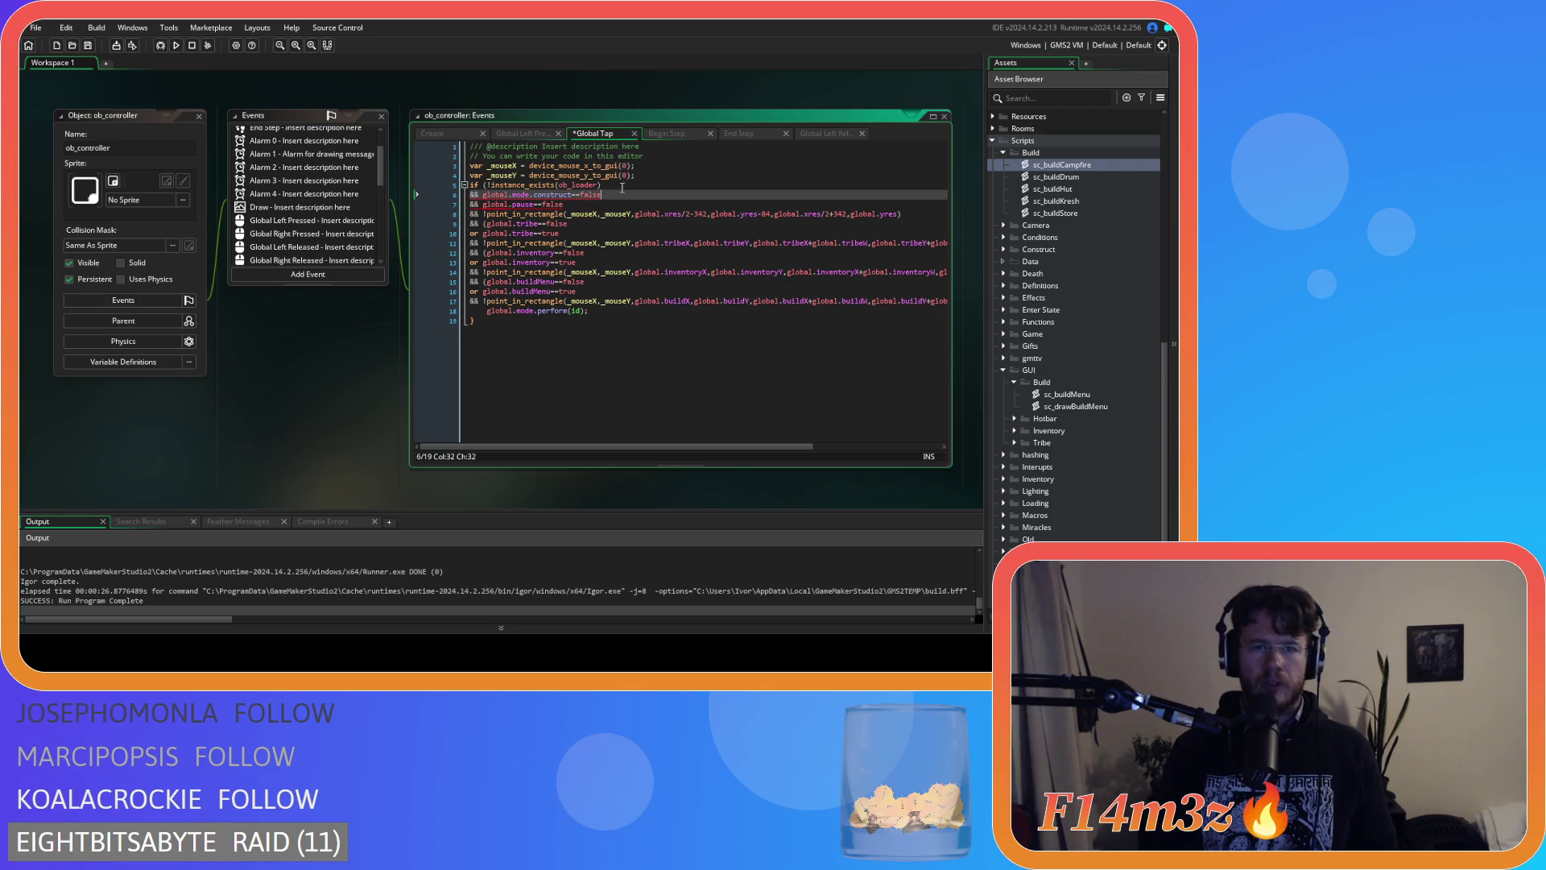
pyautogui.hotkey('ctrl', 's')
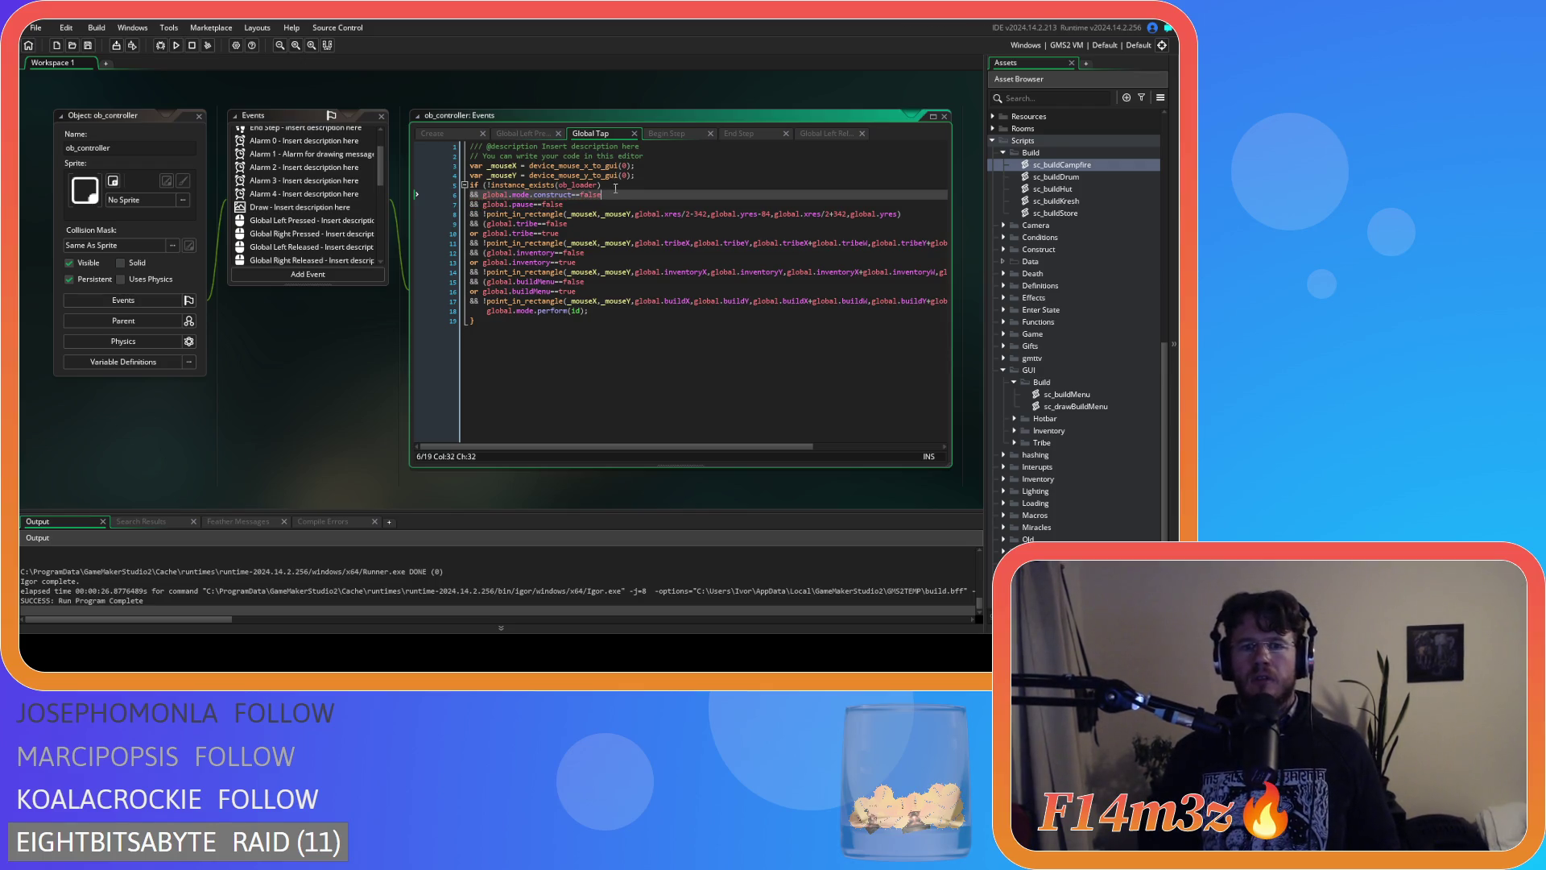
# Move the construct check below the pause check, save, and build with F5.
pyautogui.hotkey('ctrl', 'shift', 'Left')
pyautogui.hotkey('ctrl', 'shift', 'Left')
pyautogui.hotkey('shift', 'Home')
pyautogui.press('BackSpace')
pyautogui.press('BackSpace')
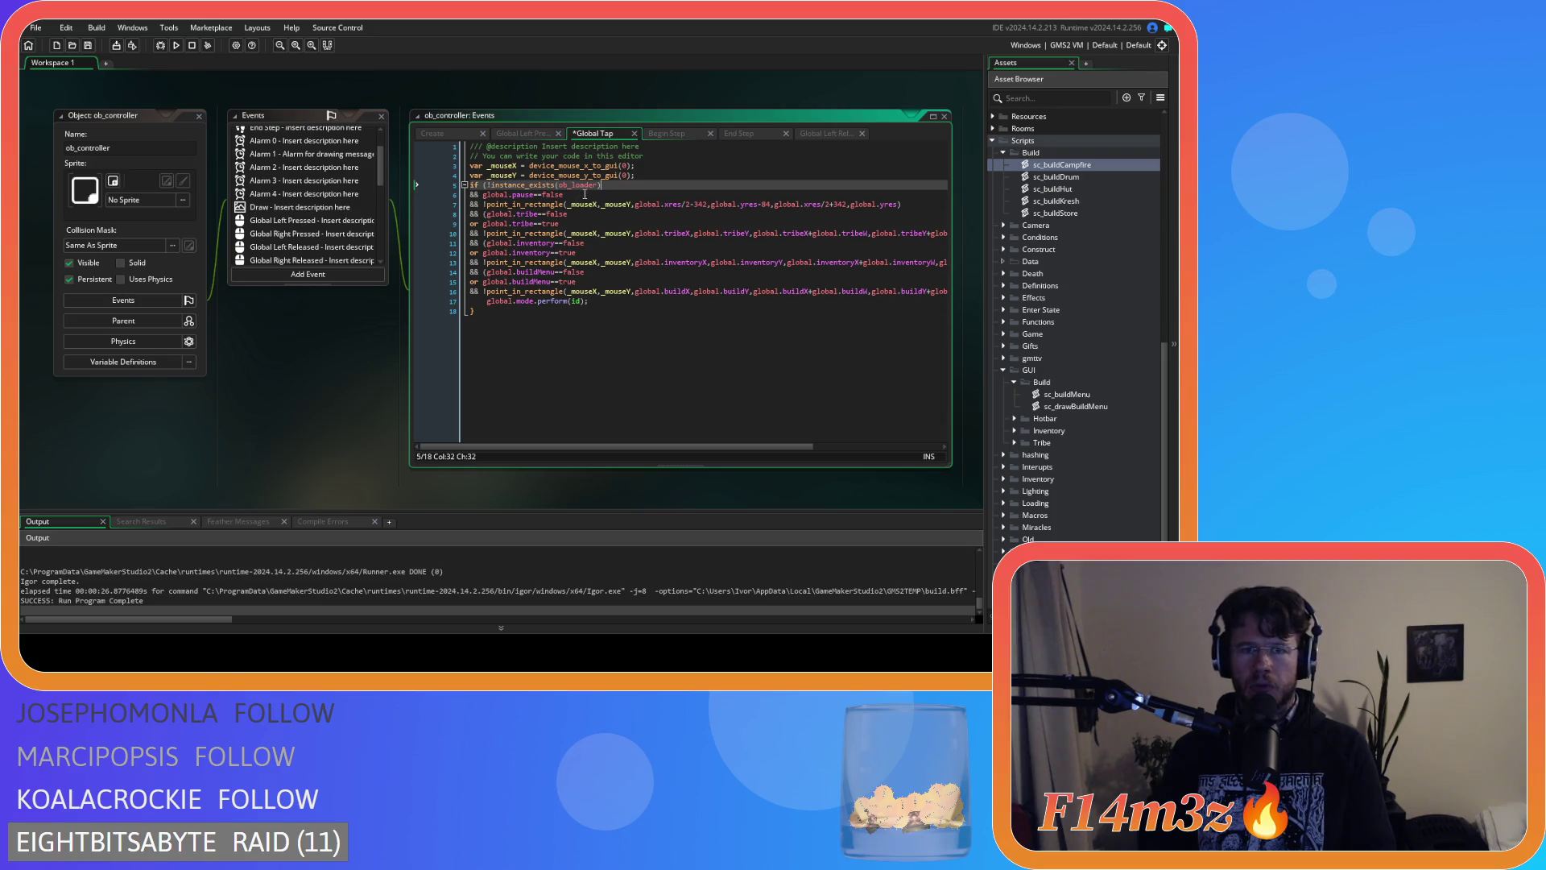
pyautogui.press('Down')
pyautogui.press('End')
pyautogui.press('Return')
pyautogui.write('&& global.mode.construct==false')
pyautogui.hotkey('ctrl', 's')
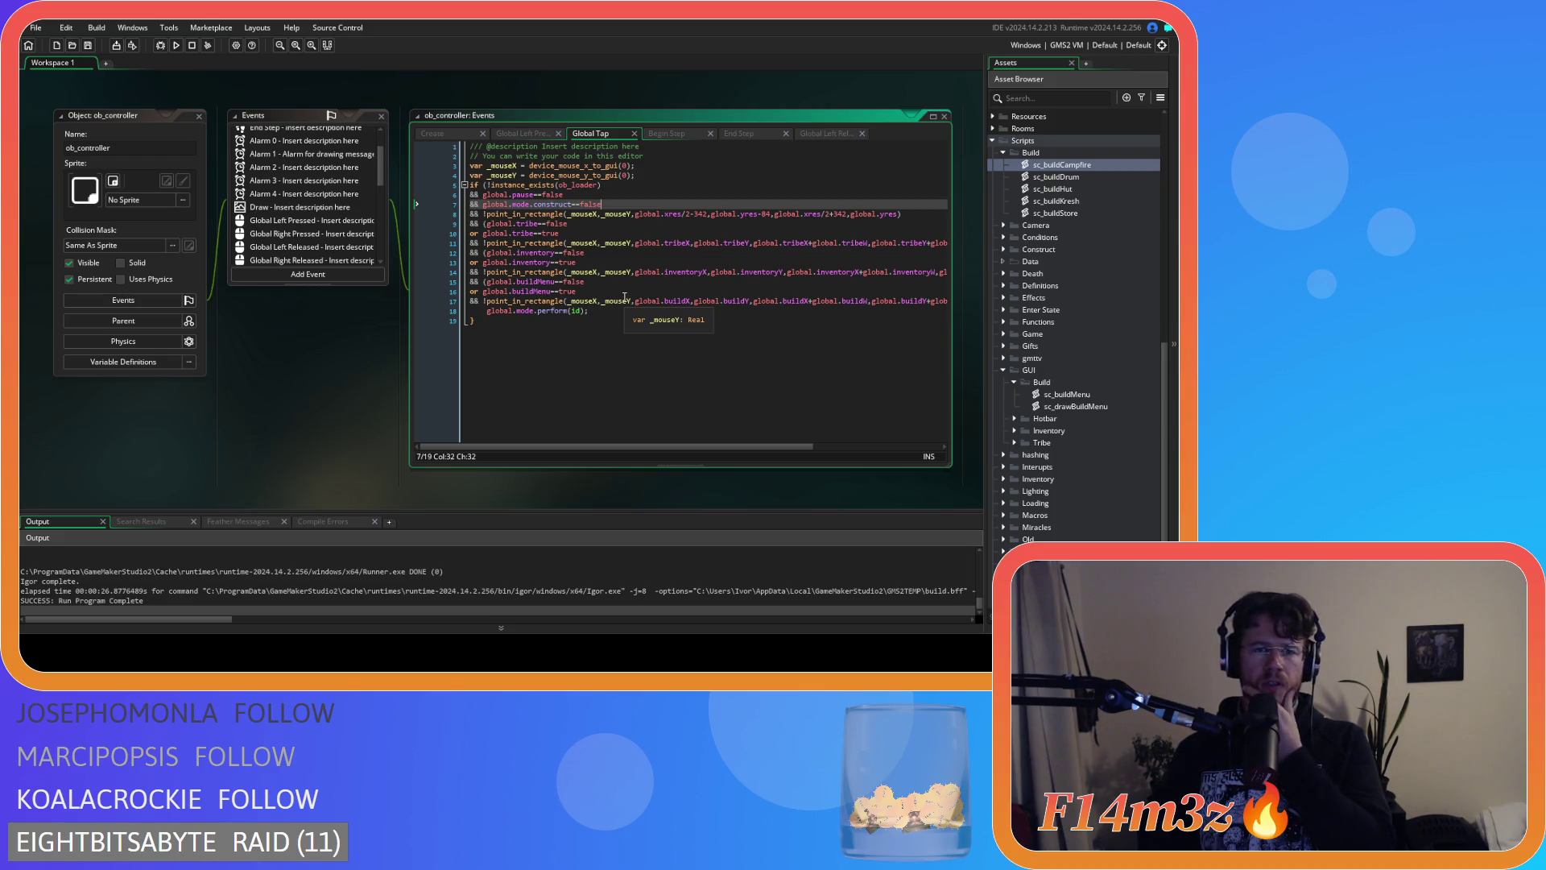
pyautogui.click(612, 322)
pyautogui.press('F5')
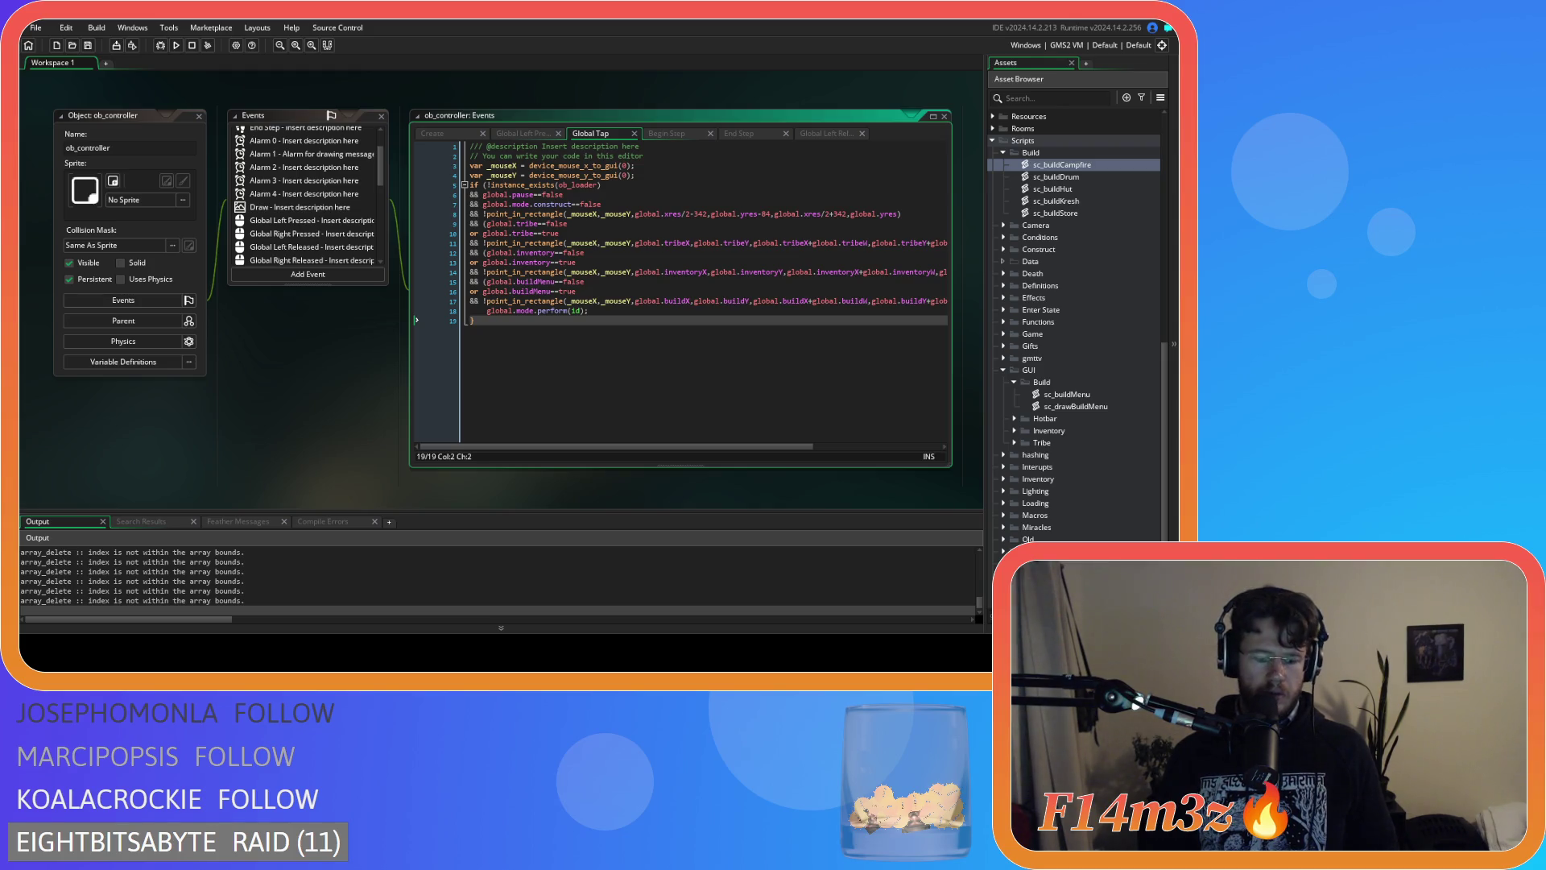
# Switch to the game and place a Drum near the top of the dirt clearing.
pyautogui.hotkey('alt', 'Tab')
pyautogui.press('b')
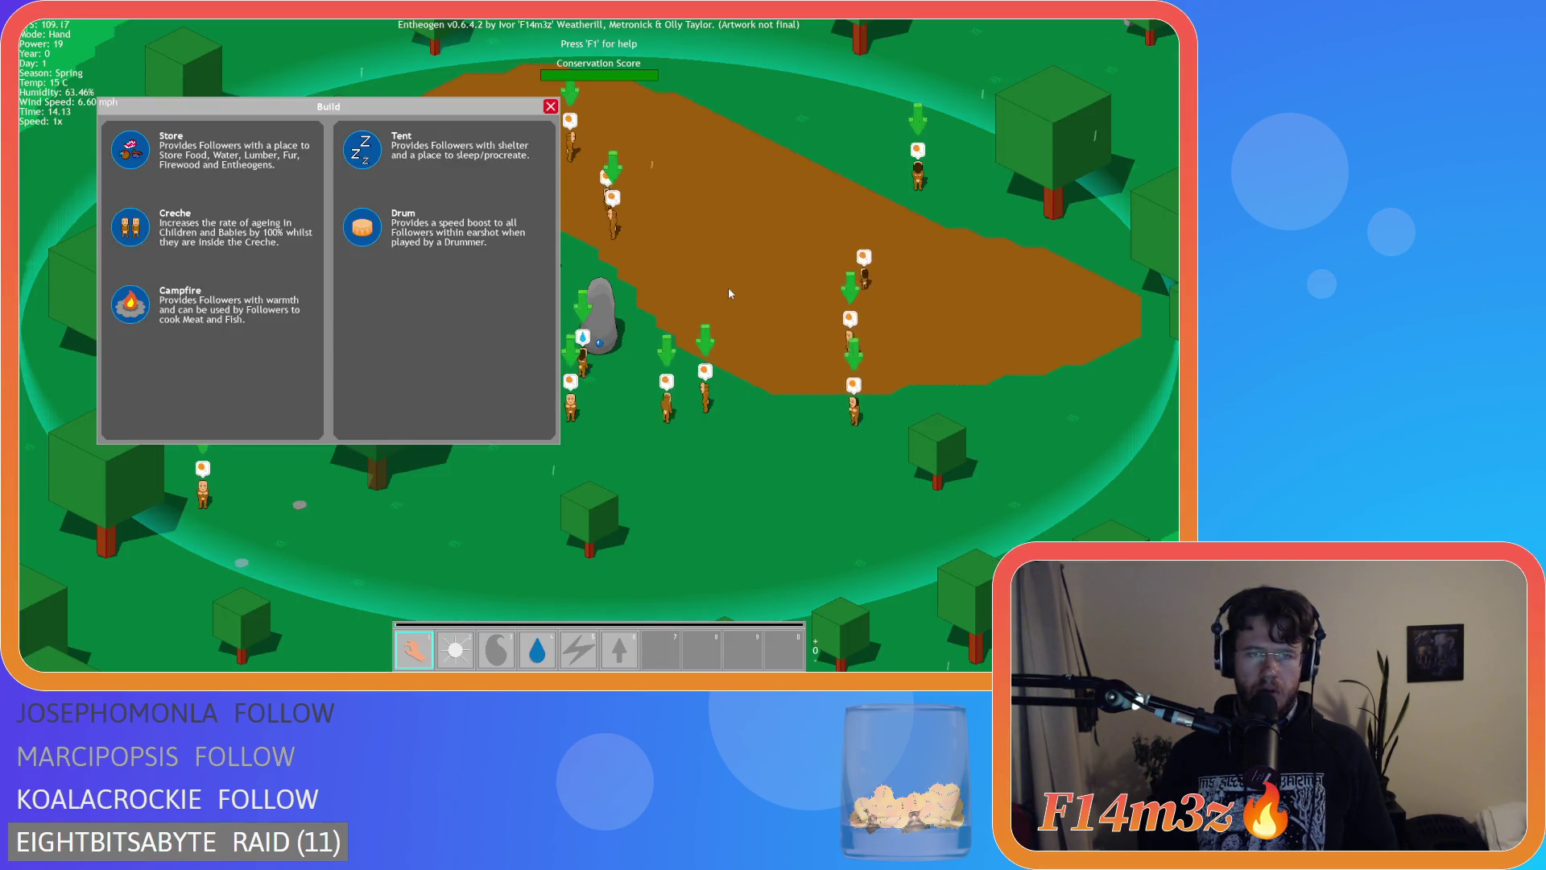
pyautogui.click(361, 237)
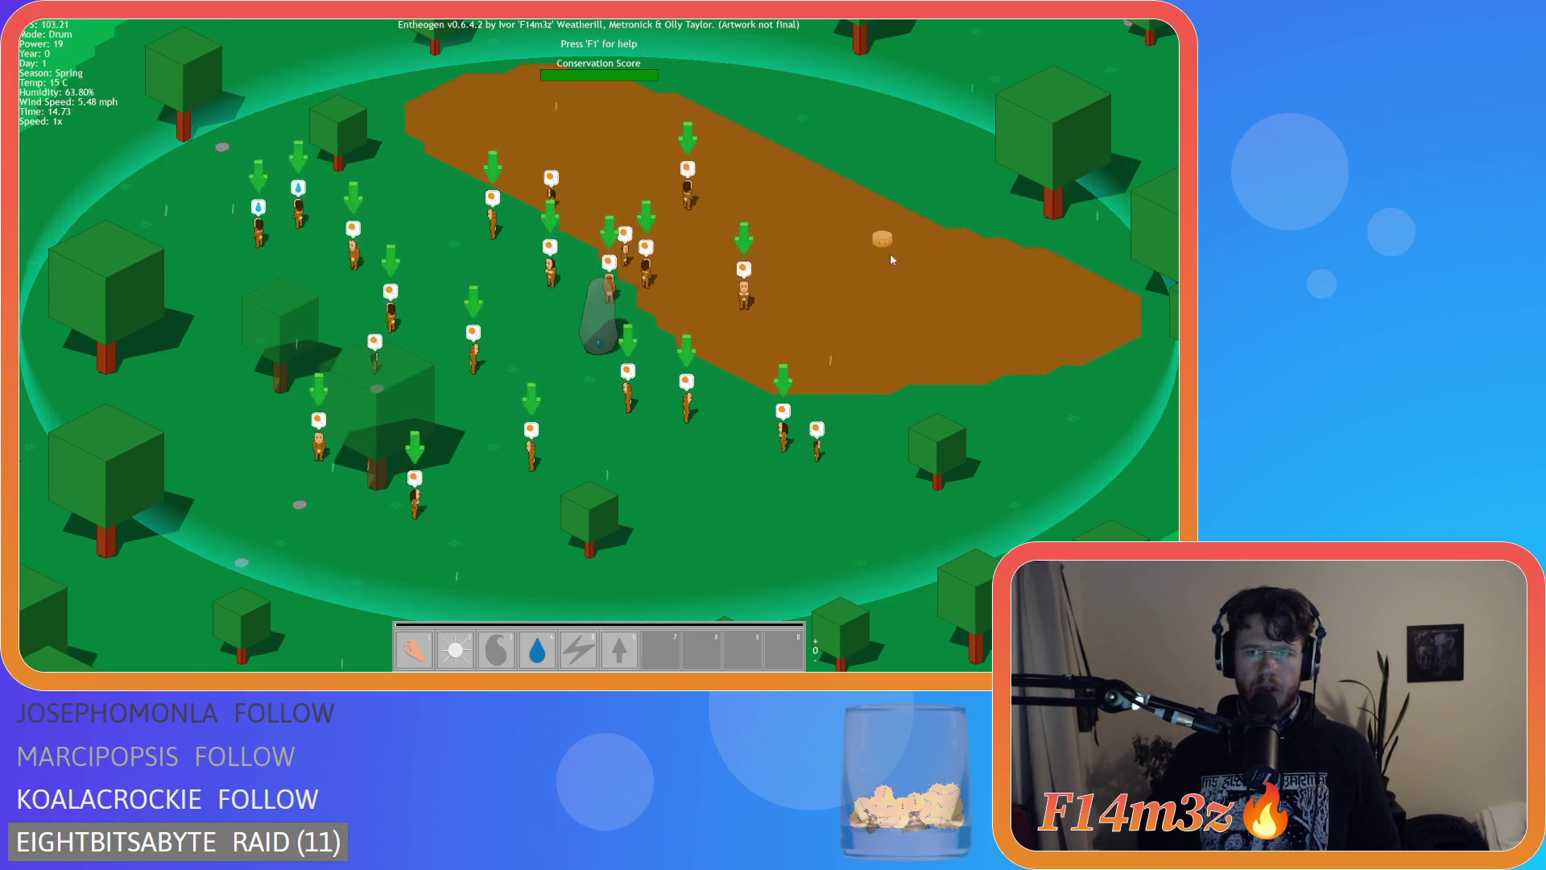
pyautogui.click(782, 211)
pyautogui.click(546, 147)
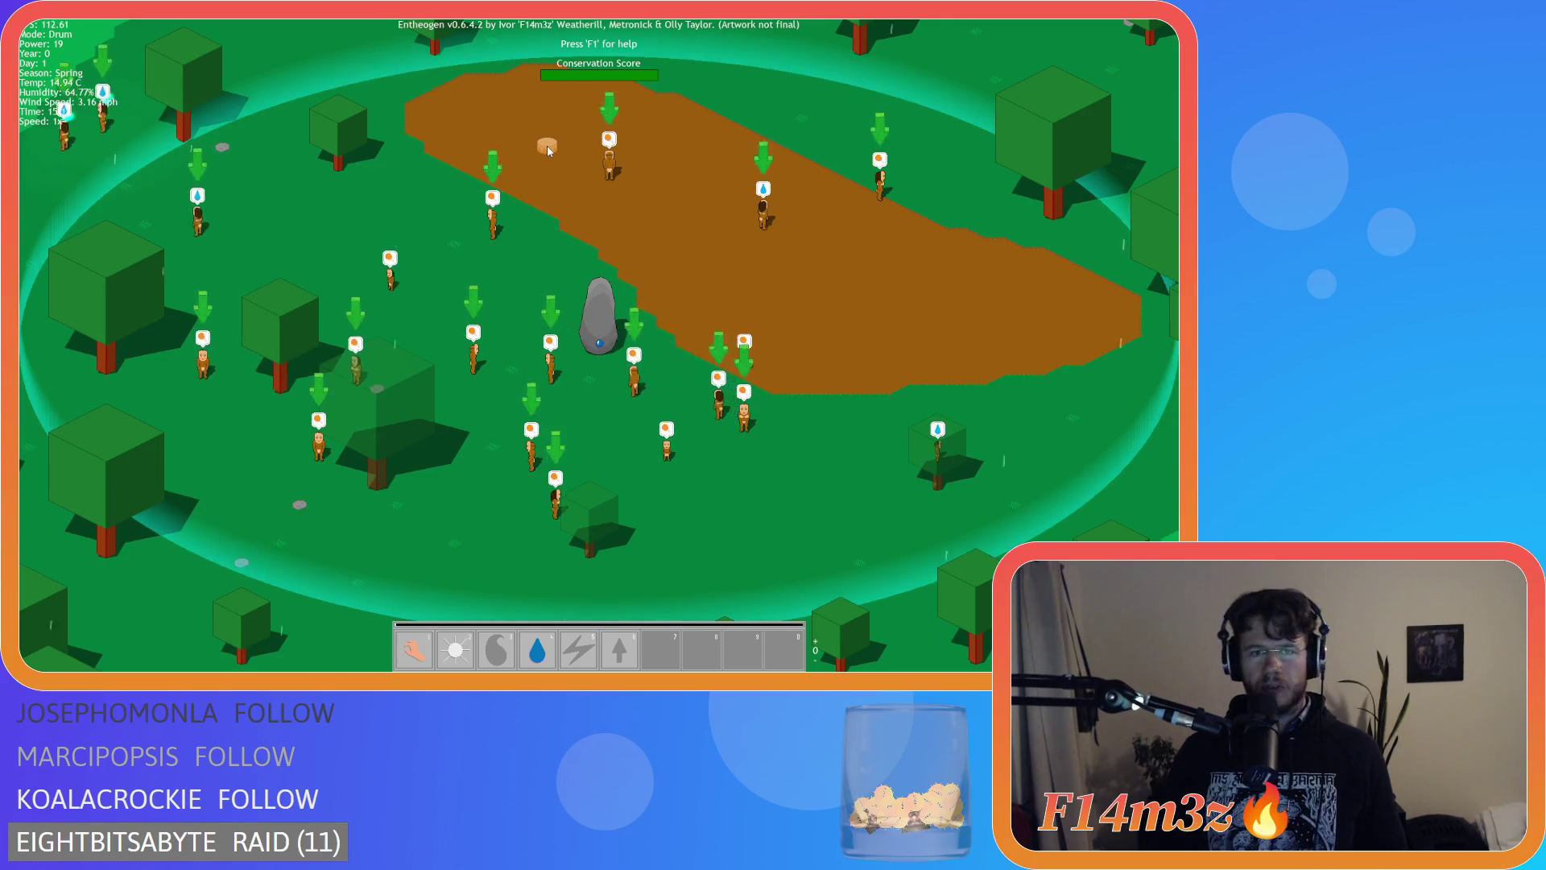
# Reopen the Build menu, then quit back to GameMaker with Escape and Y.
pyautogui.press('b')
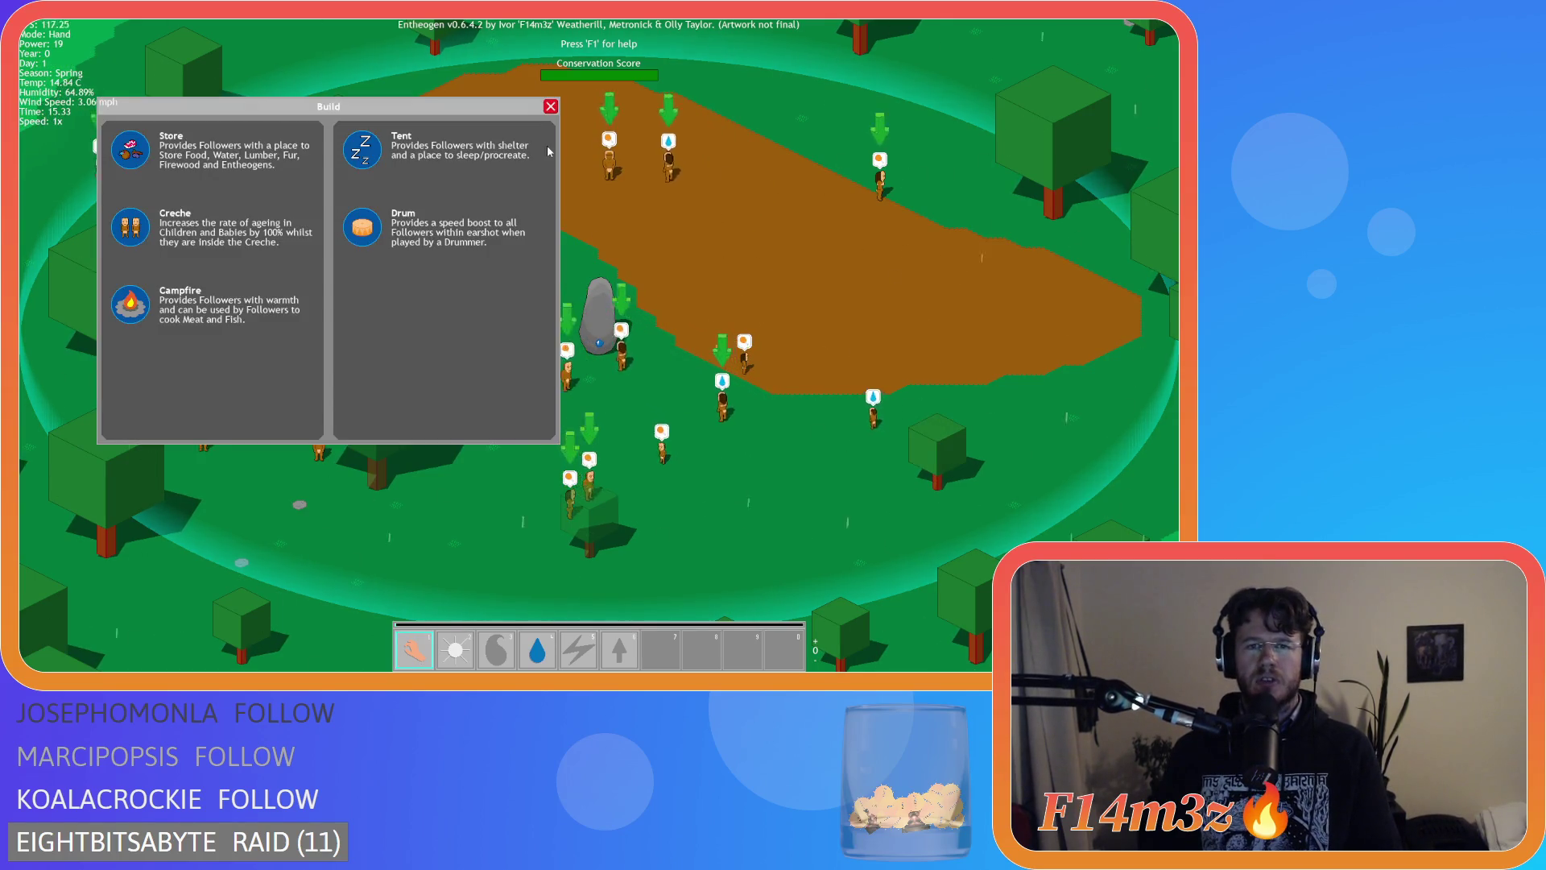
pyautogui.press('Escape')
pyautogui.press('Escape')
pyautogui.press('y')
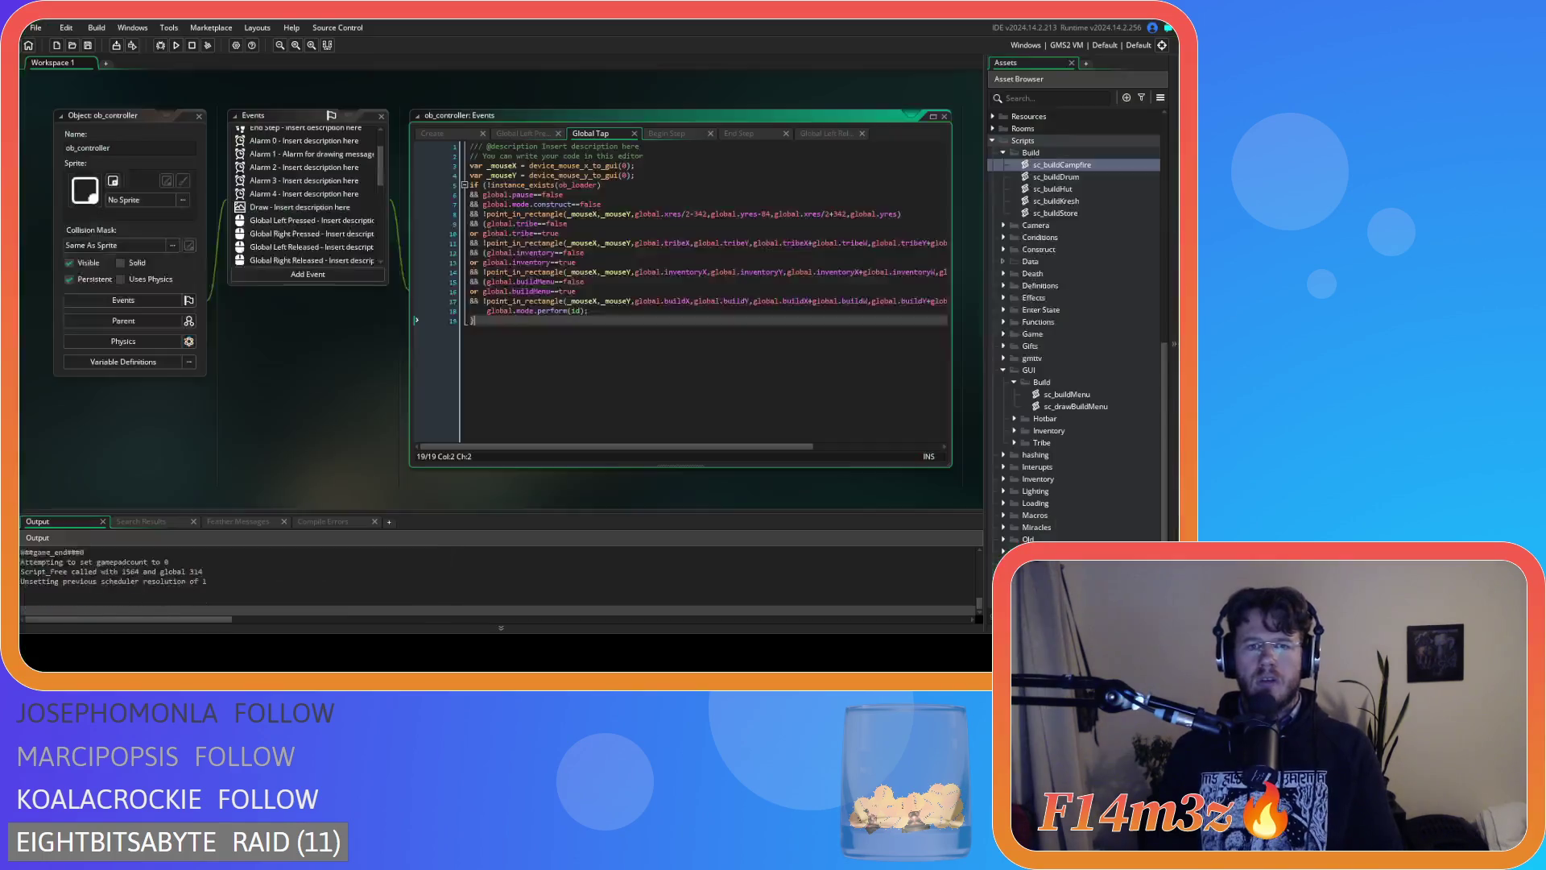
pyautogui.click(670, 132)
pyautogui.click(750, 132)
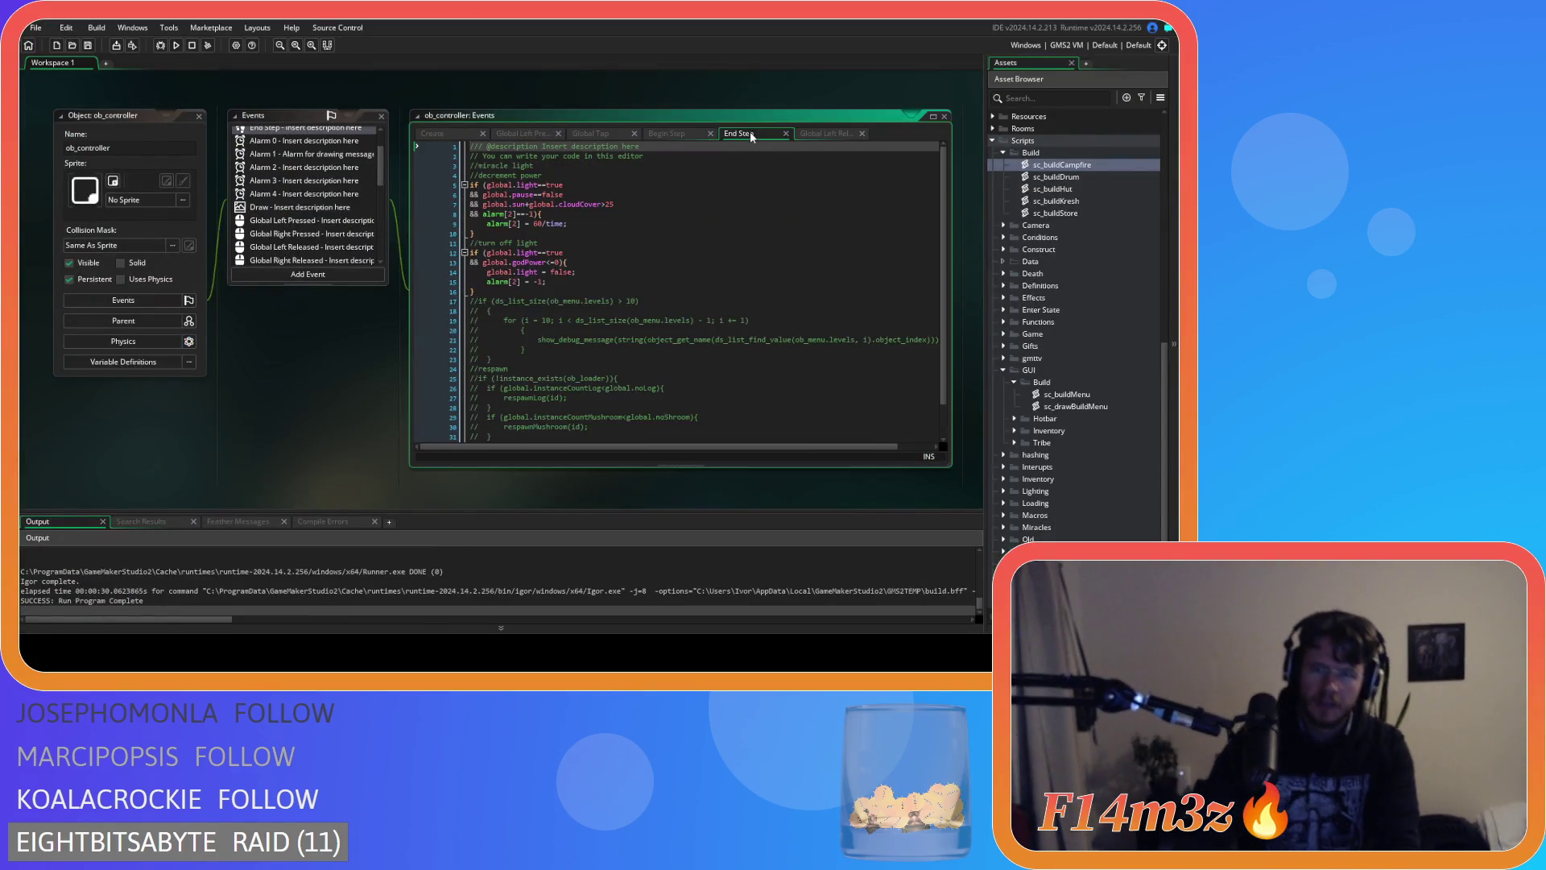
pyautogui.click(826, 133)
pyautogui.click(727, 223)
pyautogui.click(679, 243)
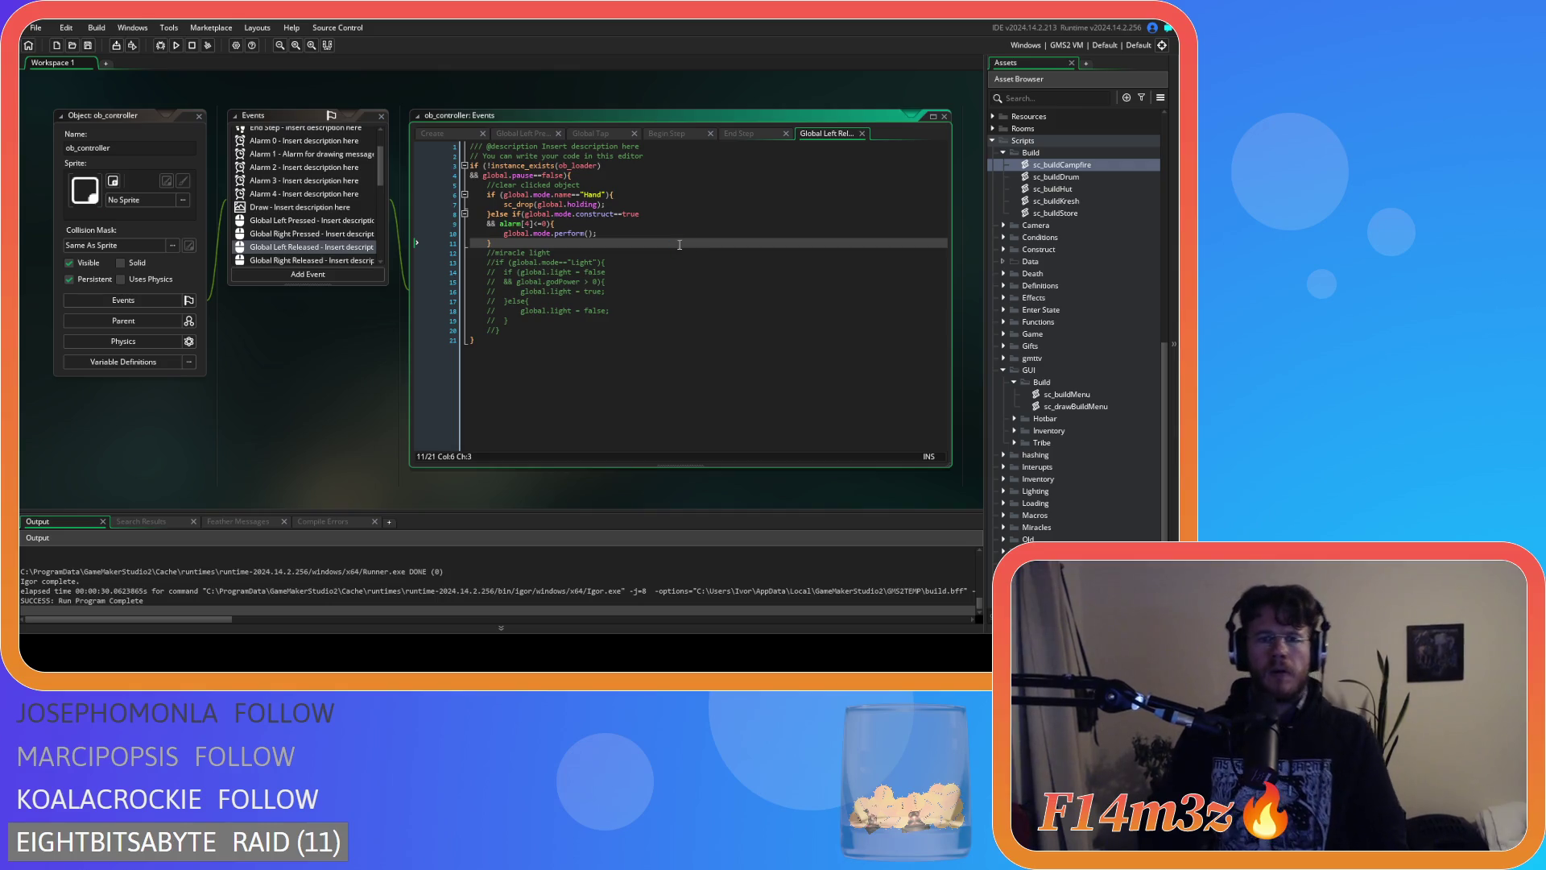
pyautogui.click(596, 224)
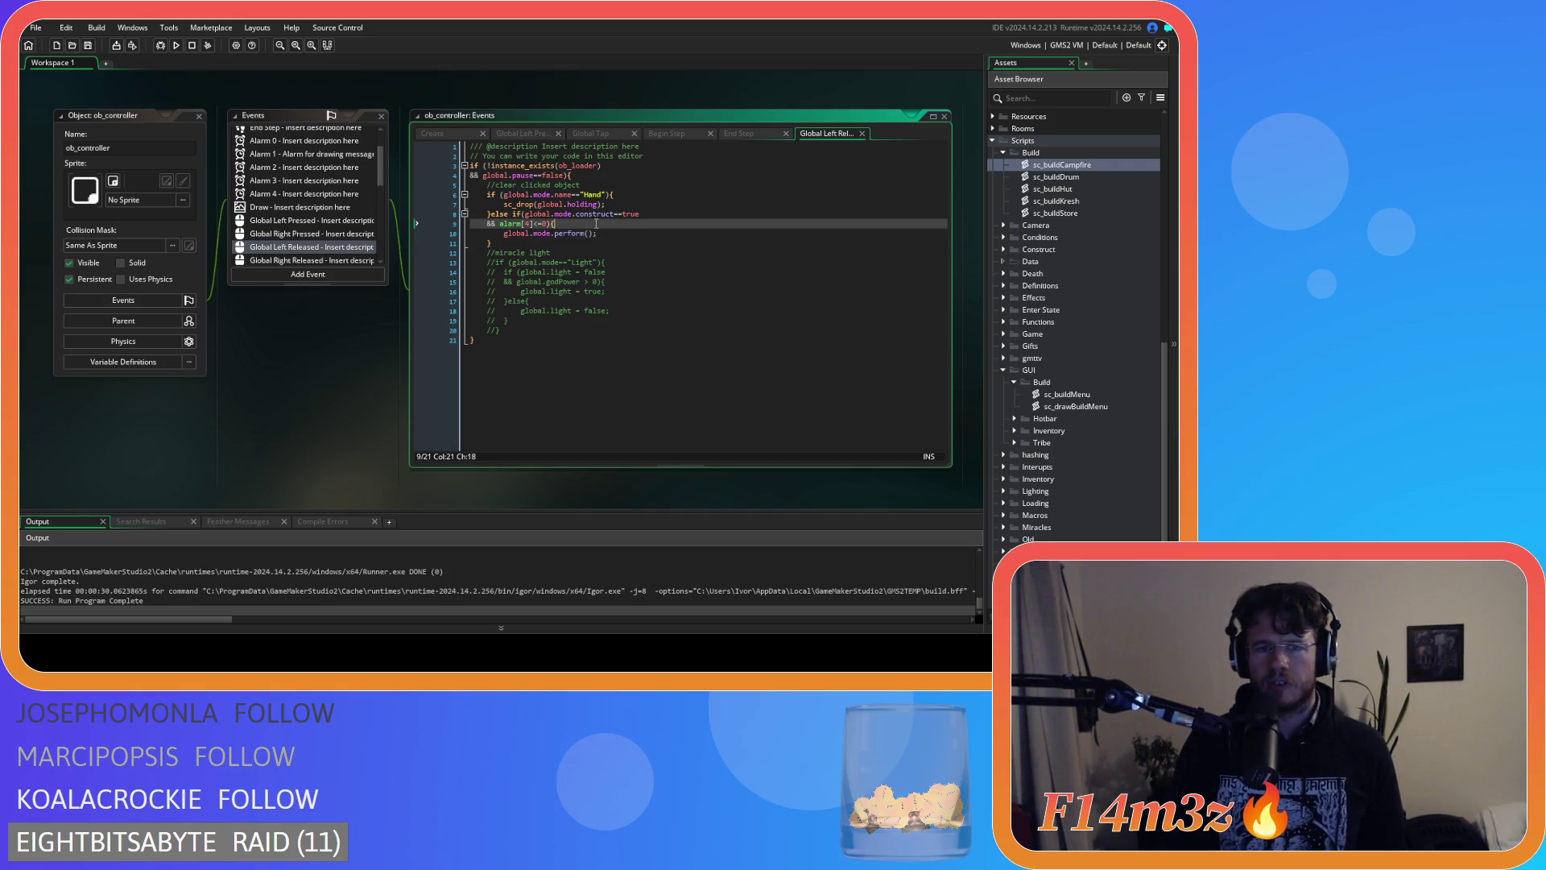
pyautogui.moveTo(499, 224); pyautogui.dragTo(548, 224)
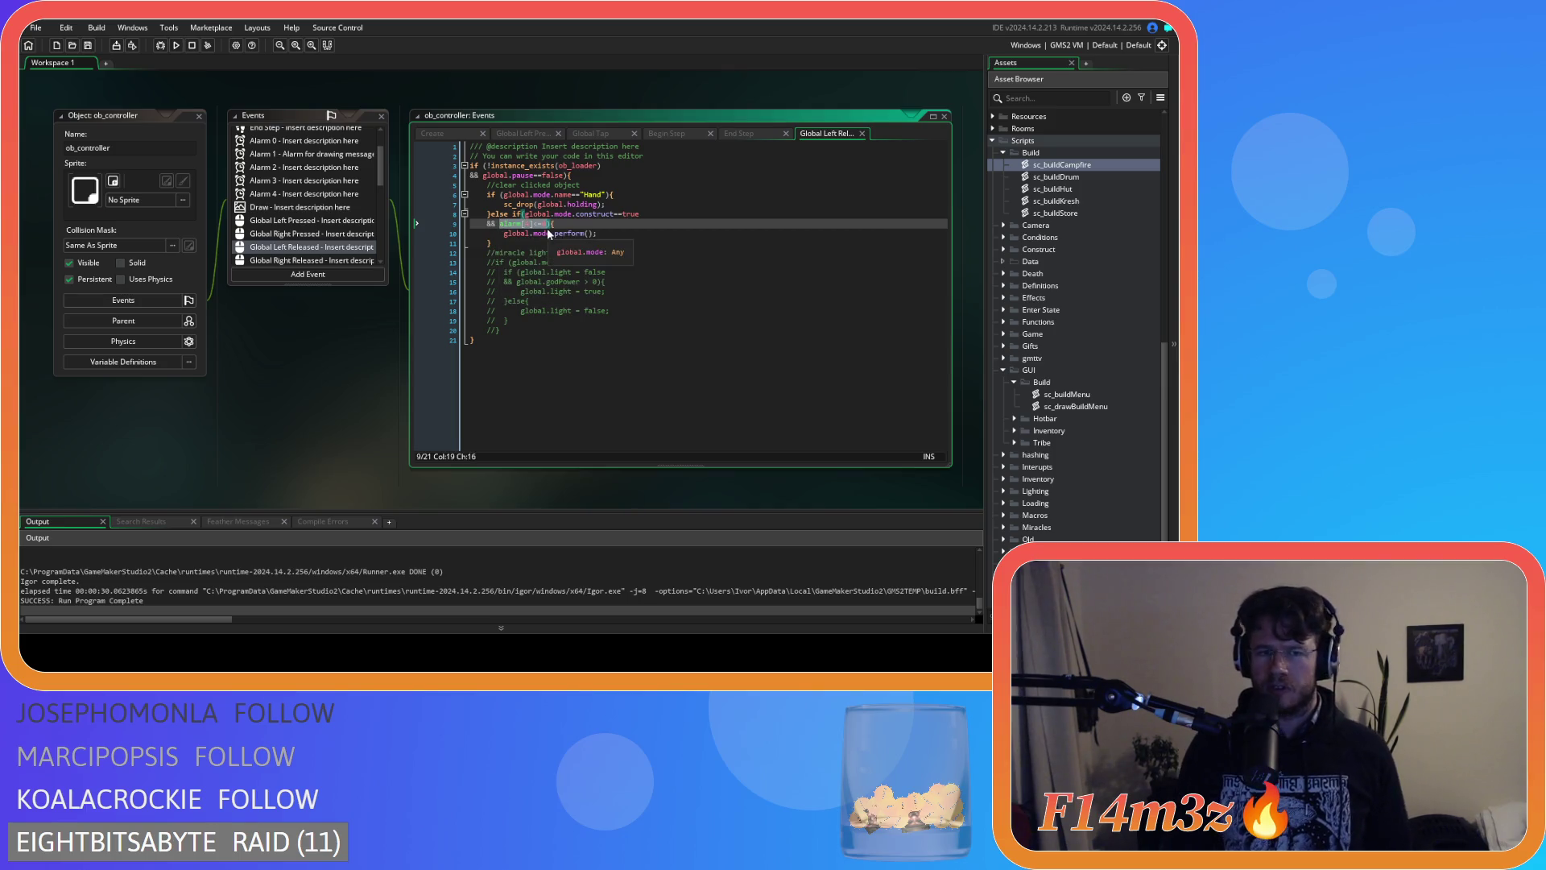
pyautogui.scroll(-3, 1074, 334)
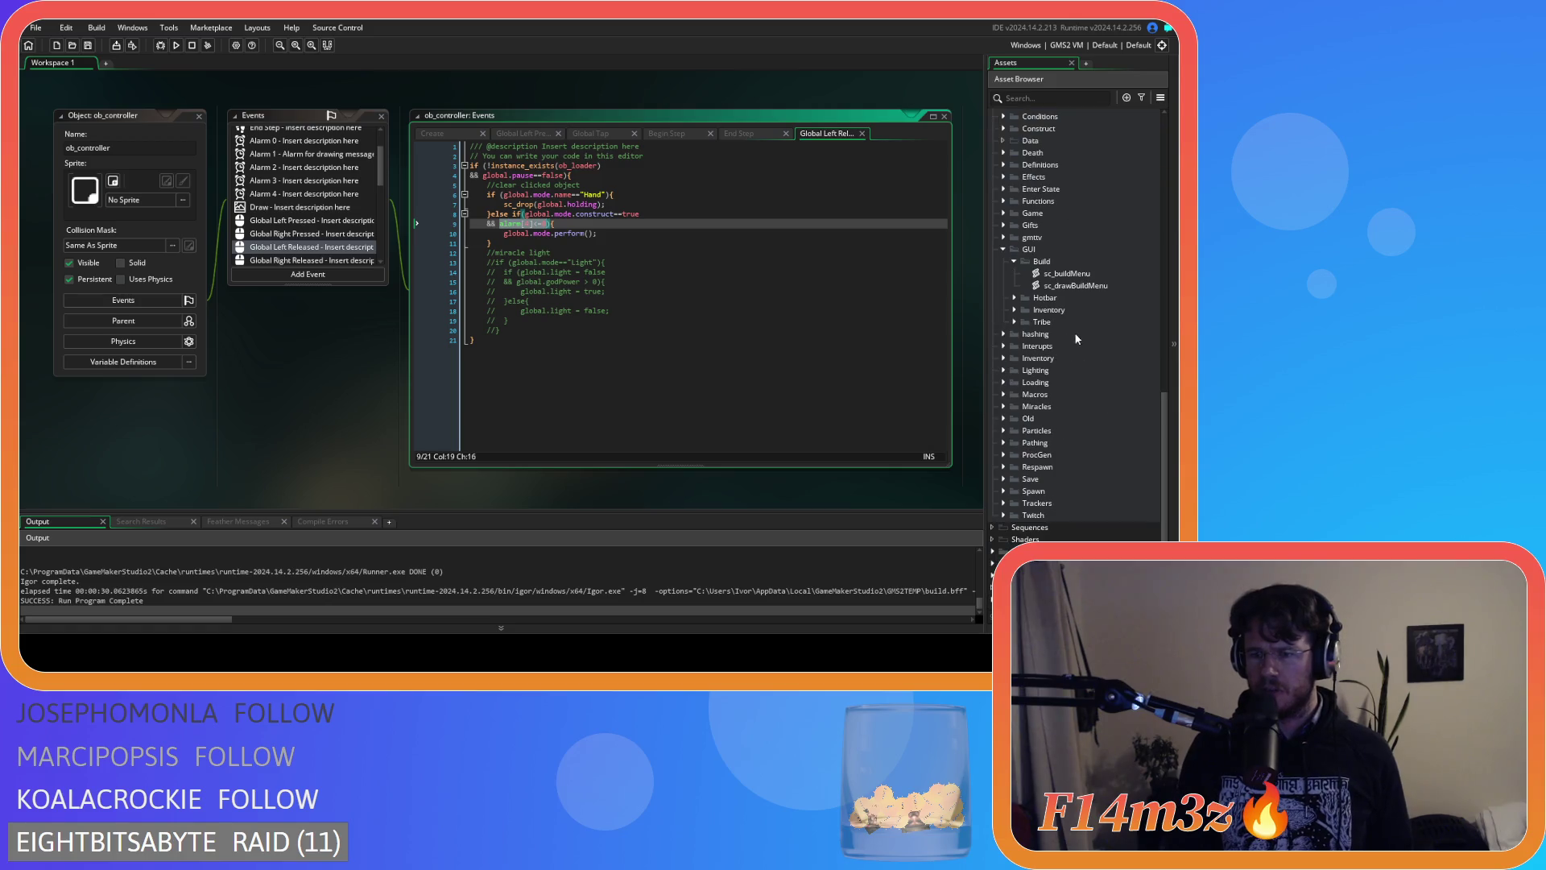
pyautogui.click(1108, 277)
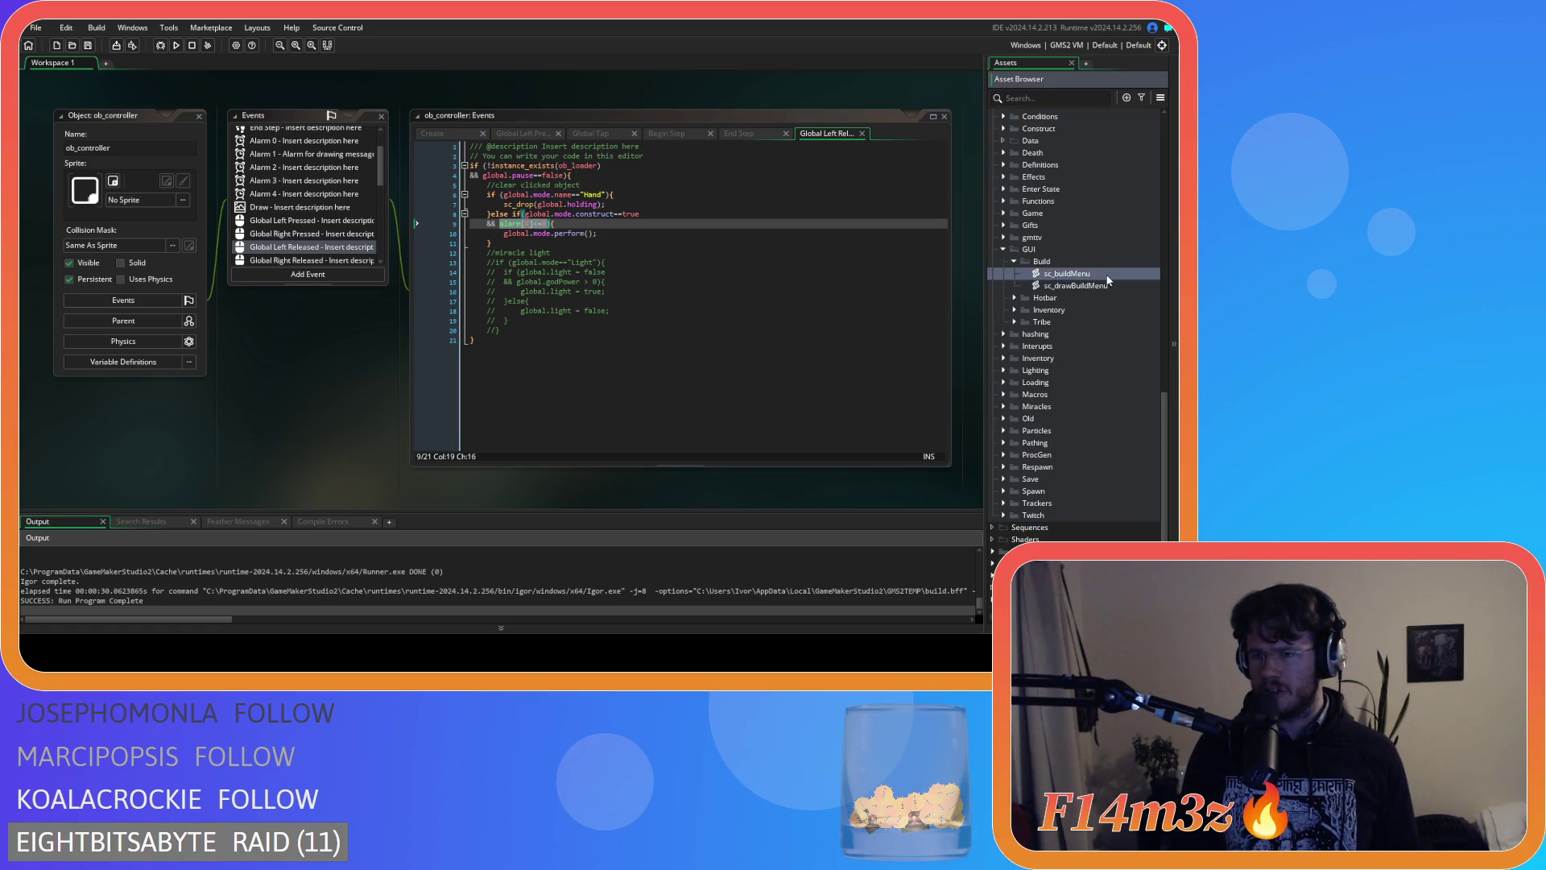
pyautogui.doubleClick(1108, 277)
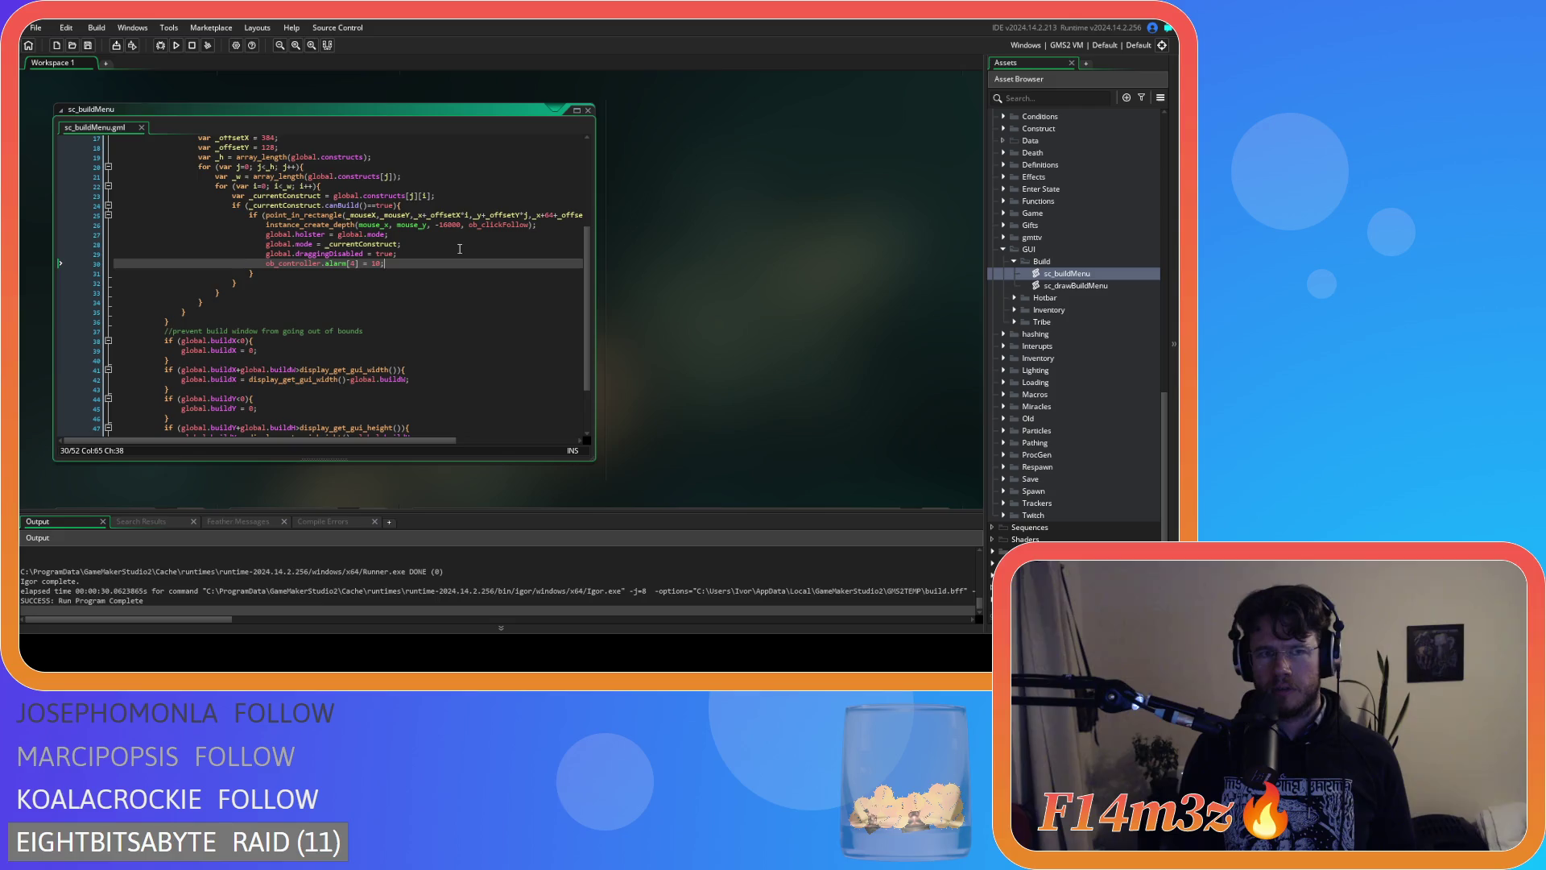
pyautogui.scroll(5, 824, 288)
pyautogui.scroll(5, 369, 359)
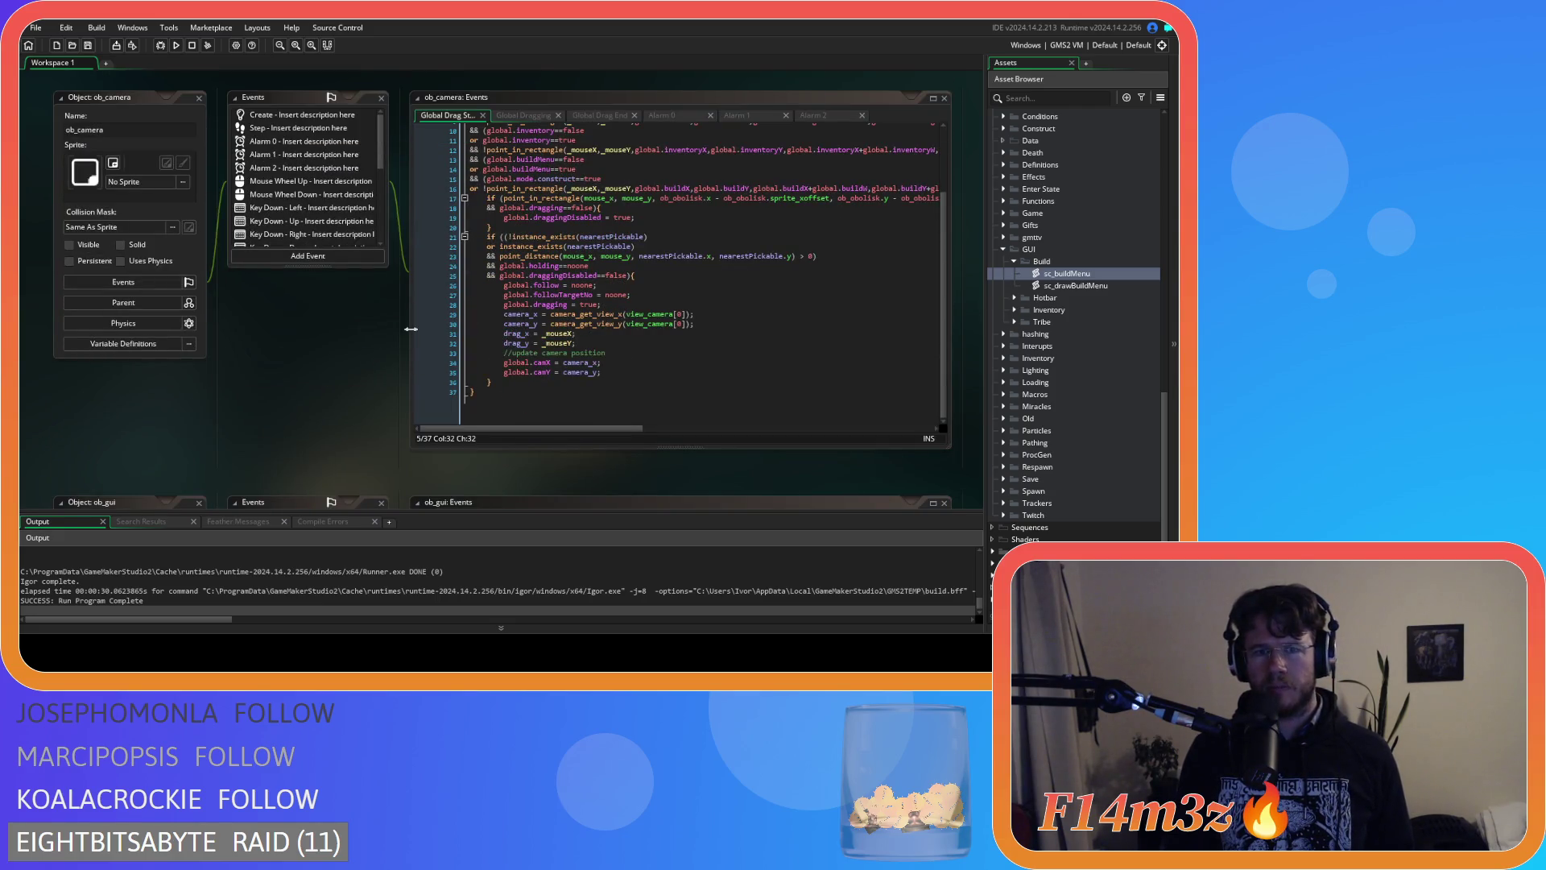
pyautogui.scroll(10, 428, 268)
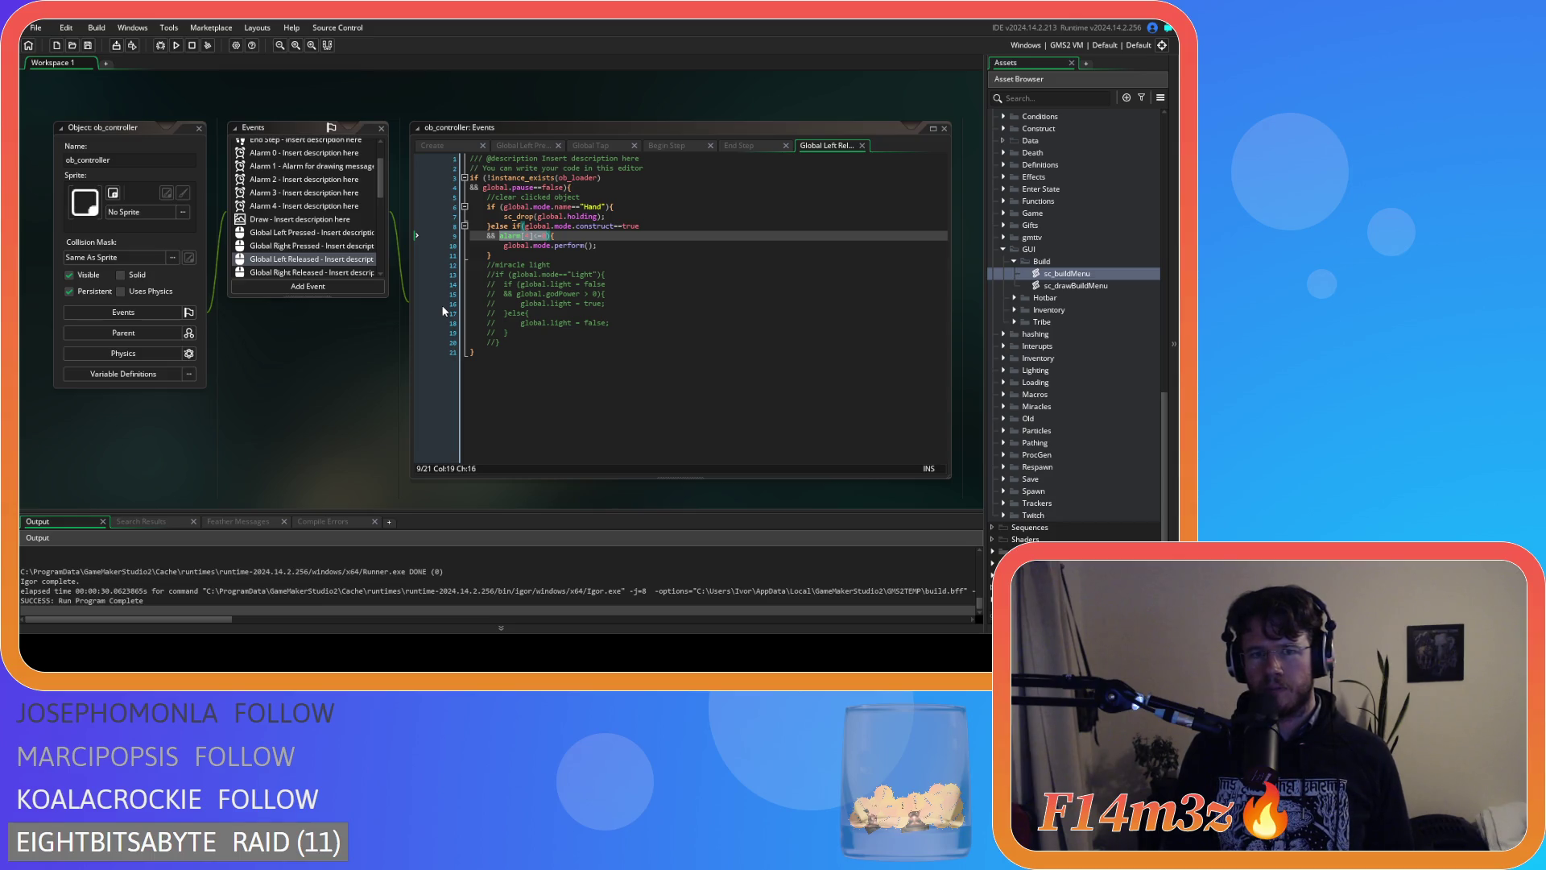
pyautogui.scroll(3, 1053, 348)
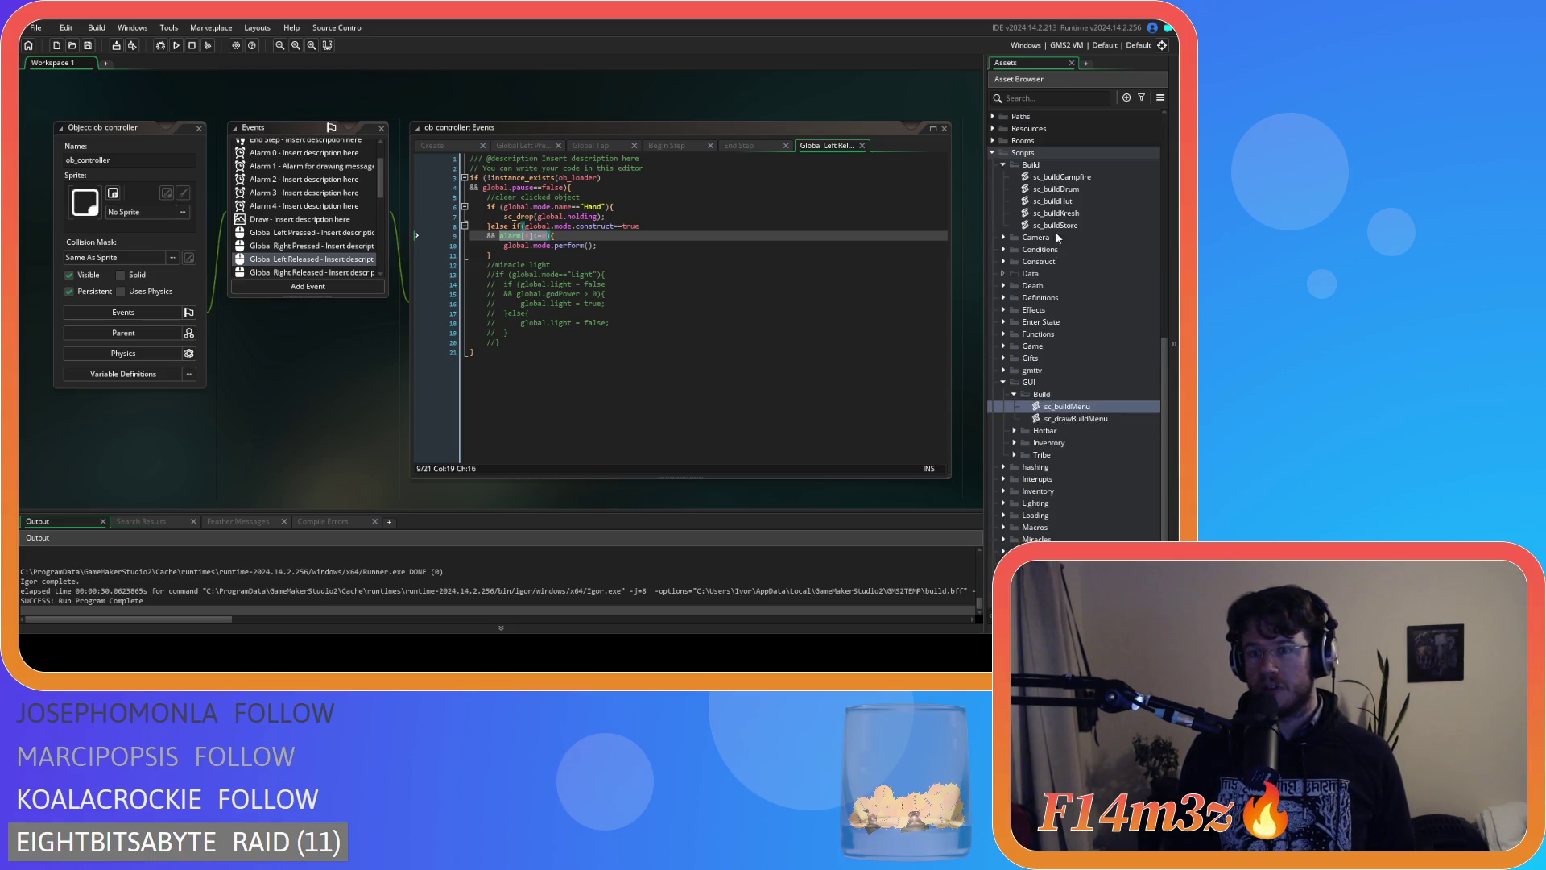
pyautogui.doubleClick(1061, 176)
pyautogui.scroll(3, 446, 254)
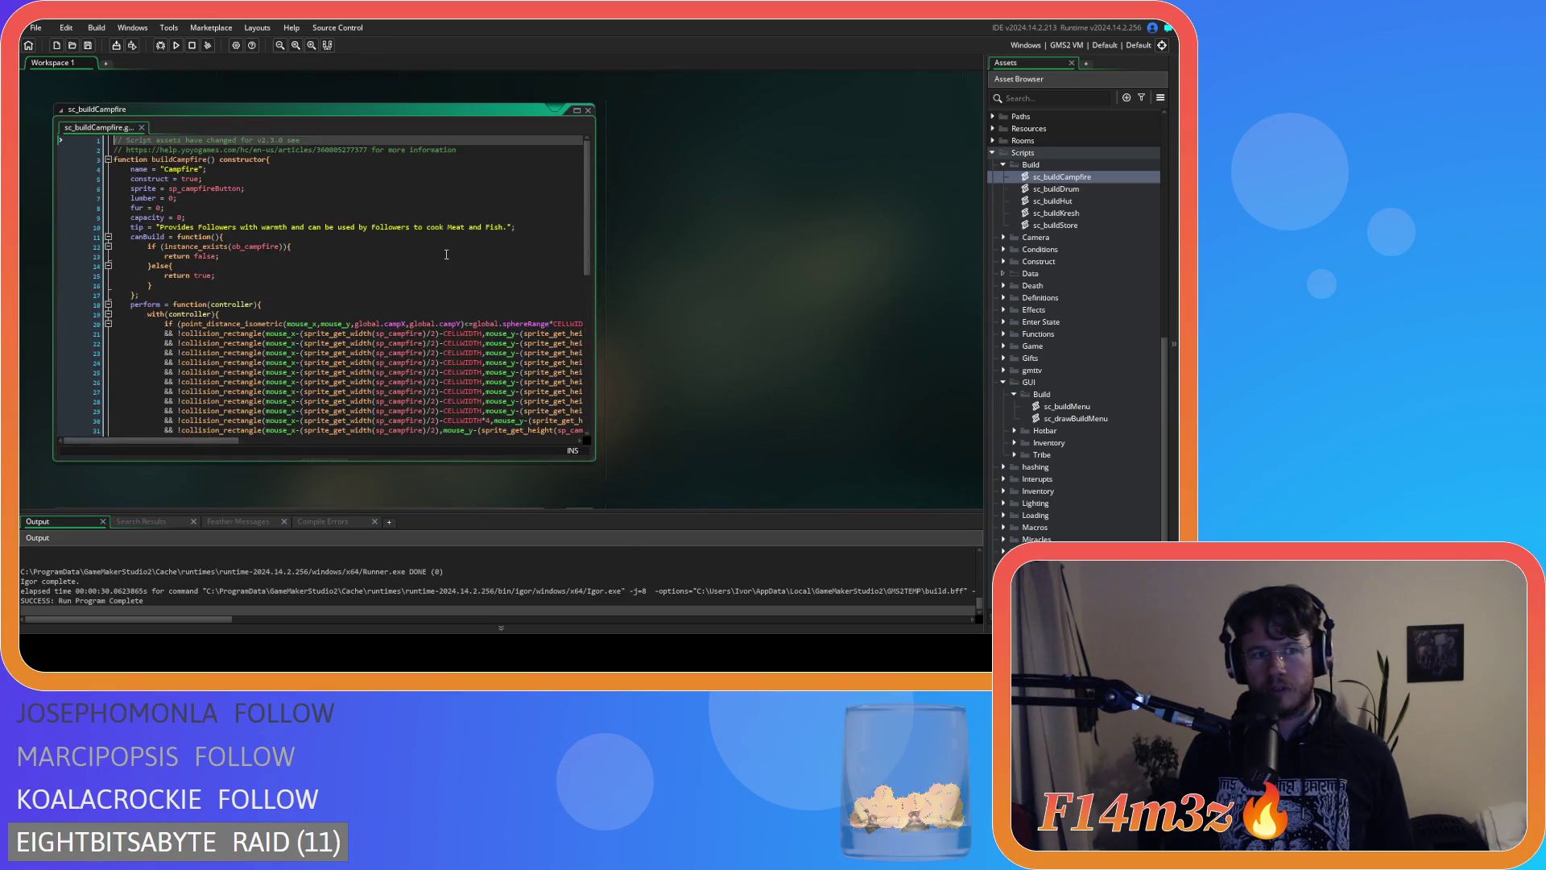
pyautogui.moveTo(131, 305); pyautogui.dragTo(198, 304)
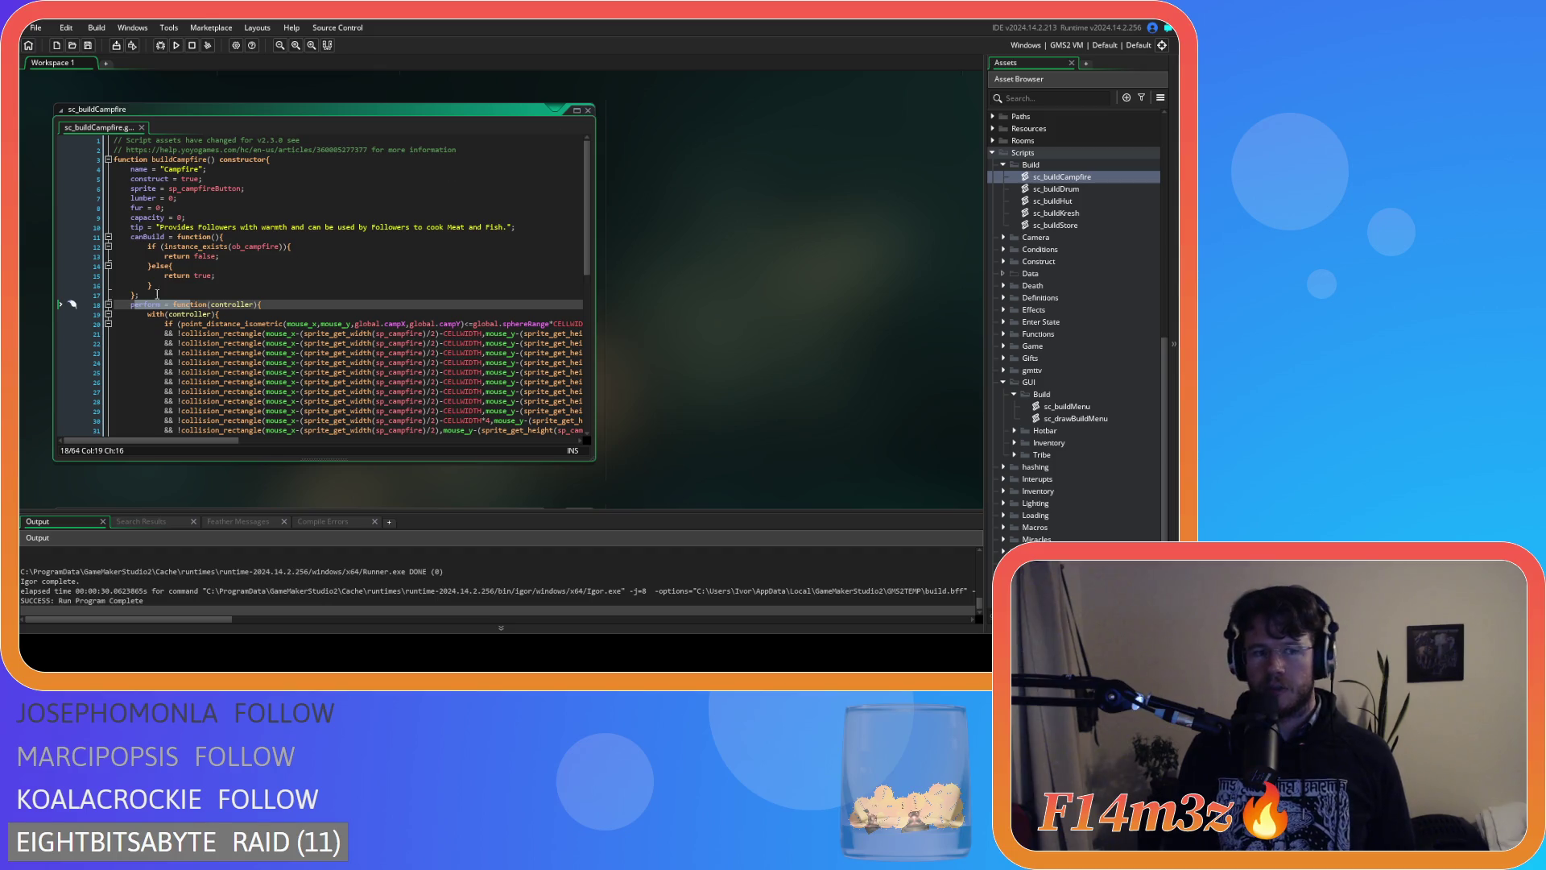
pyautogui.click(588, 111)
pyautogui.scroll(5, 616, 205)
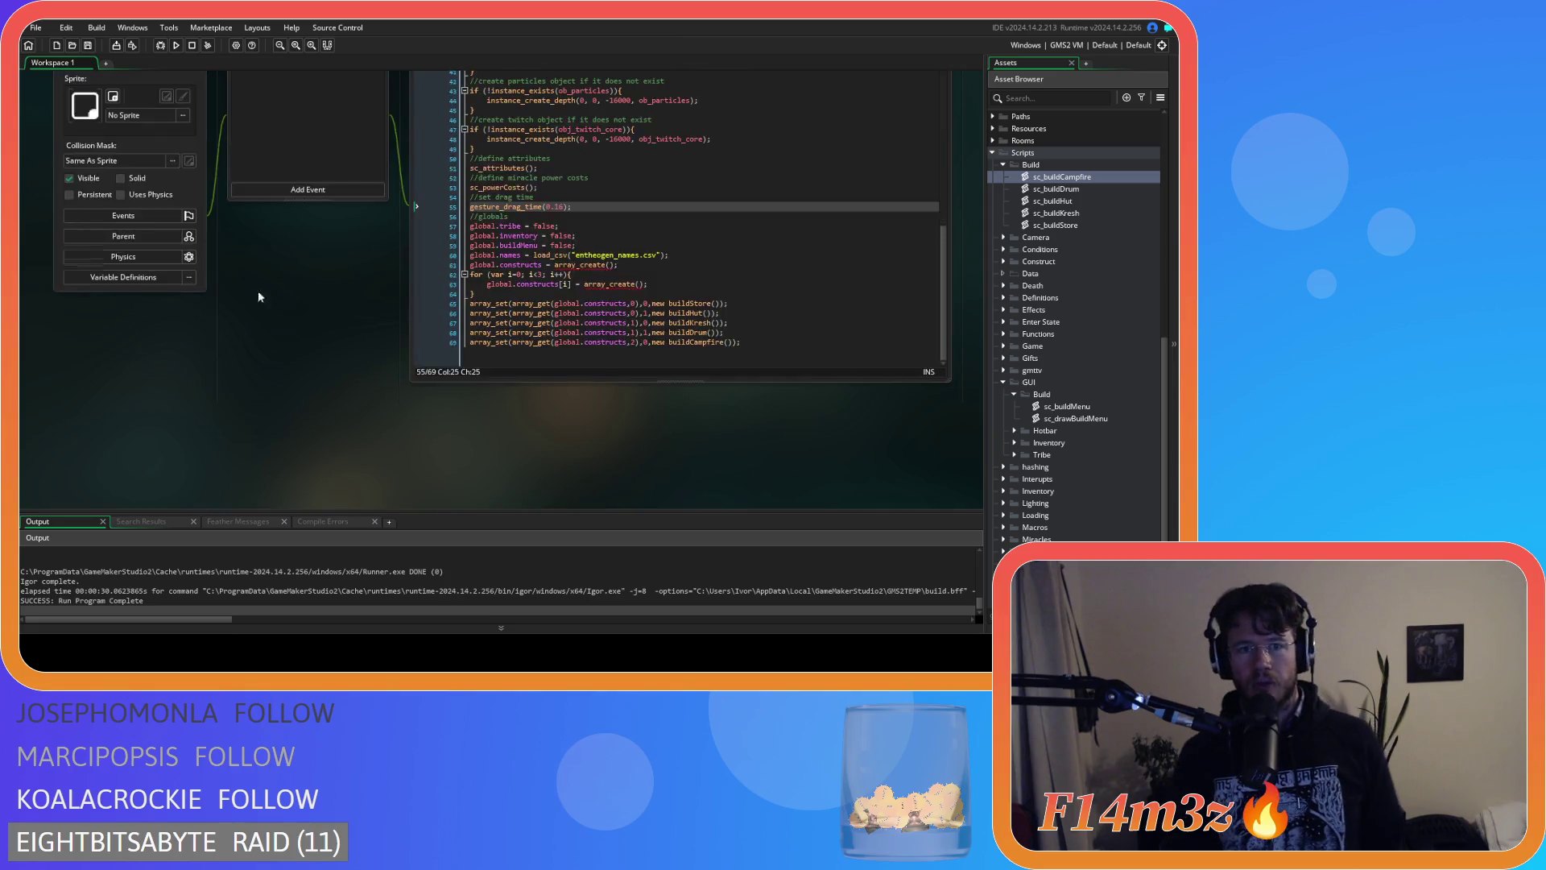
pyautogui.scroll(3, 259, 297)
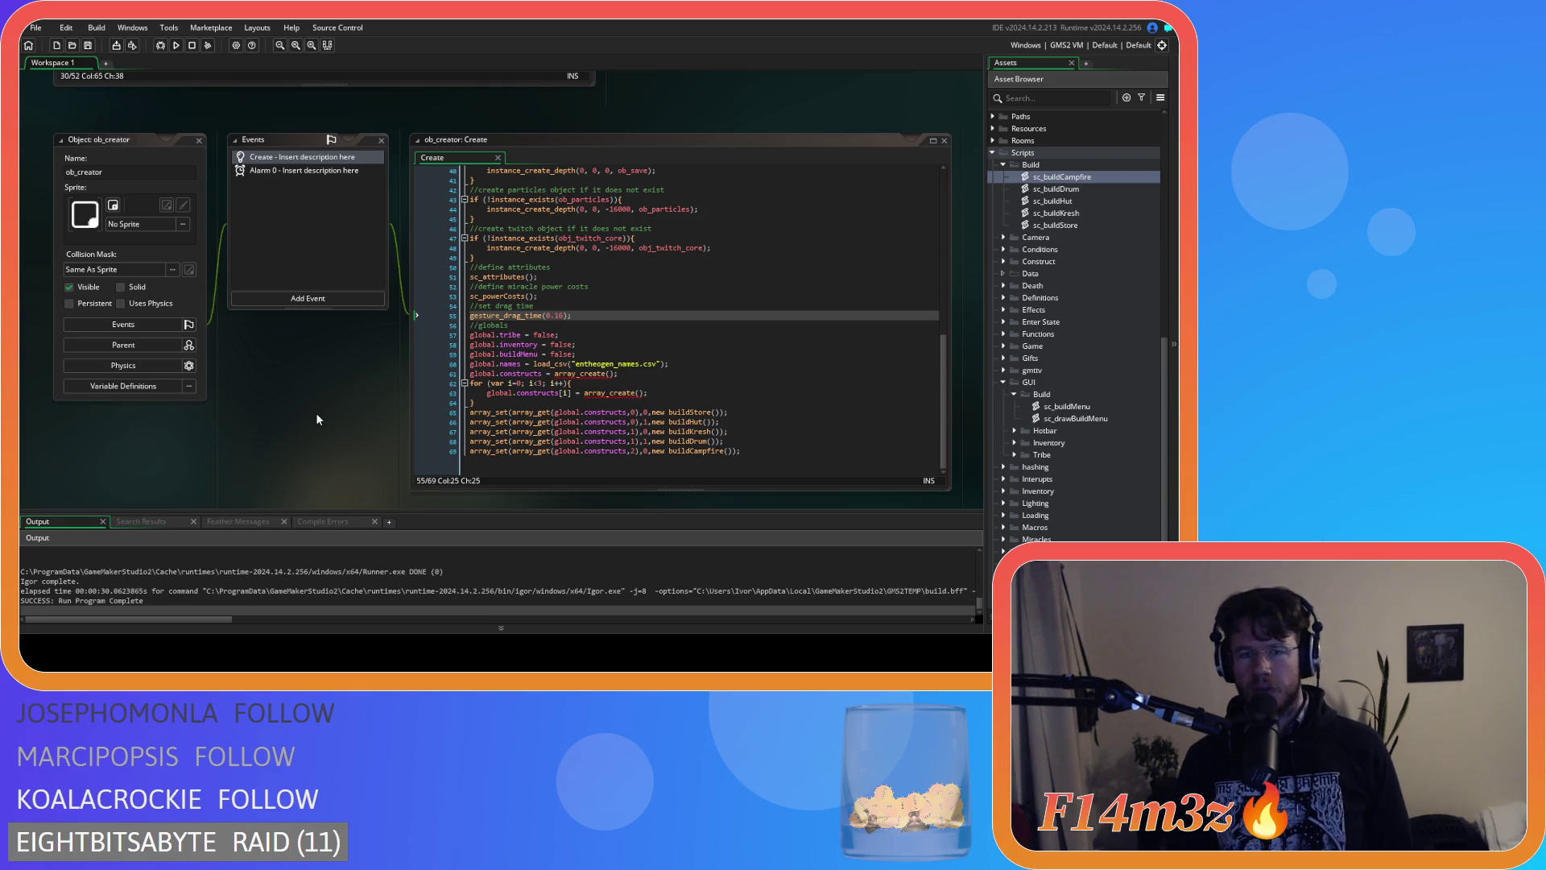
pyautogui.scroll(10, 330, 426)
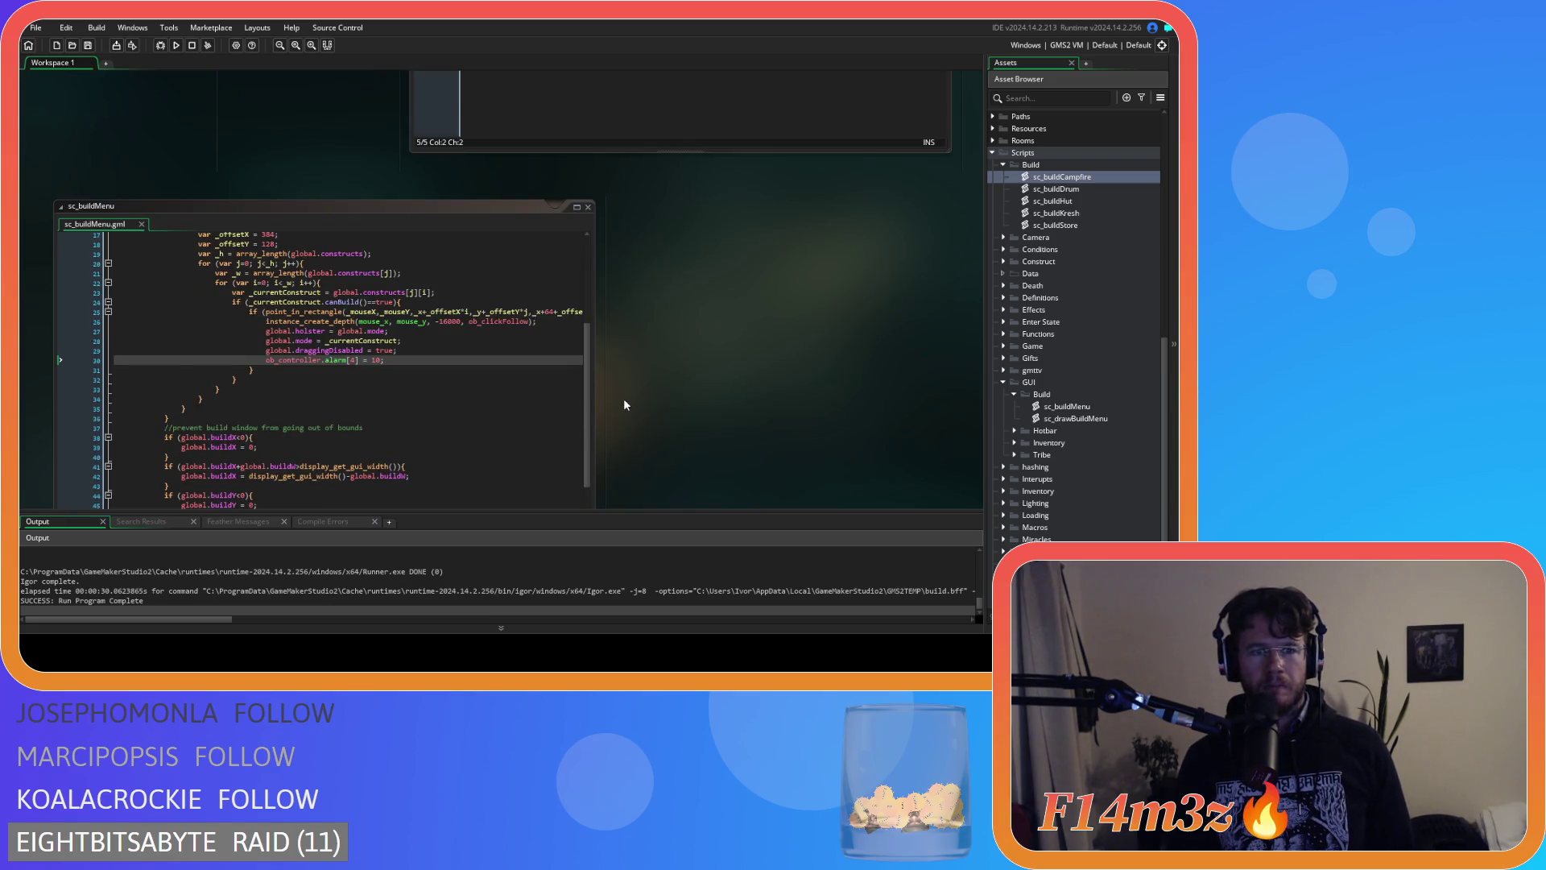
pyautogui.scroll(-3, 625, 403)
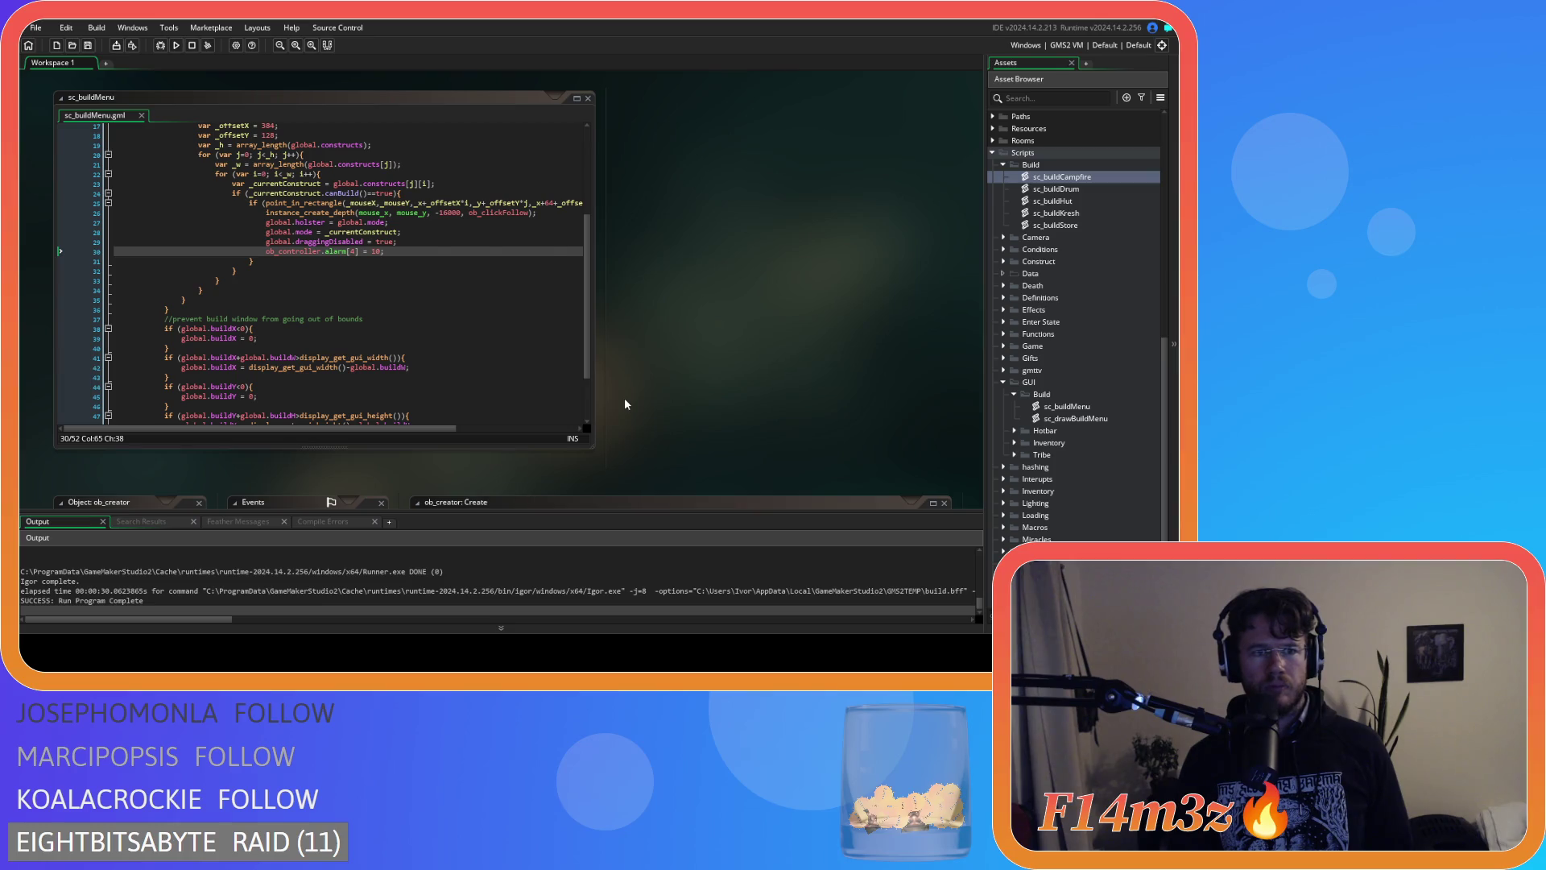
pyautogui.click(322, 252)
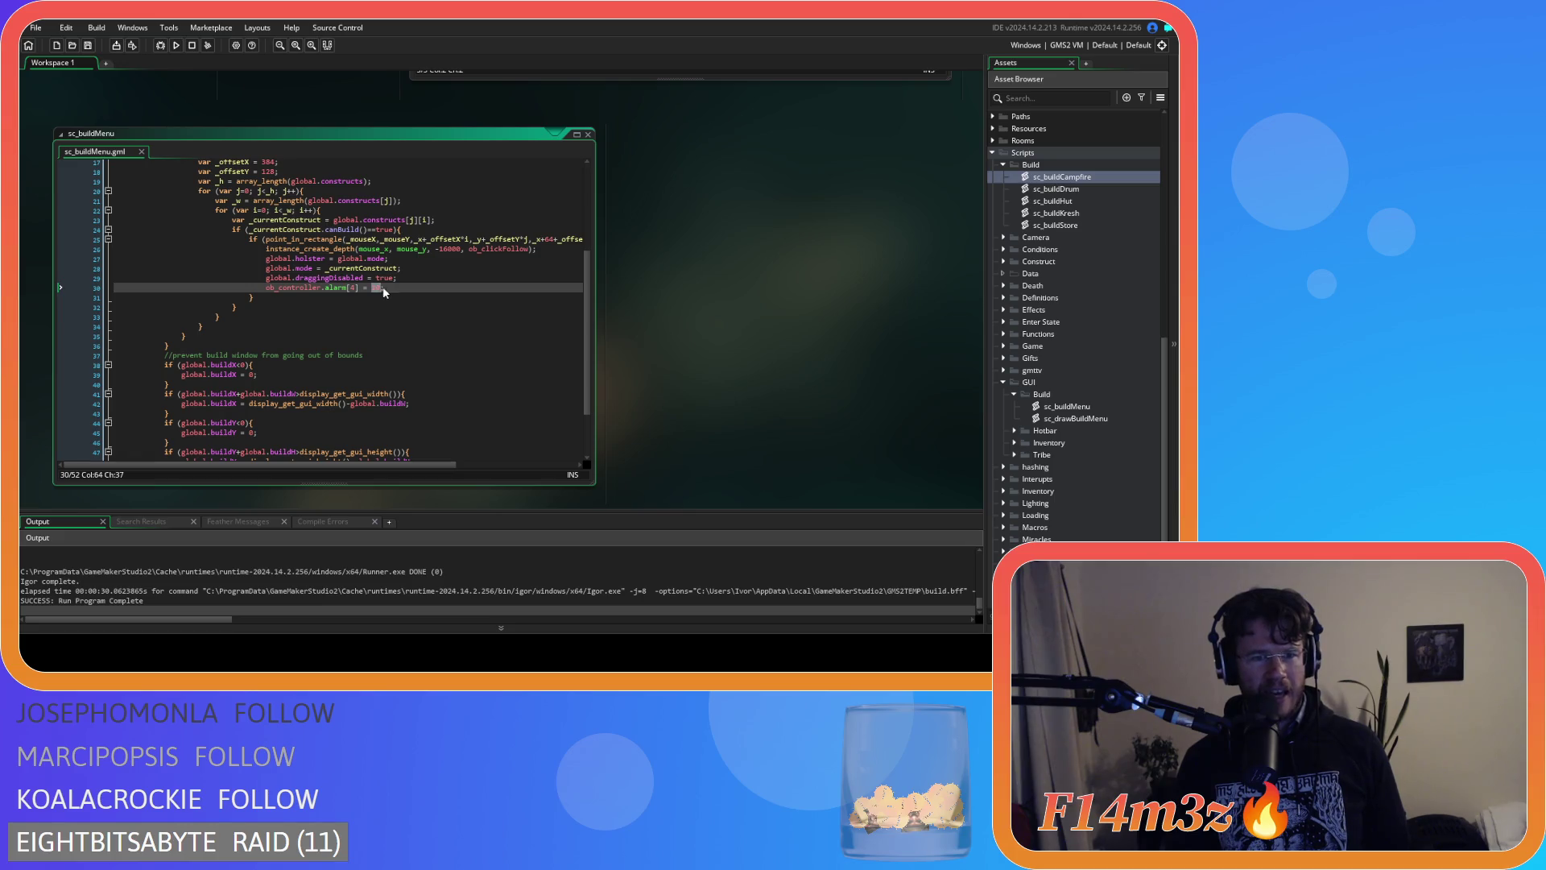
pyautogui.scroll(-10, 651, 374)
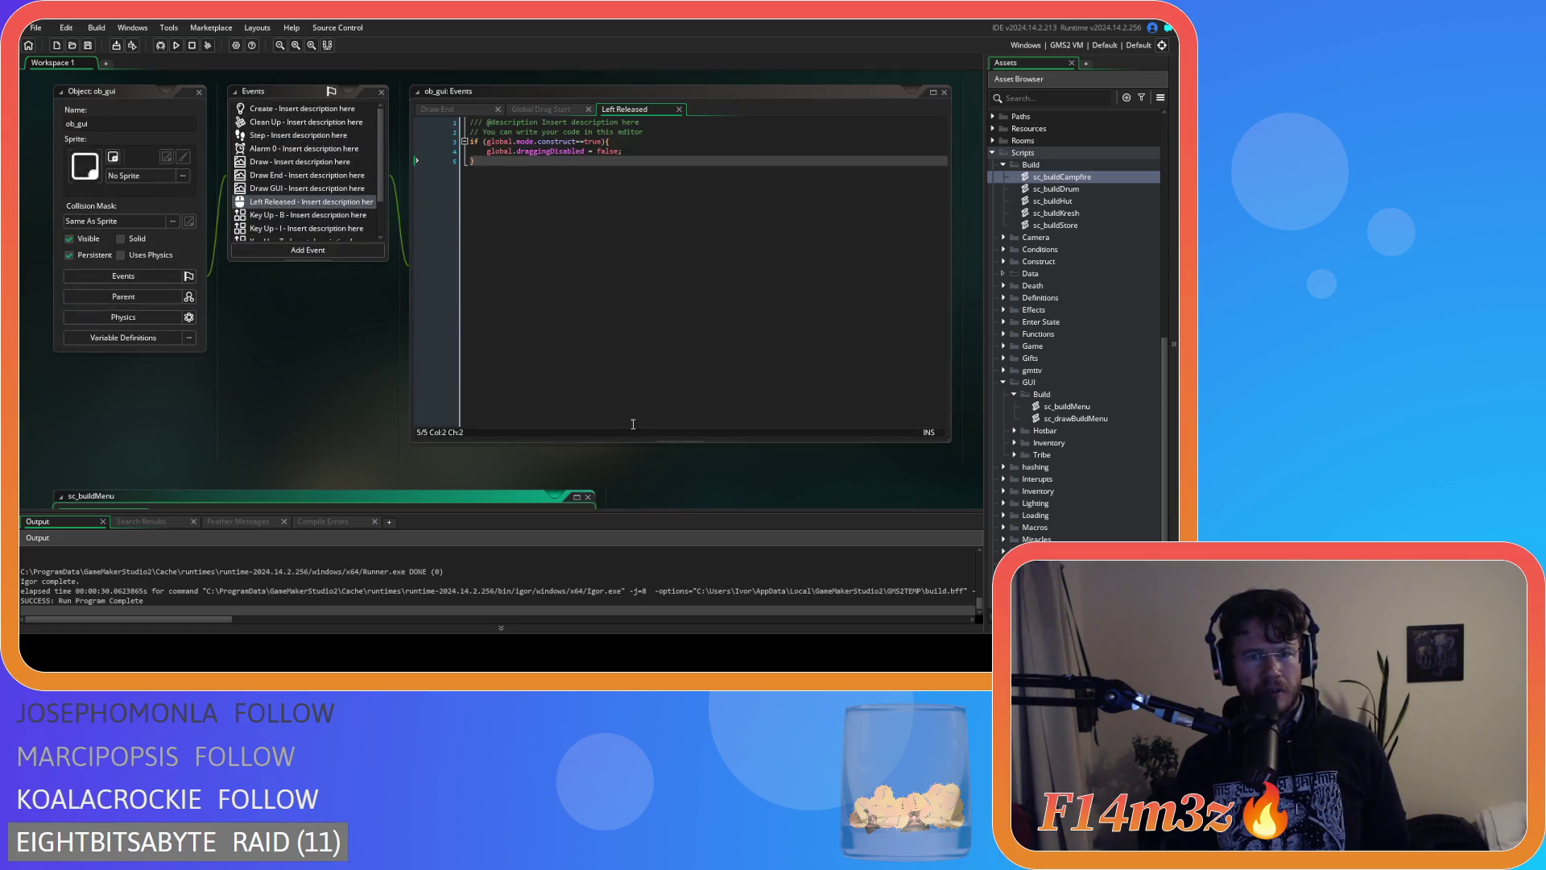
pyautogui.scroll(-5, 396, 385)
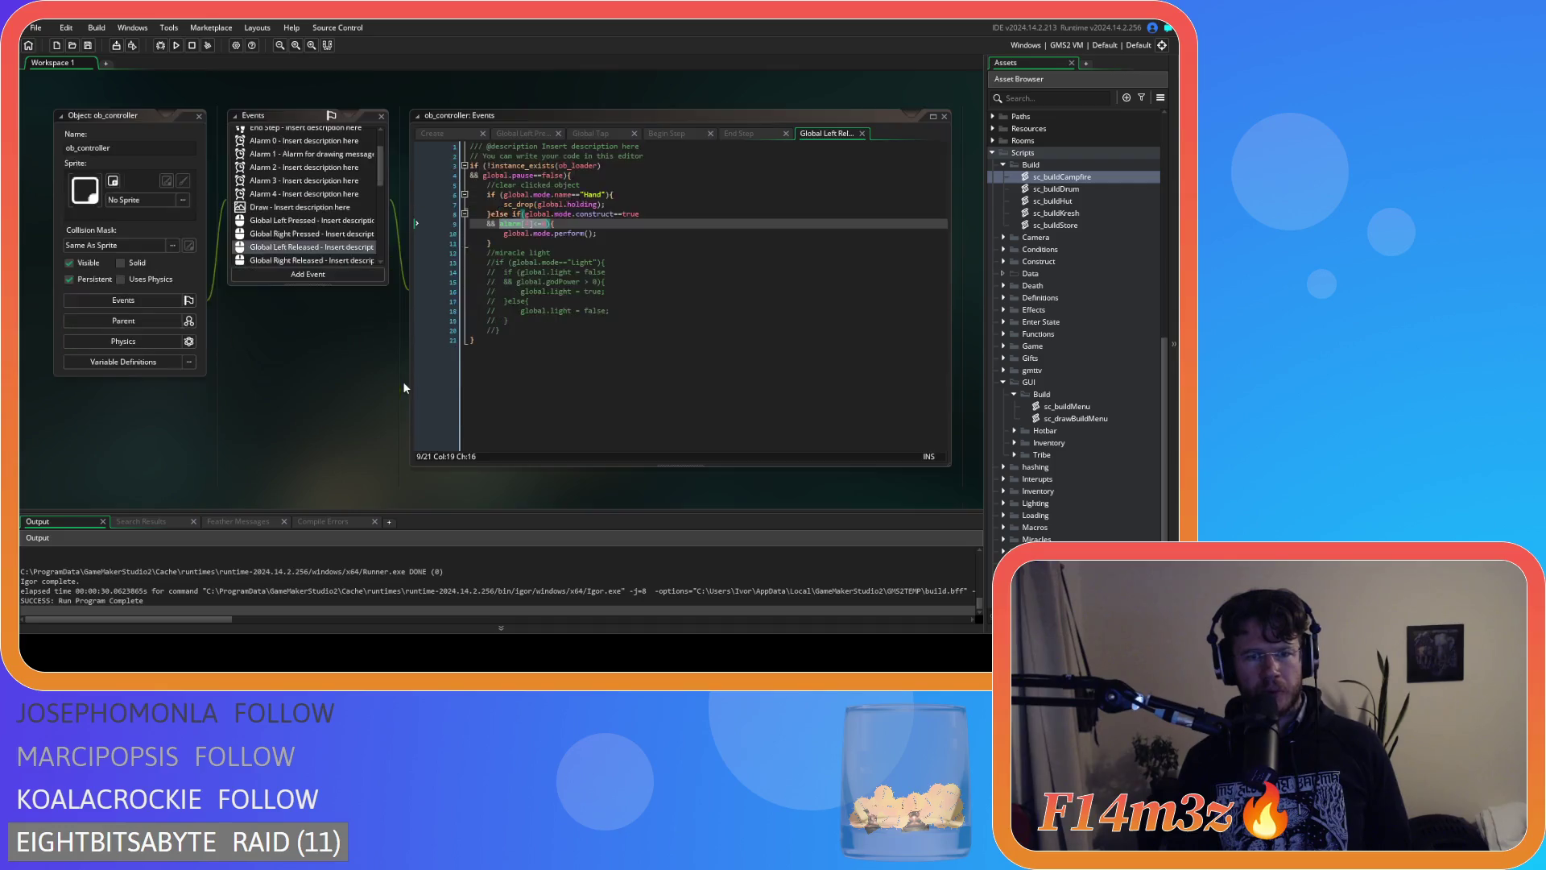
# Breakpoint line 9, run, then move the breakpoint to line 10's perform call and continue.
pyautogui.click(444, 225)
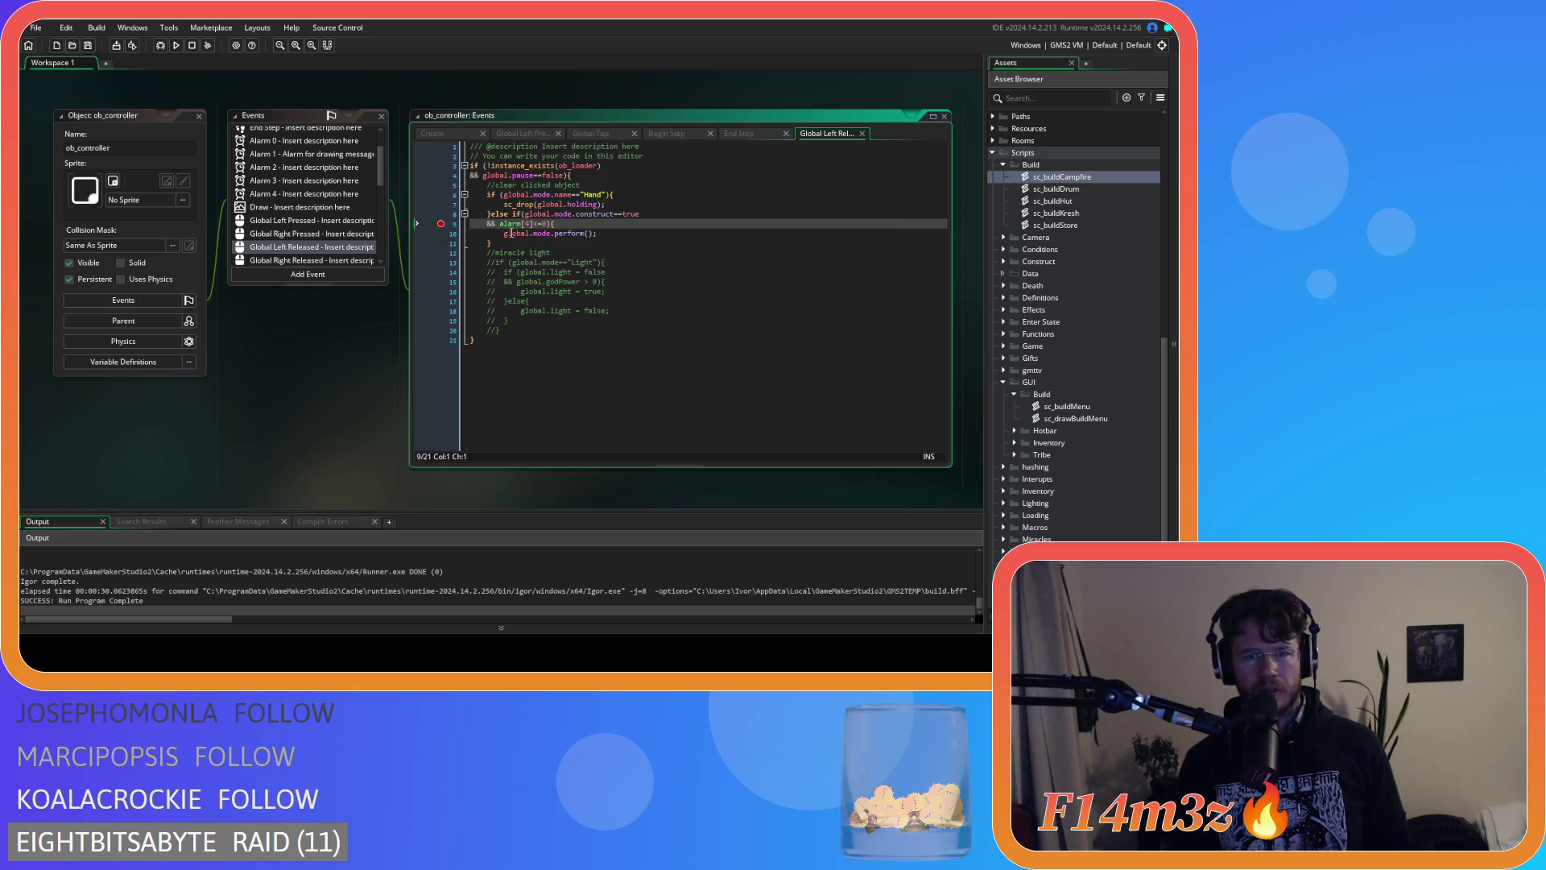
pyautogui.press('F5')
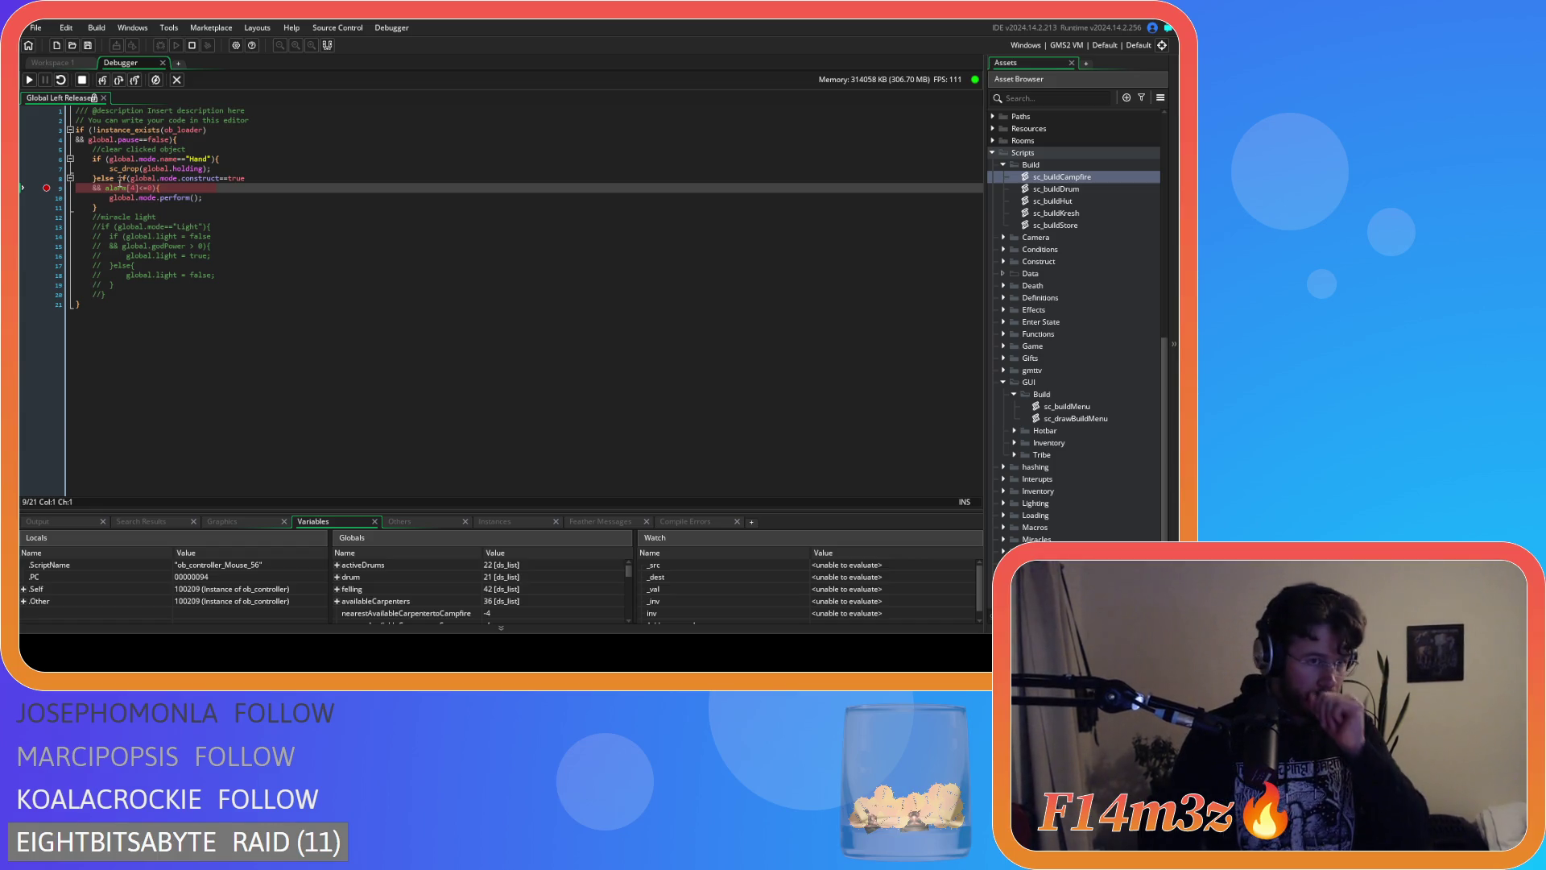
pyautogui.moveTo(113, 189)
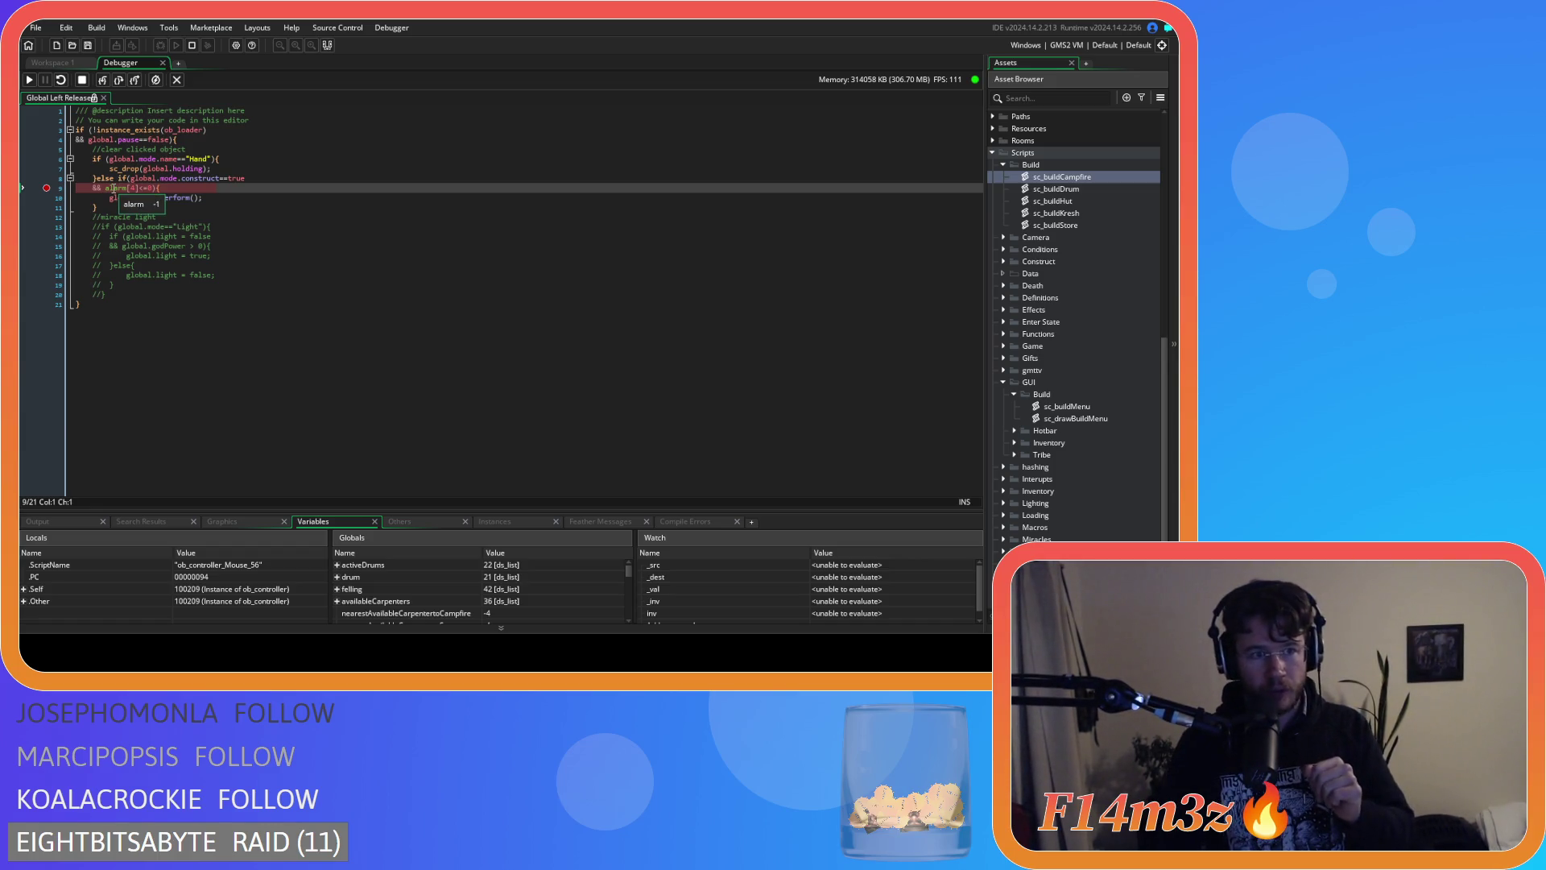
pyautogui.moveTo(177, 199)
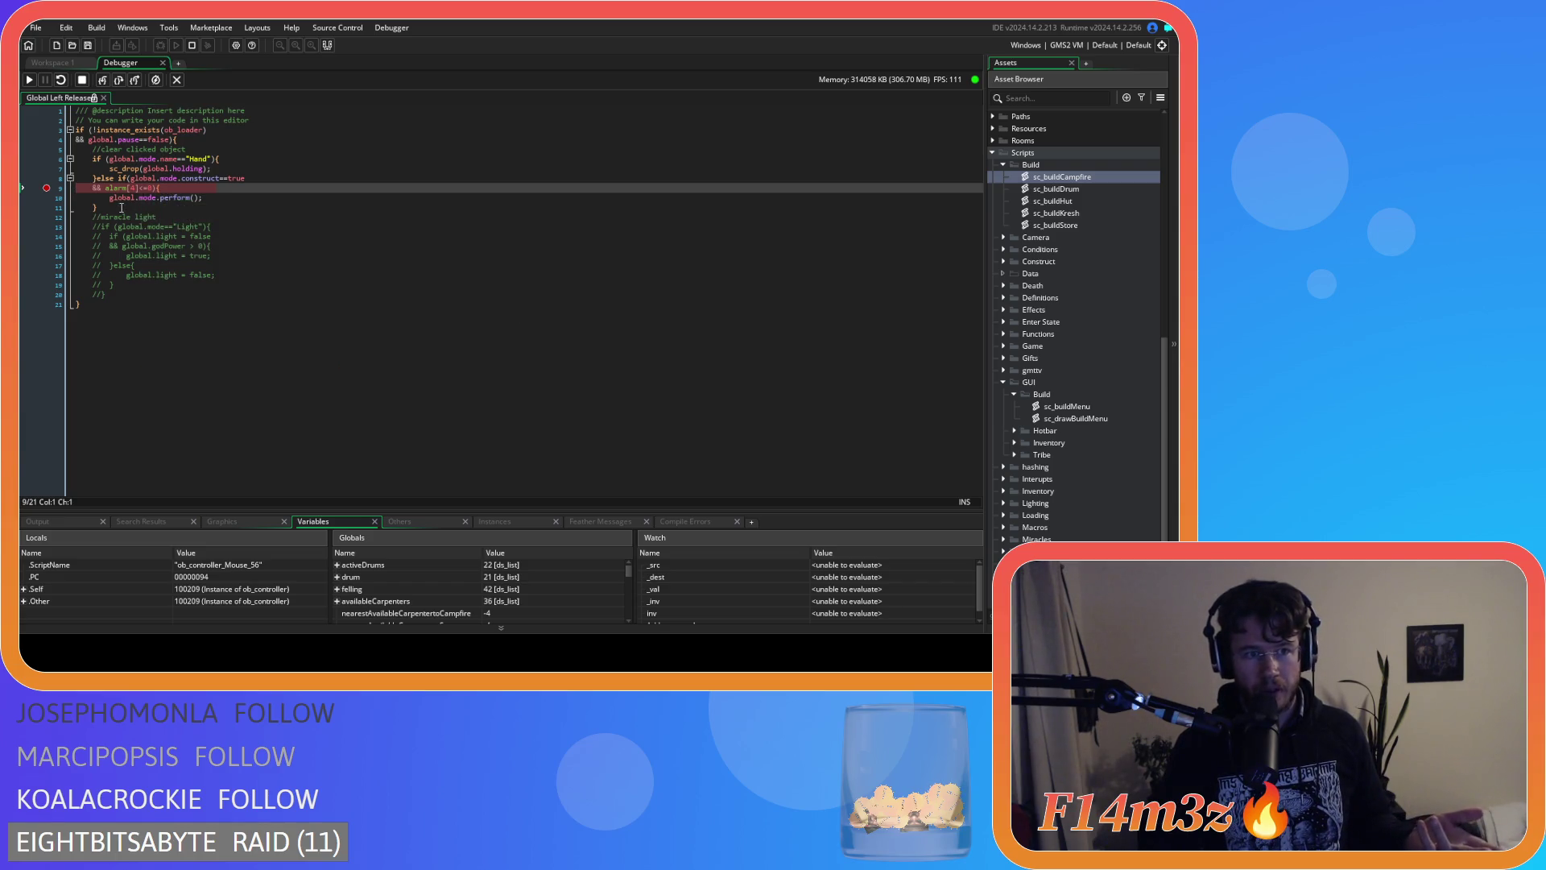
pyautogui.click(50, 197)
pyautogui.click(48, 187)
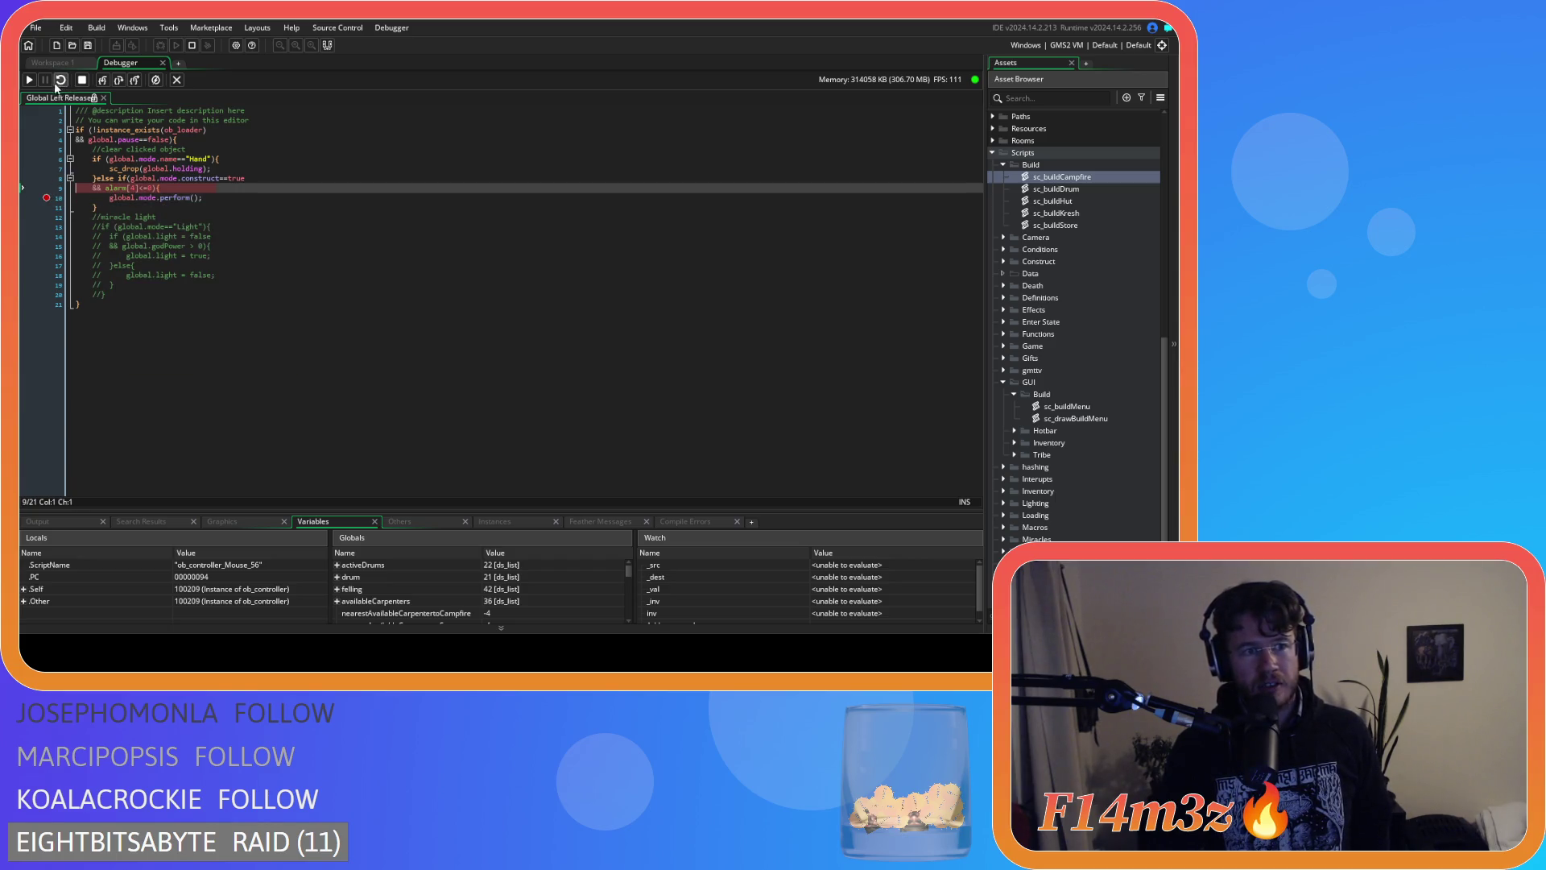
pyautogui.click(30, 81)
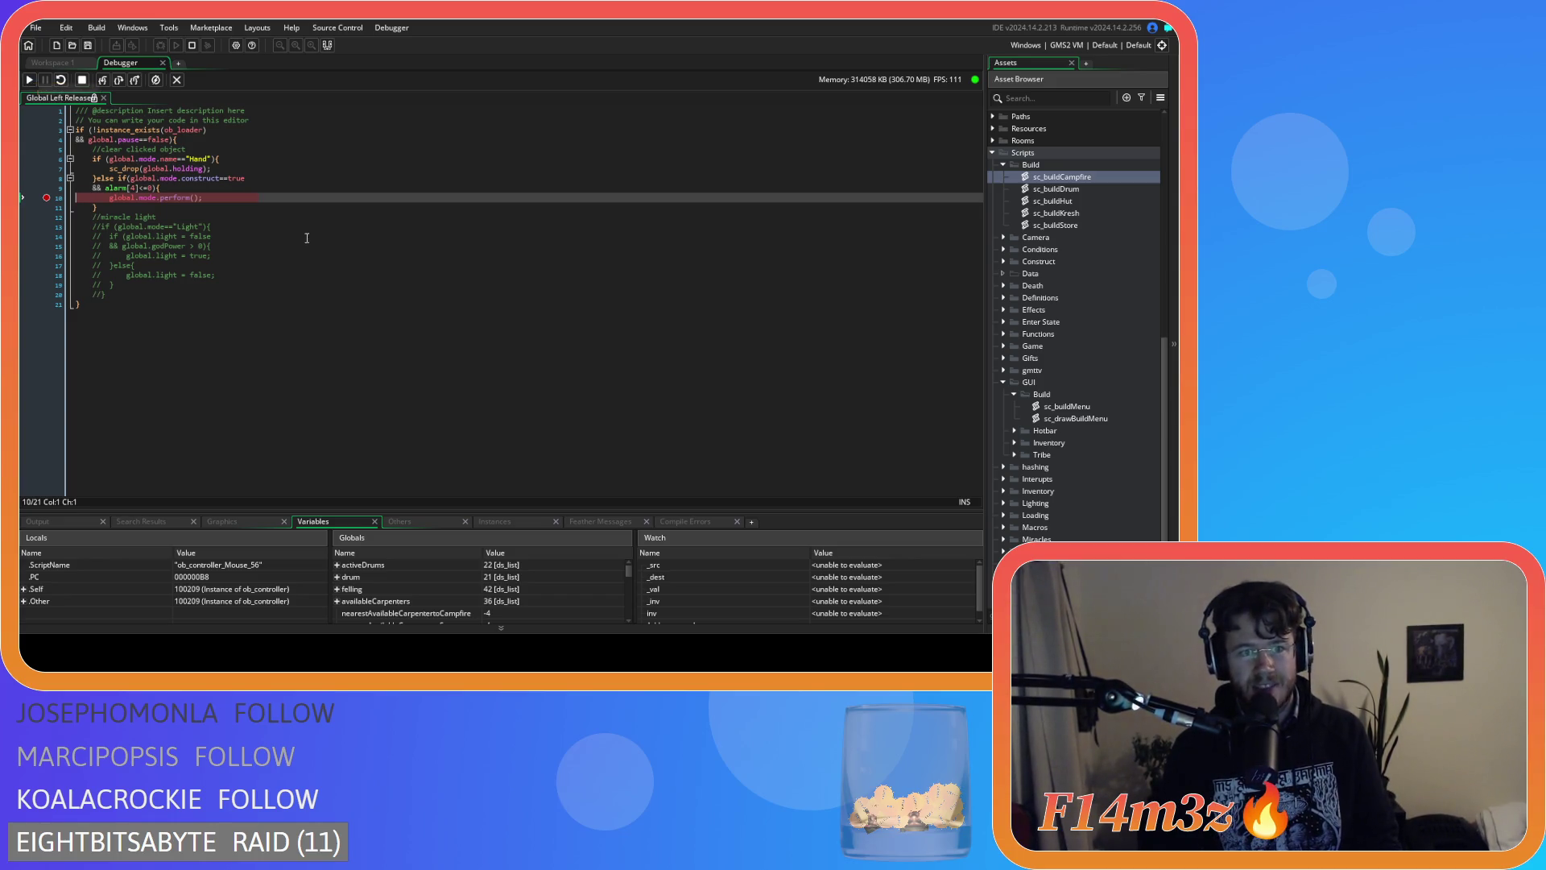
# Stop the debugging session and close the Debugger tab.
pyautogui.moveTo(173, 202)
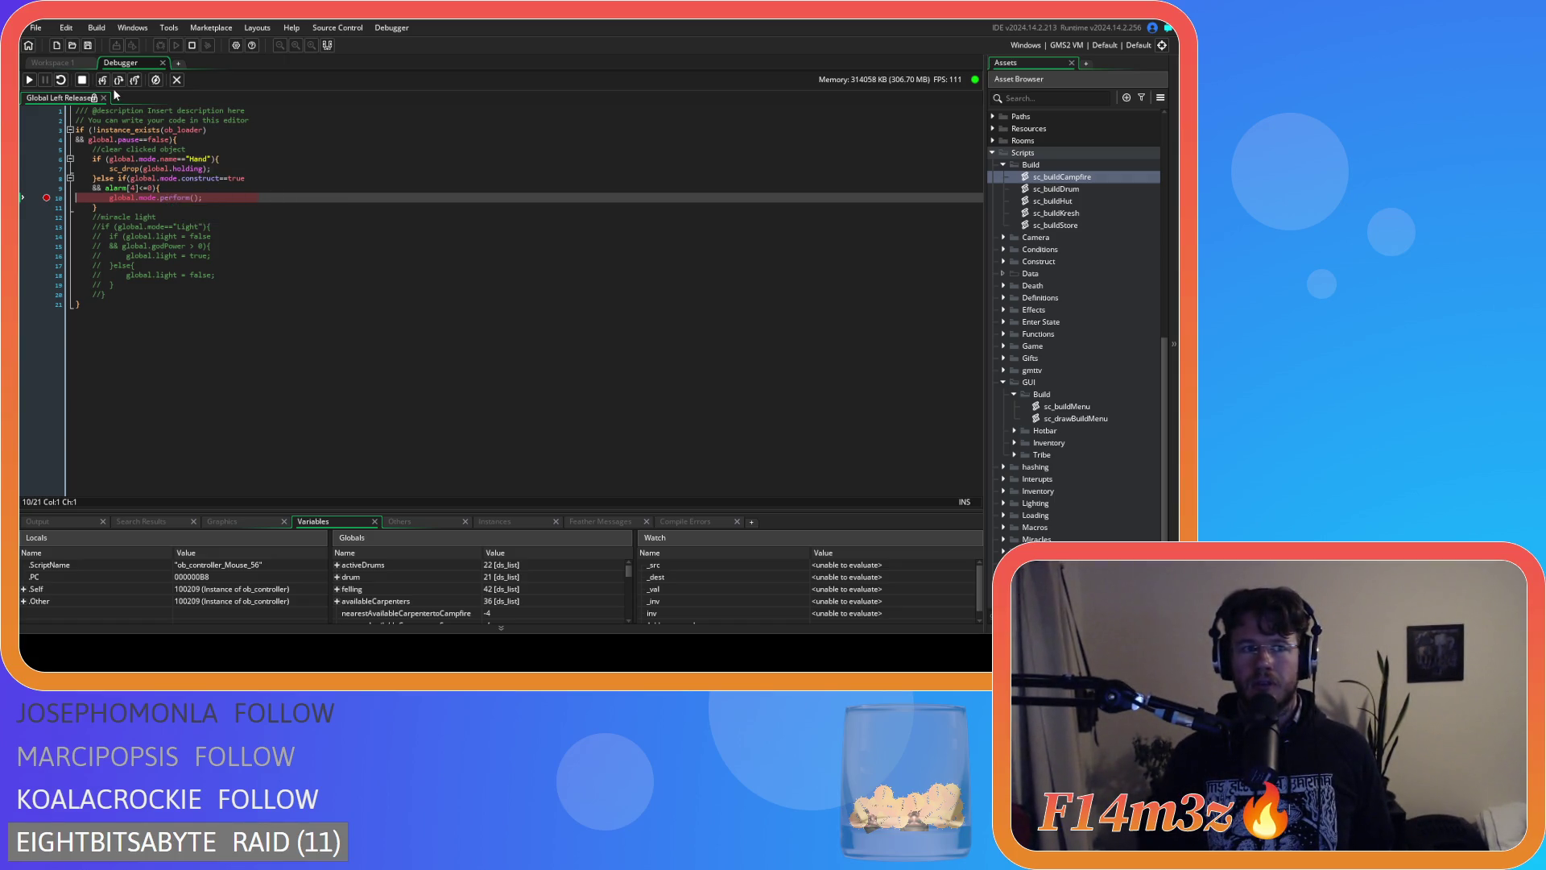
pyautogui.click(83, 81)
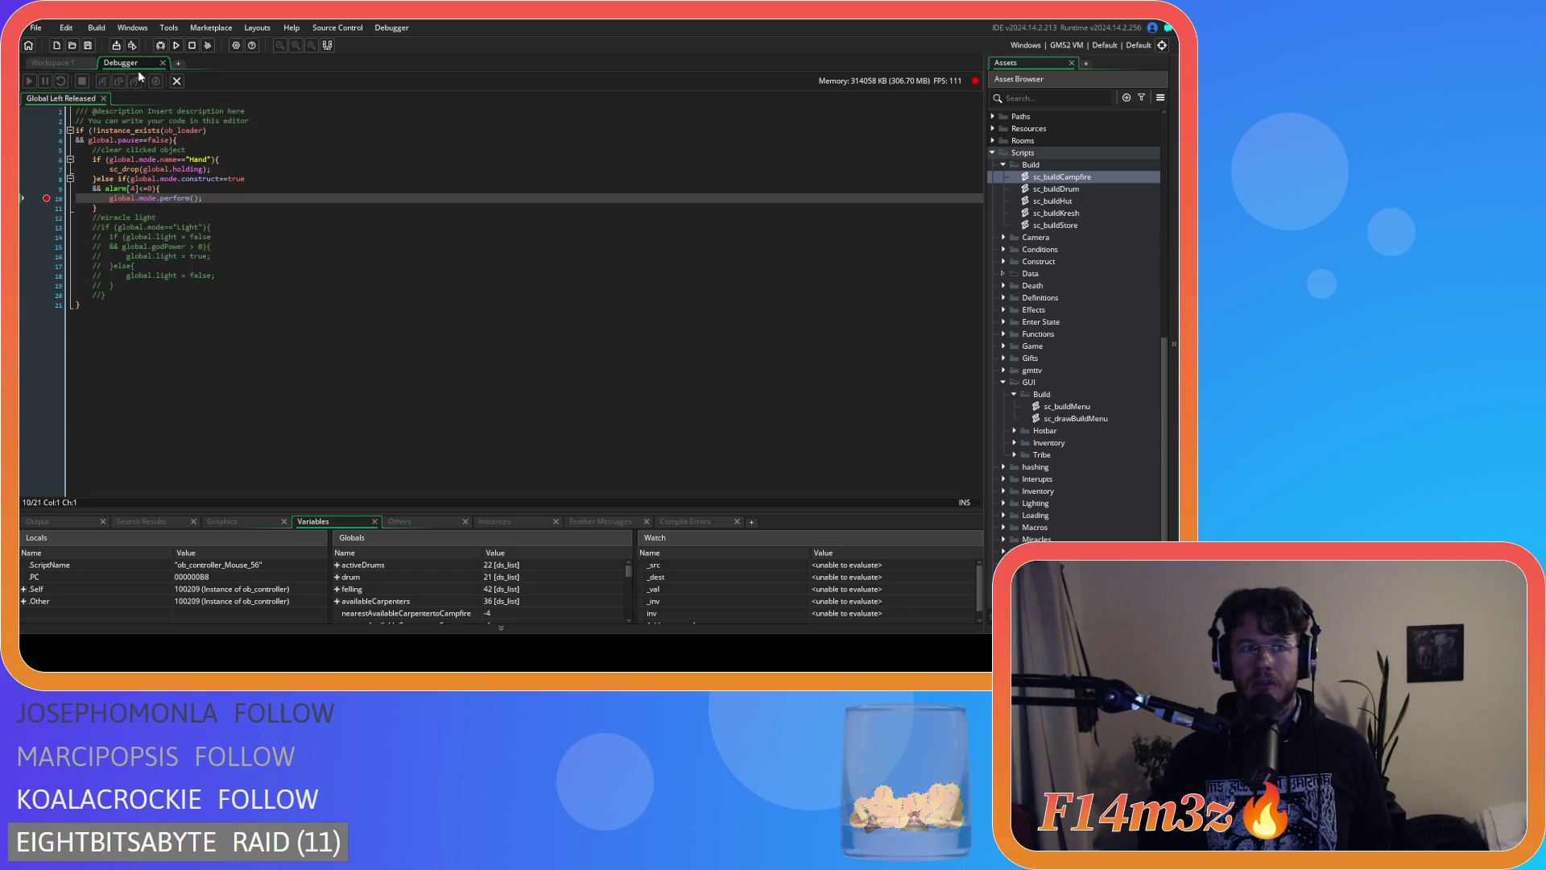
pyautogui.click(164, 64)
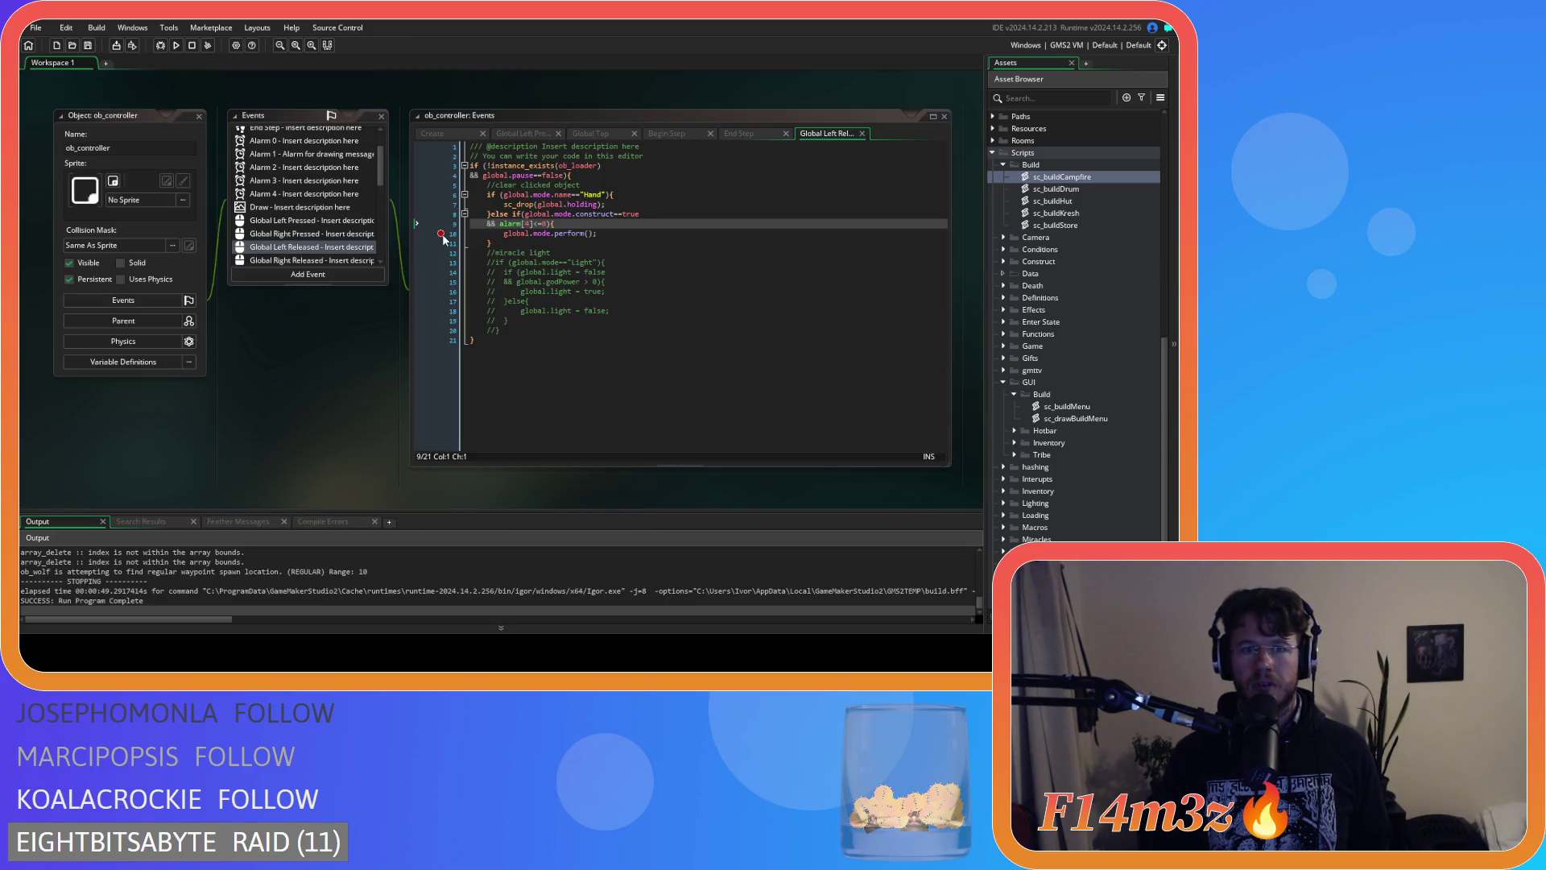
# Review sc_buildCampfire's with(controller) block, then jump back to ob_creator's Create event.
pyautogui.doubleClick(1052, 178)
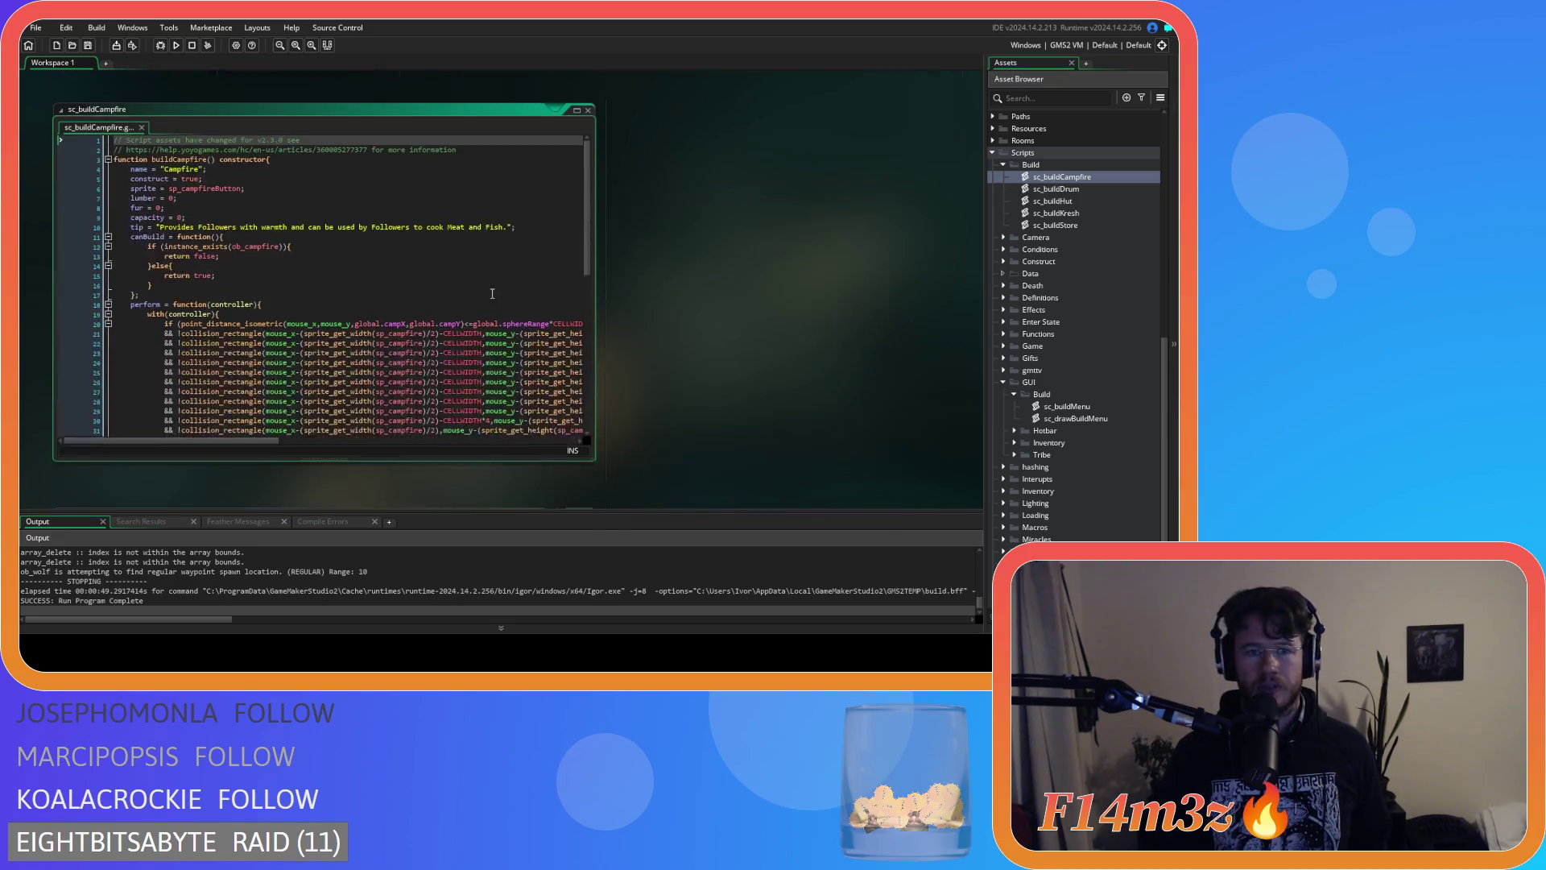
pyautogui.scroll(-4, 493, 294)
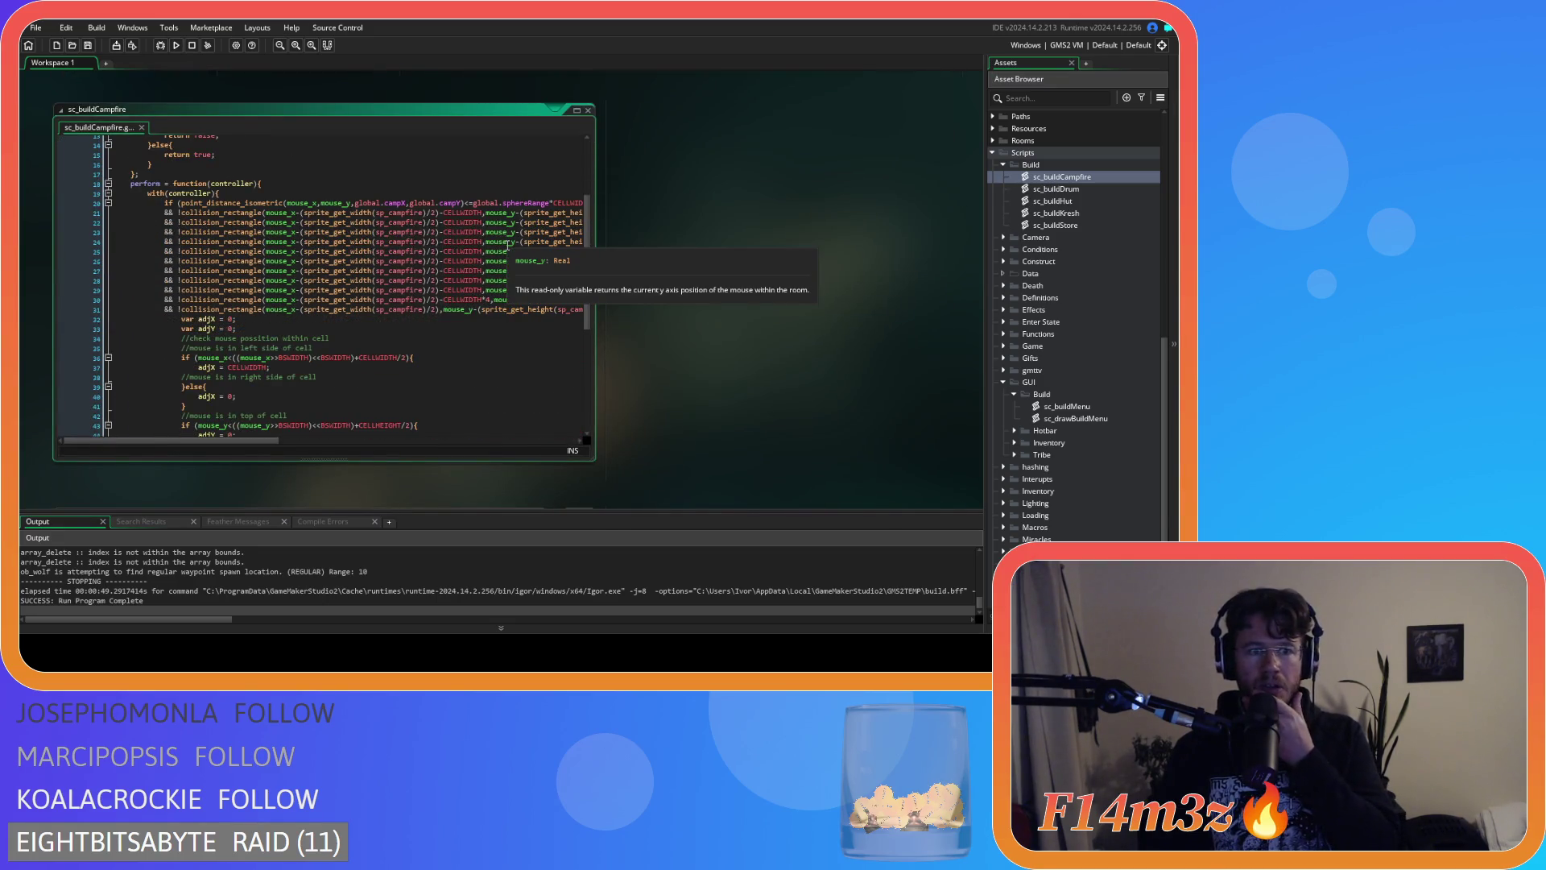
pyautogui.scroll(-6, 508, 245)
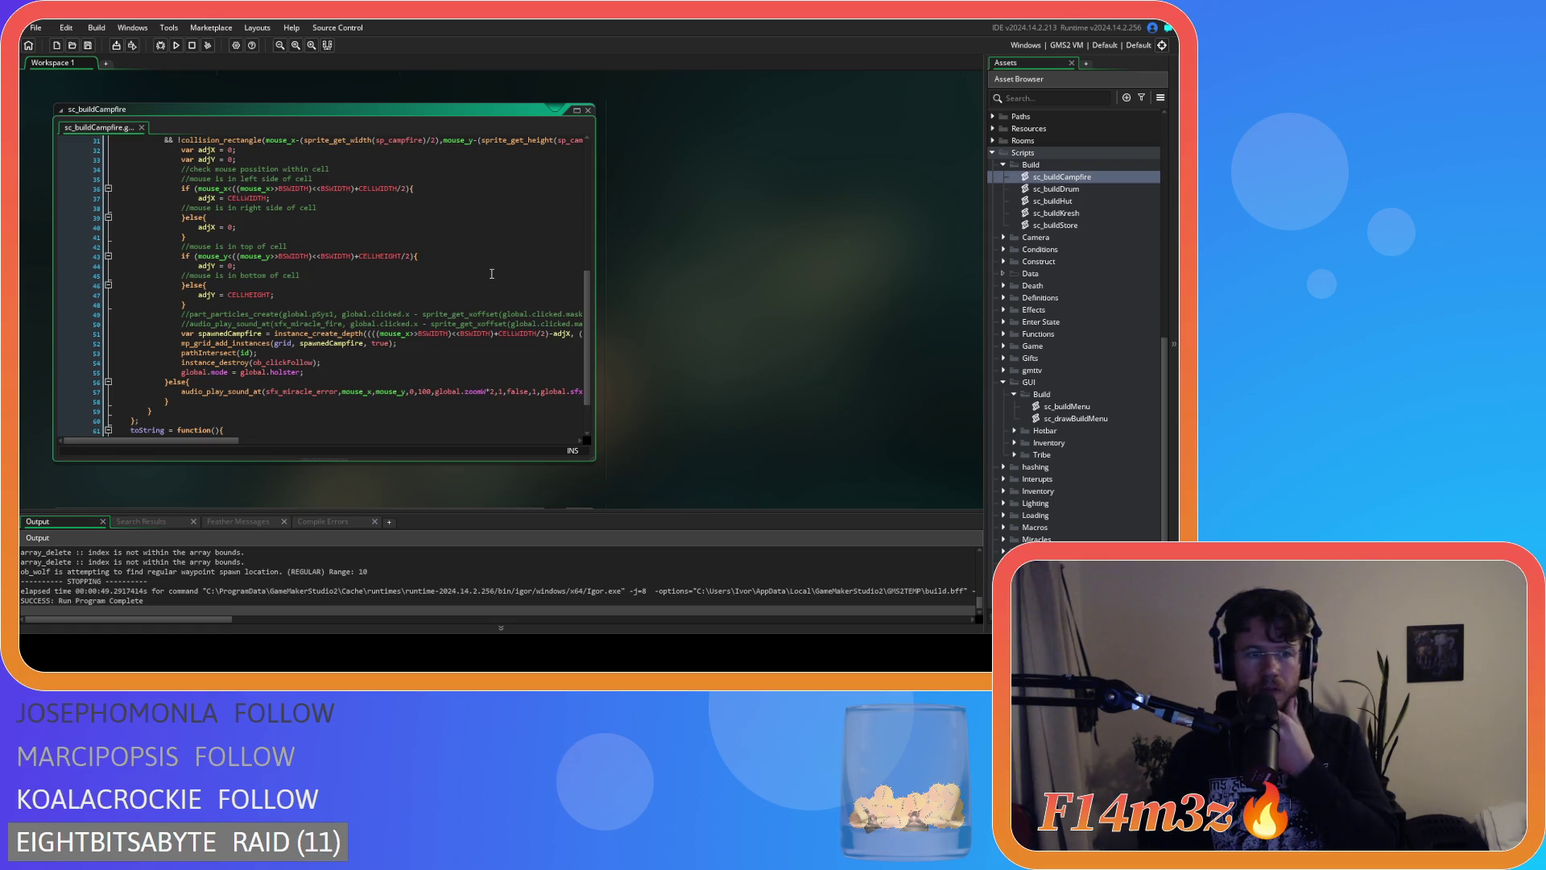
pyautogui.scroll(7, 491, 273)
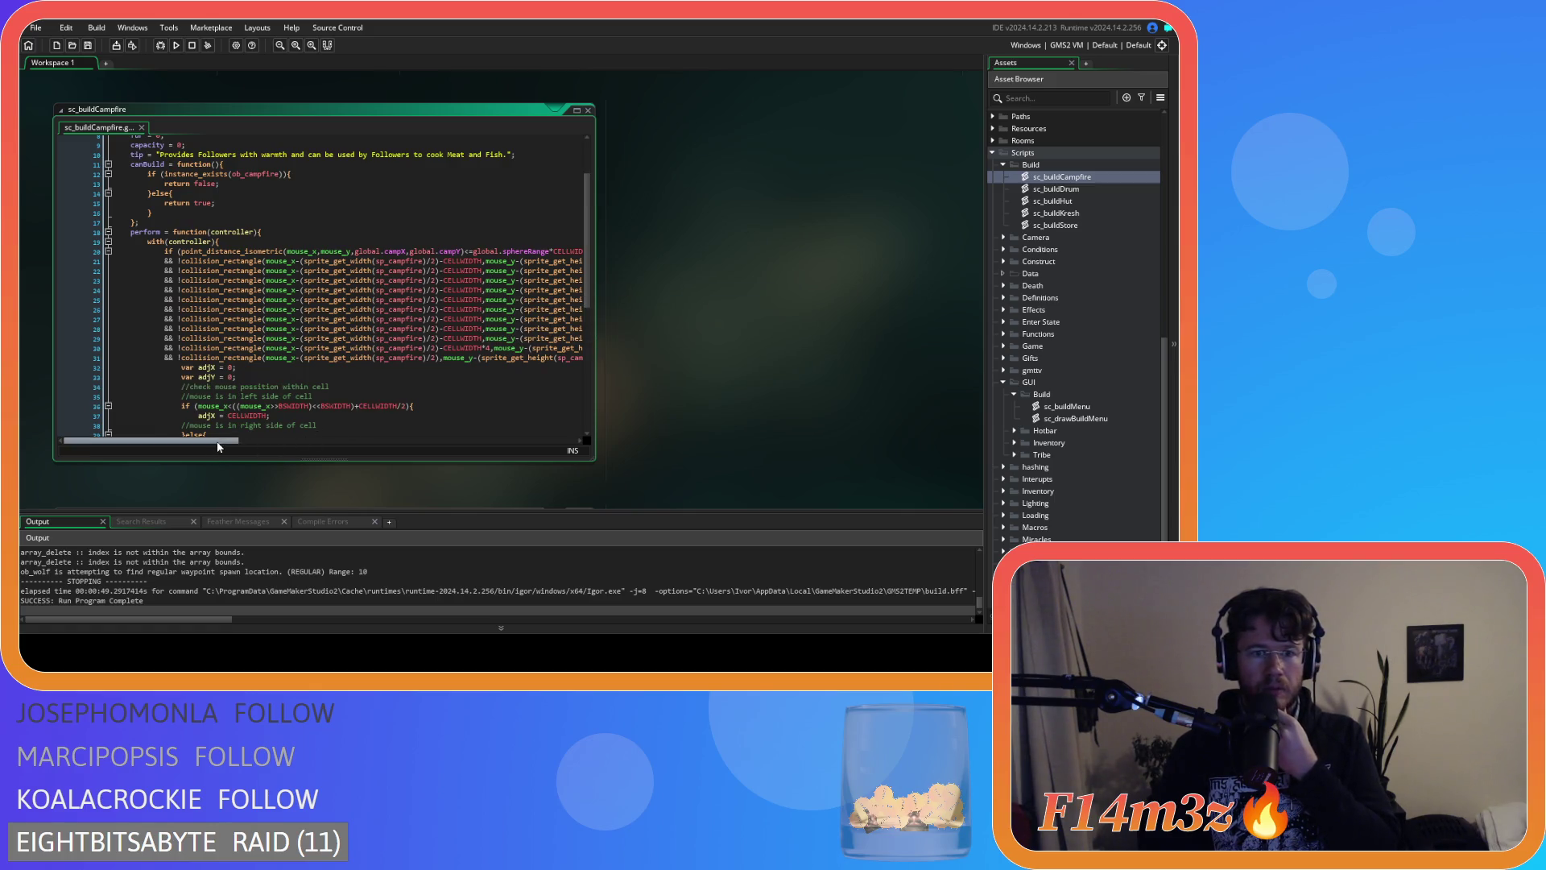
pyautogui.moveTo(205, 440)
pyautogui.mouseDown()
pyautogui.moveTo(407, 441)
pyautogui.moveTo(188, 436)
pyautogui.mouseUp()
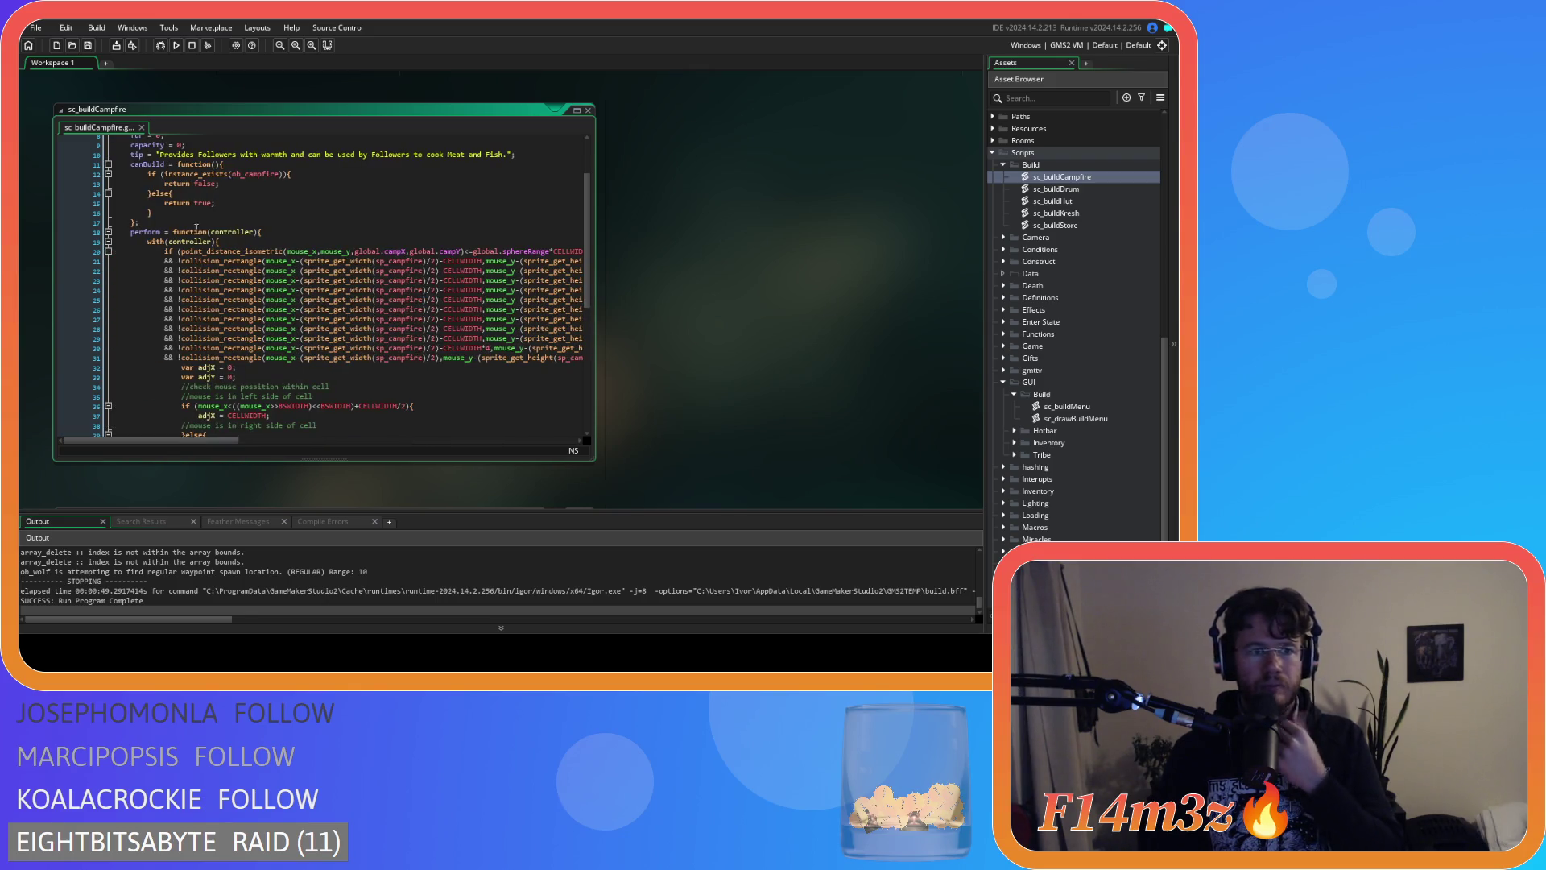
pyautogui.click(241, 233)
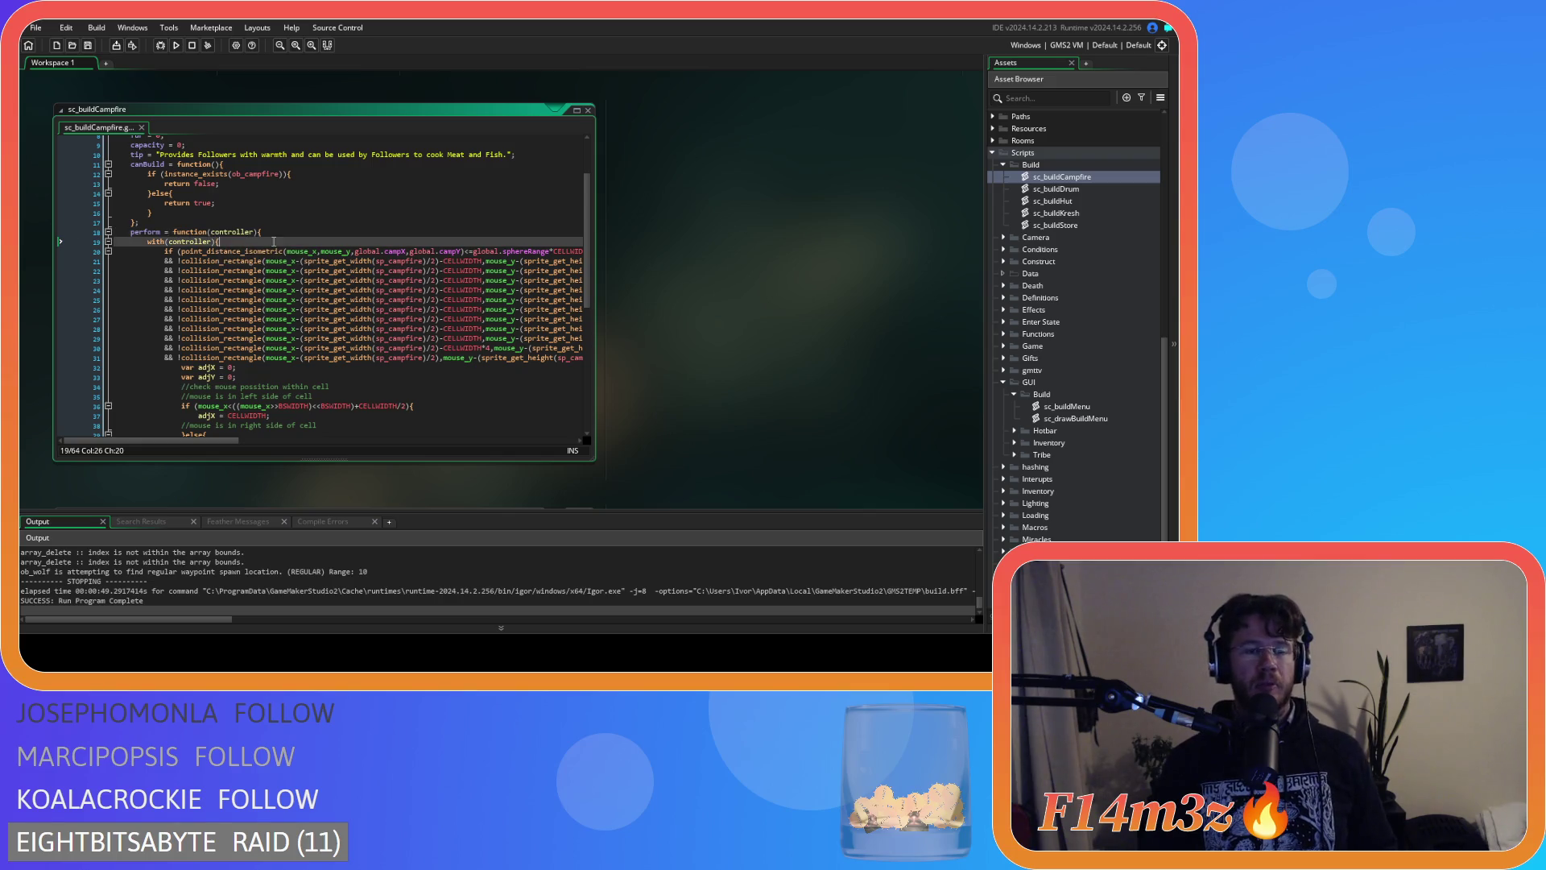
pyautogui.hotkey('alt', 'Left')
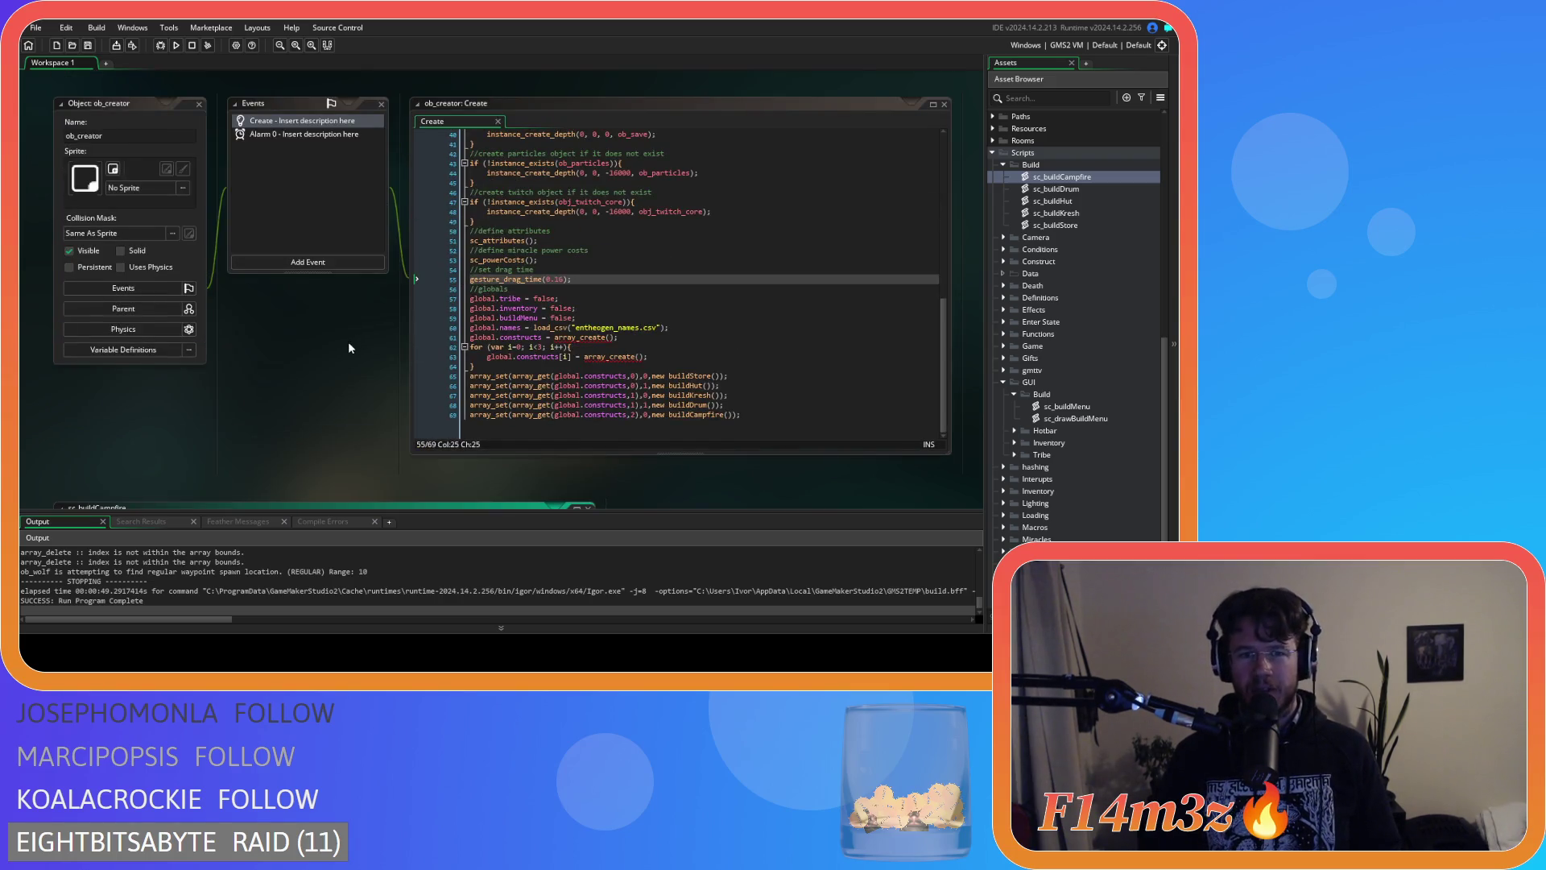
# Navigate back through sc_buildMenu and ob_camera to ob_controller's Global Tap code.
pyautogui.hotkey('alt', 'Left')
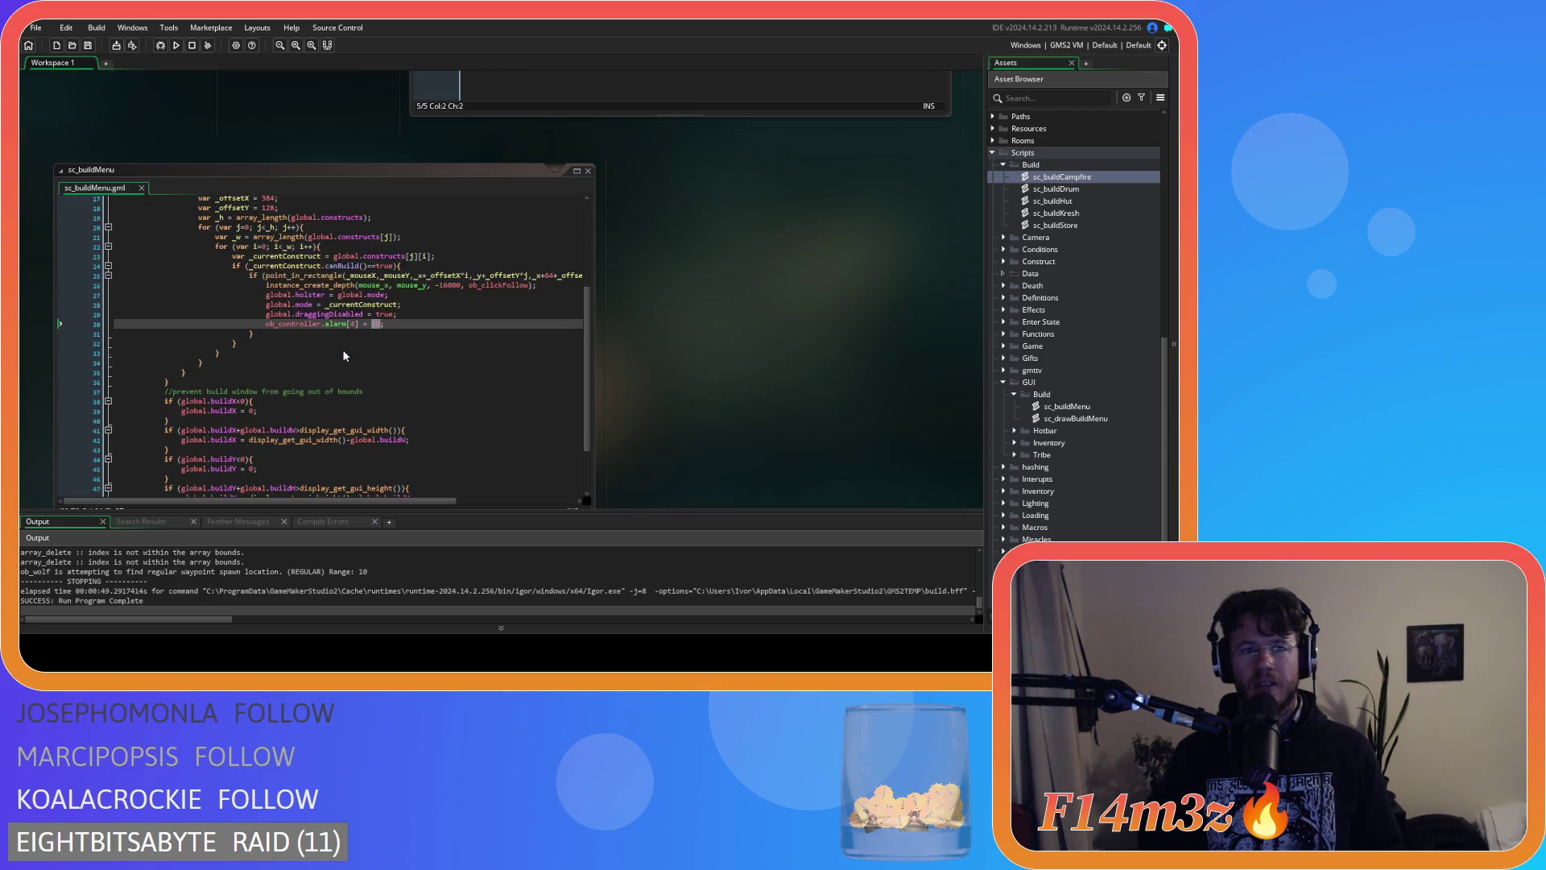
pyautogui.hotkey('alt', 'Left')
pyautogui.hotkey('alt', 'Left')
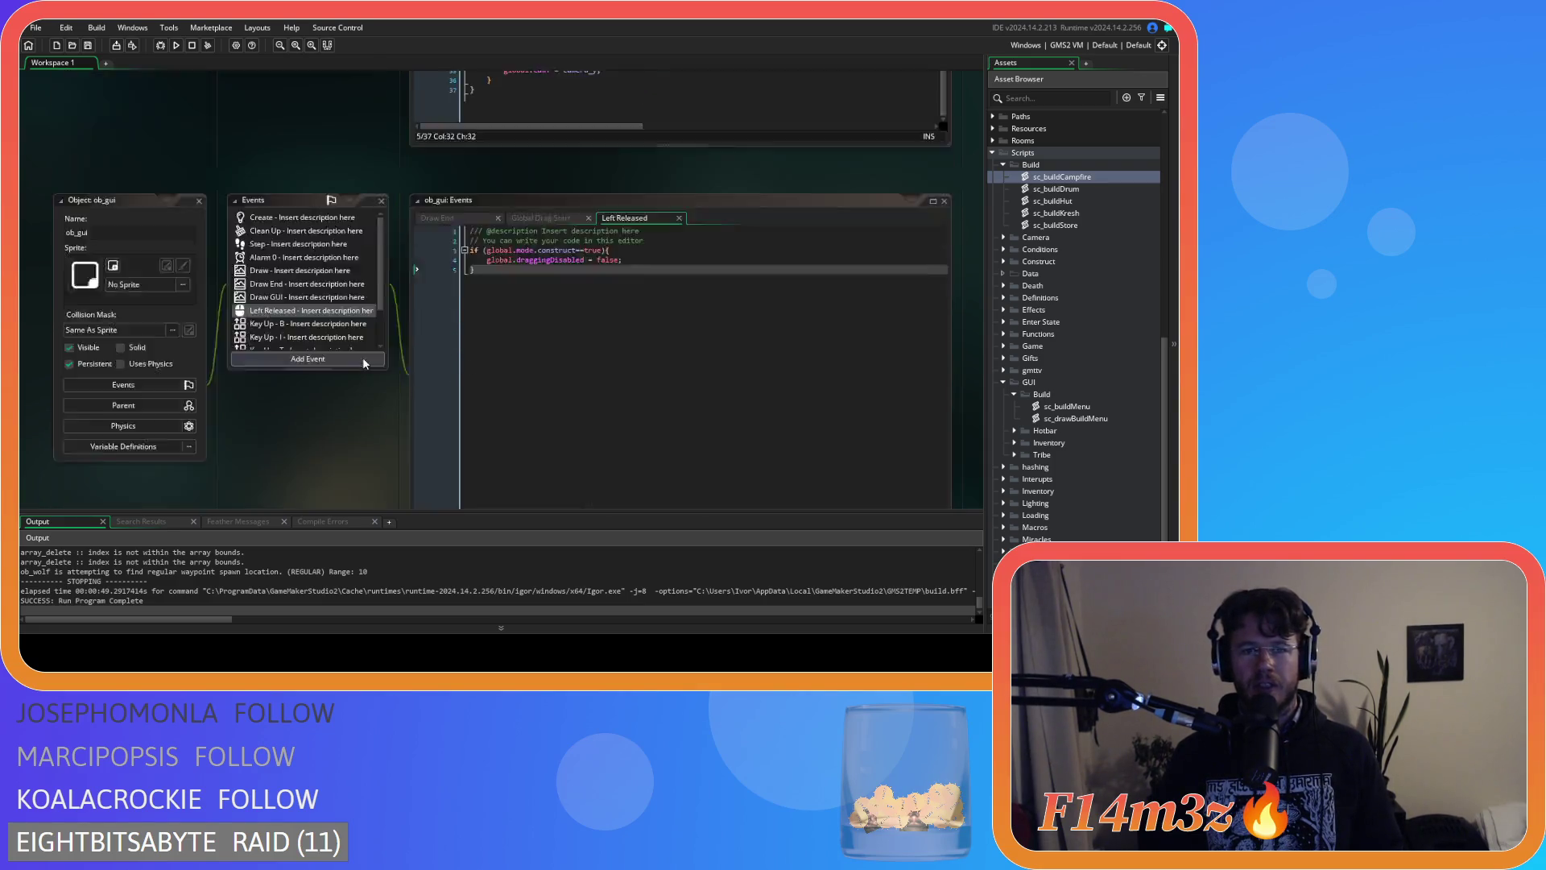
pyautogui.scroll(4, 369, 365)
pyautogui.scroll(-5, 368, 365)
pyautogui.scroll(2, 369, 365)
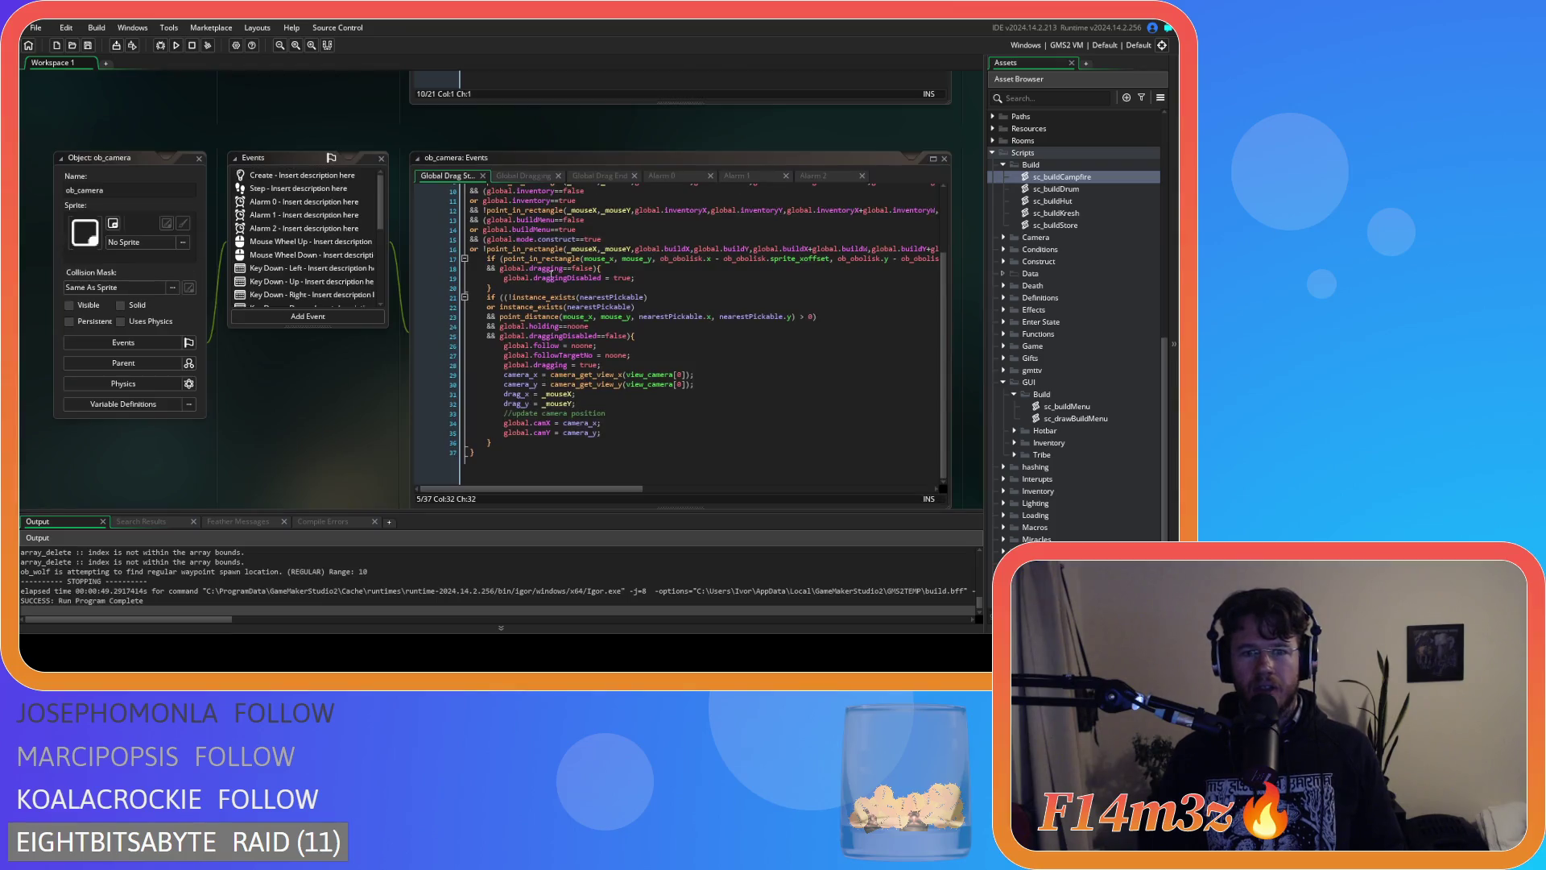
pyautogui.hotkey('alt', 'Left')
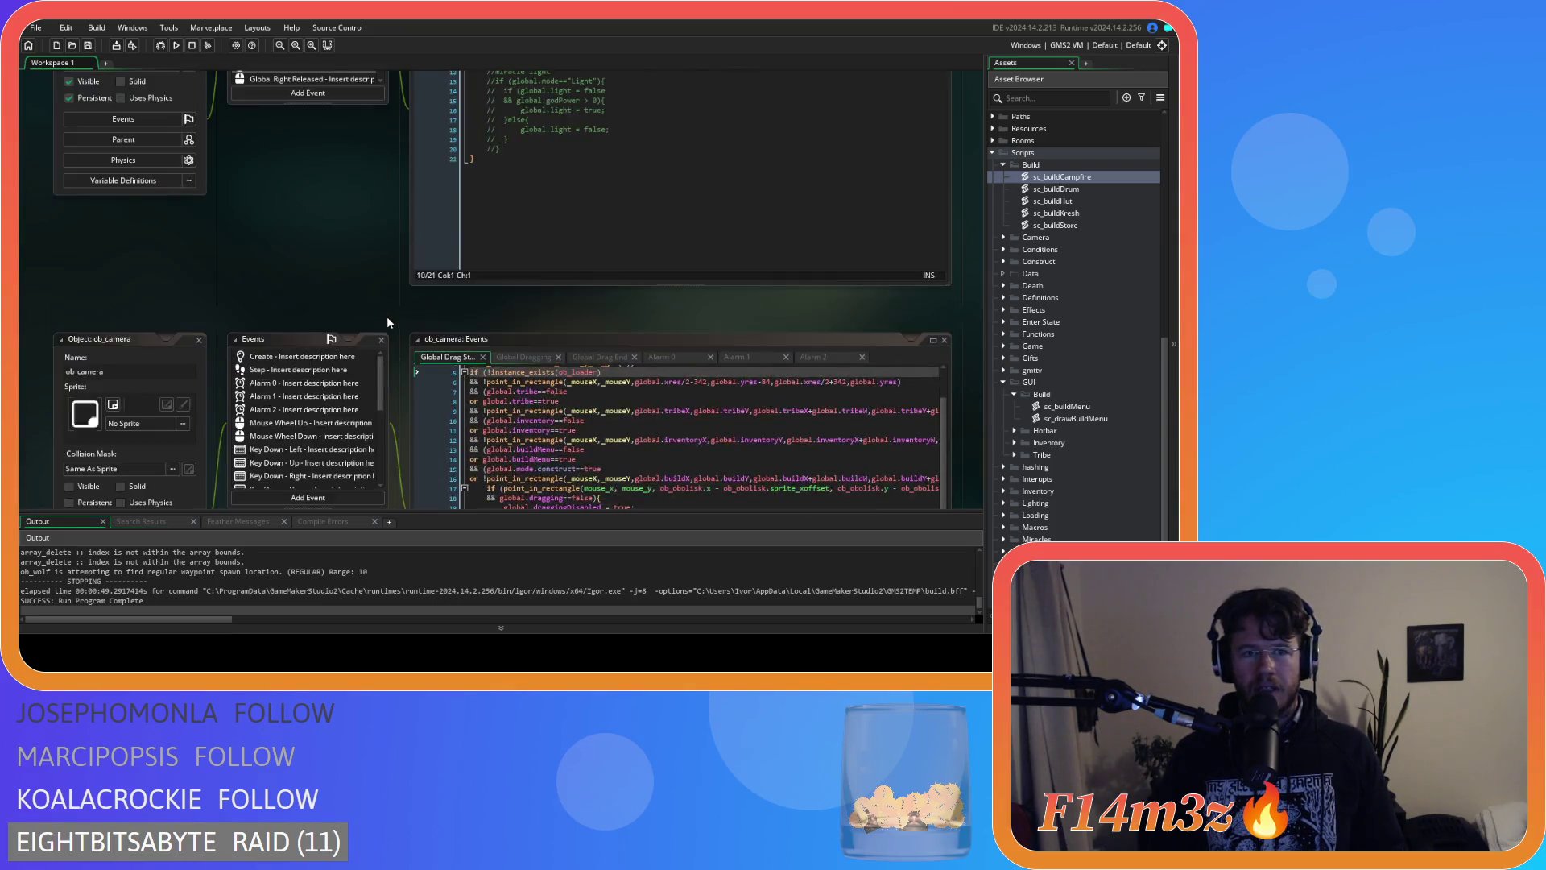
pyautogui.hotkey('alt', 'Left')
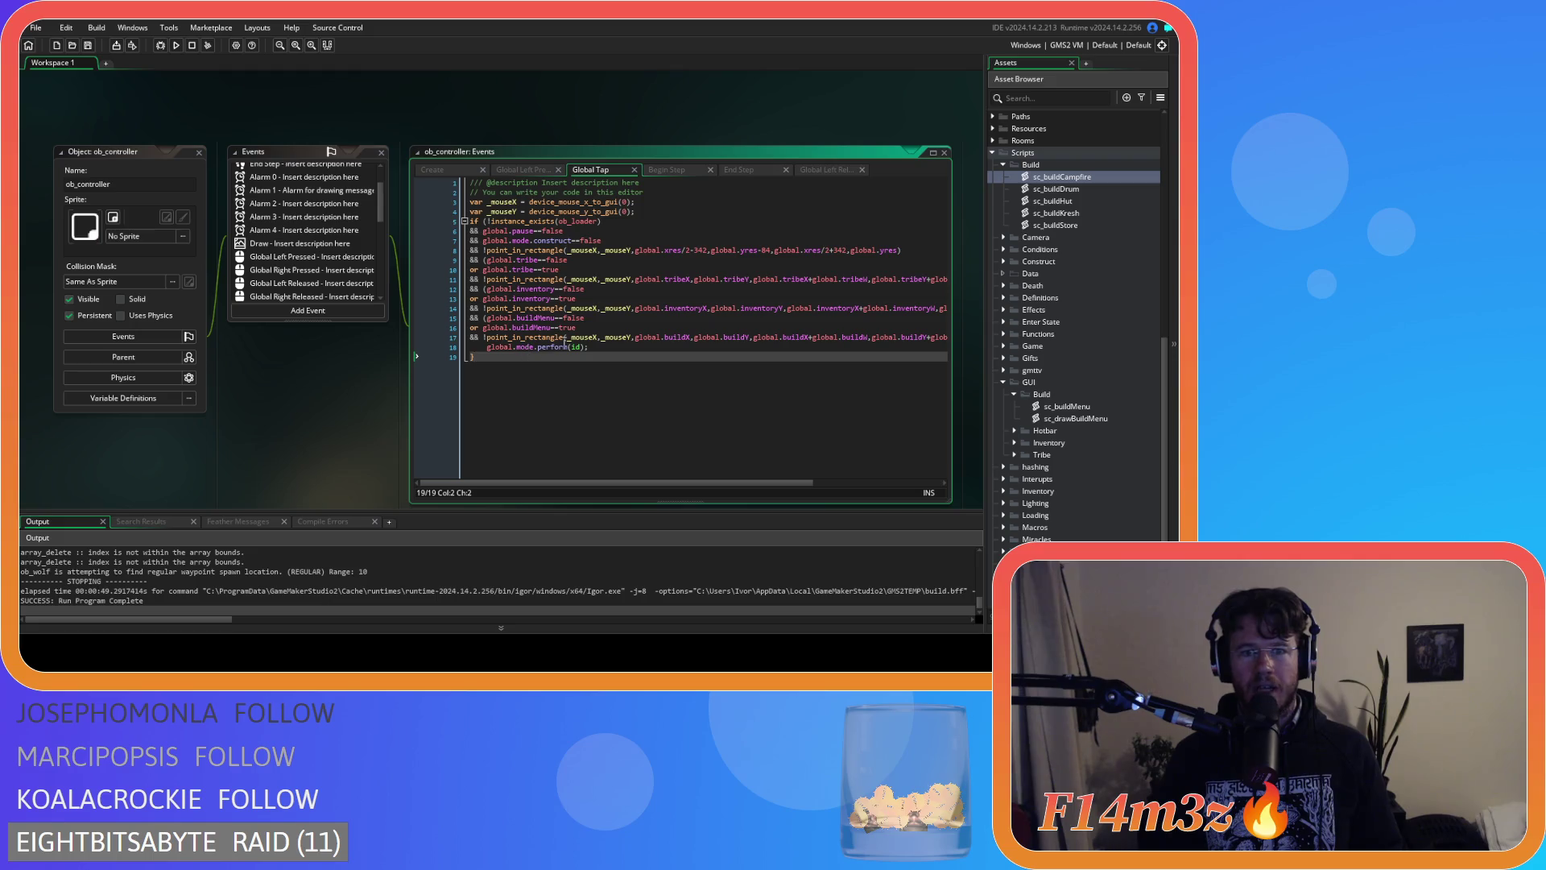
# Add ';' after global.mode.perform(id) on line 18, then save and run.
pyautogui.moveTo(486, 347); pyautogui.dragTo(539, 348)
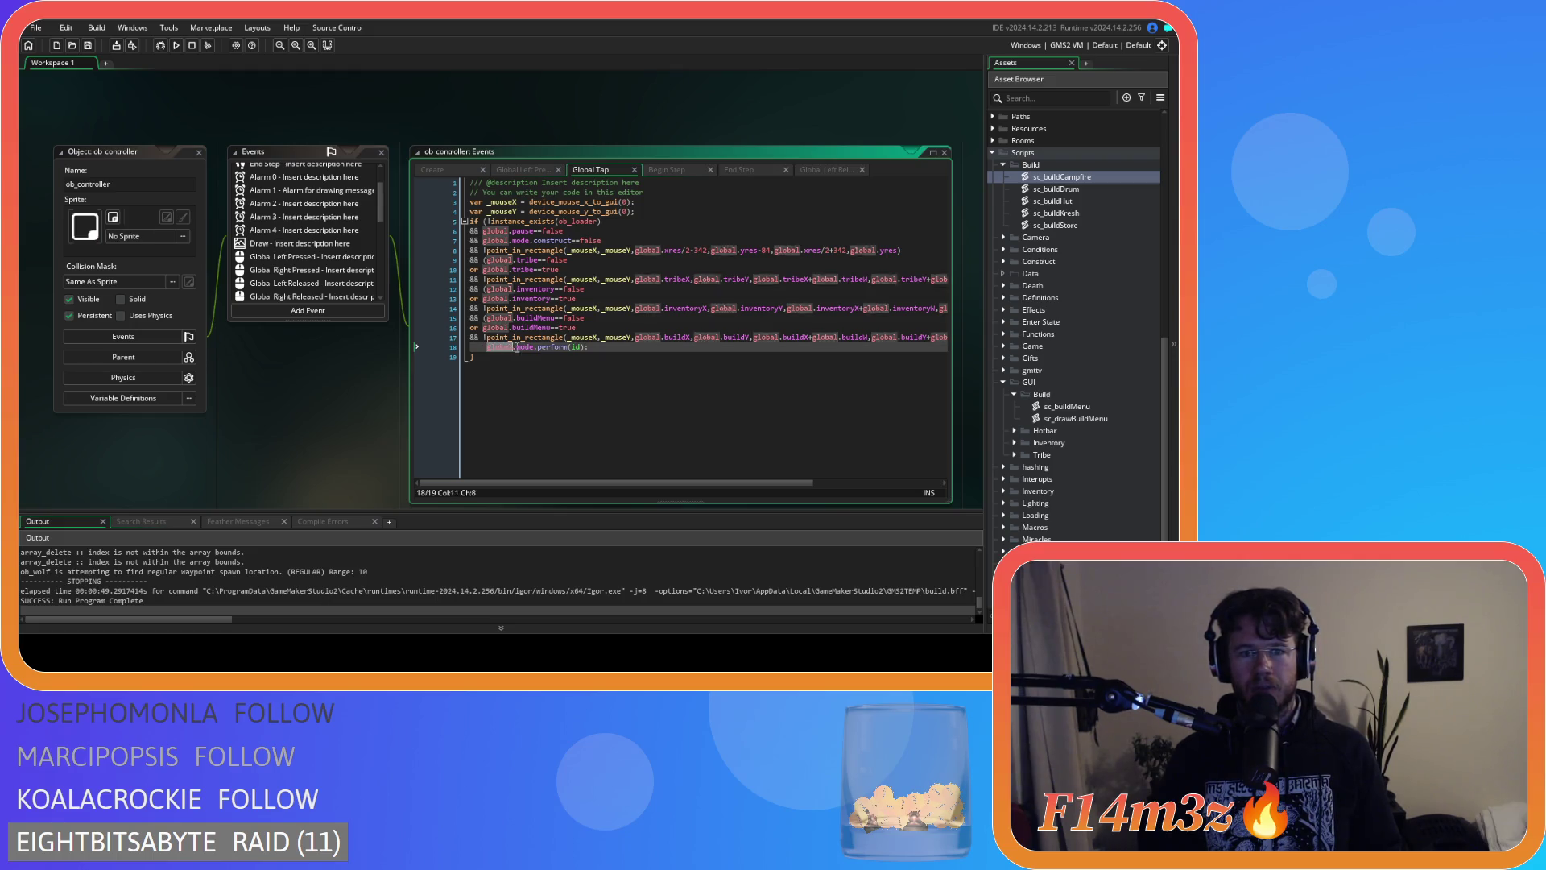
pyautogui.click(585, 351)
pyautogui.write(';')
pyautogui.click(818, 169)
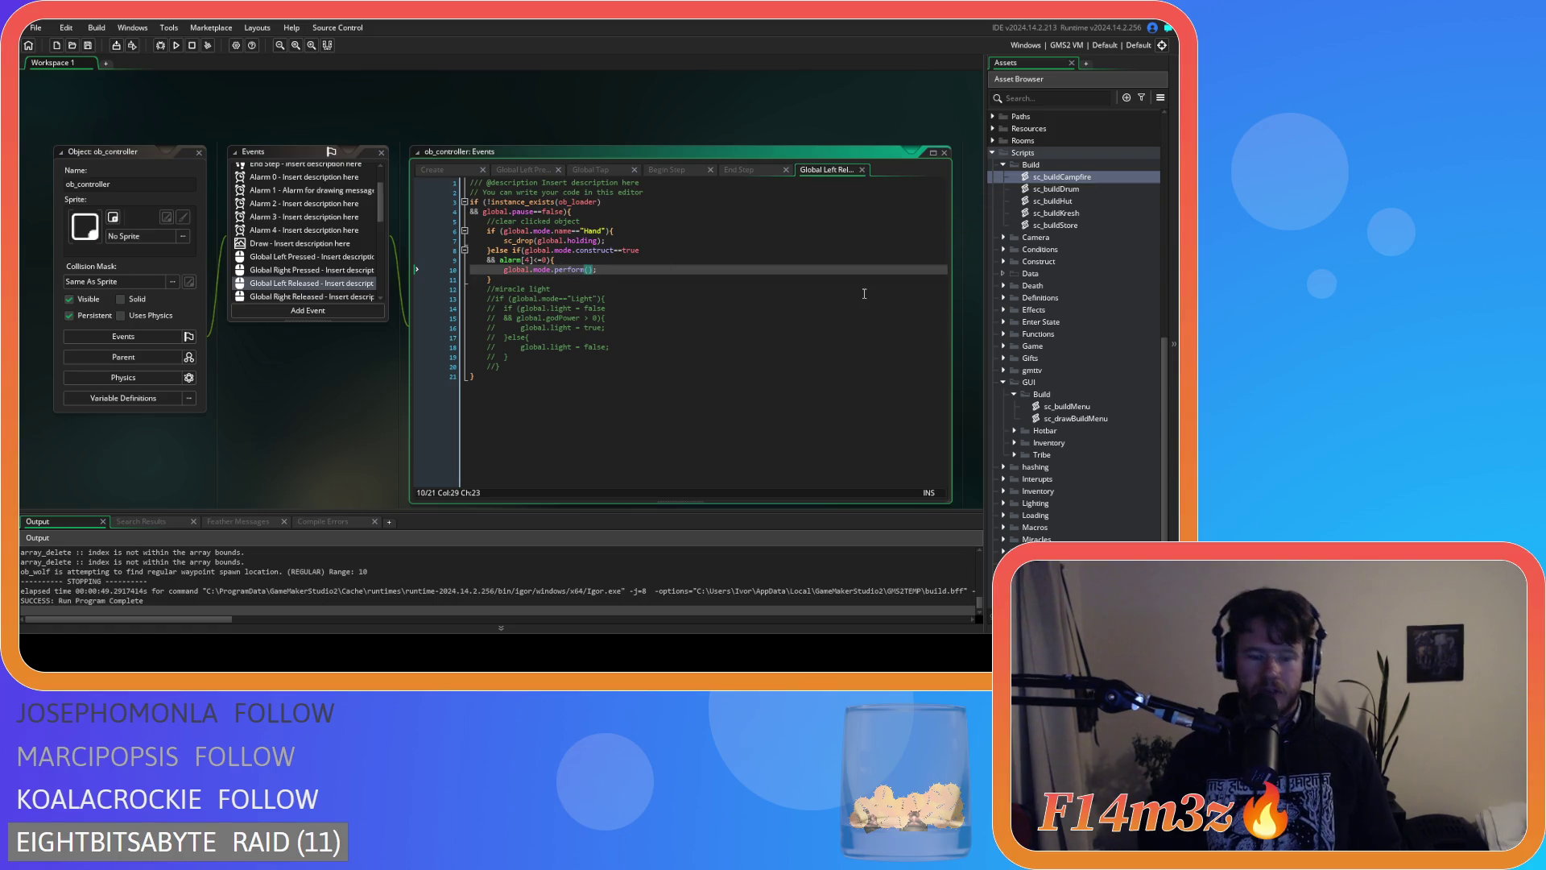
pyautogui.press('F5')
pyautogui.click(559, 300)
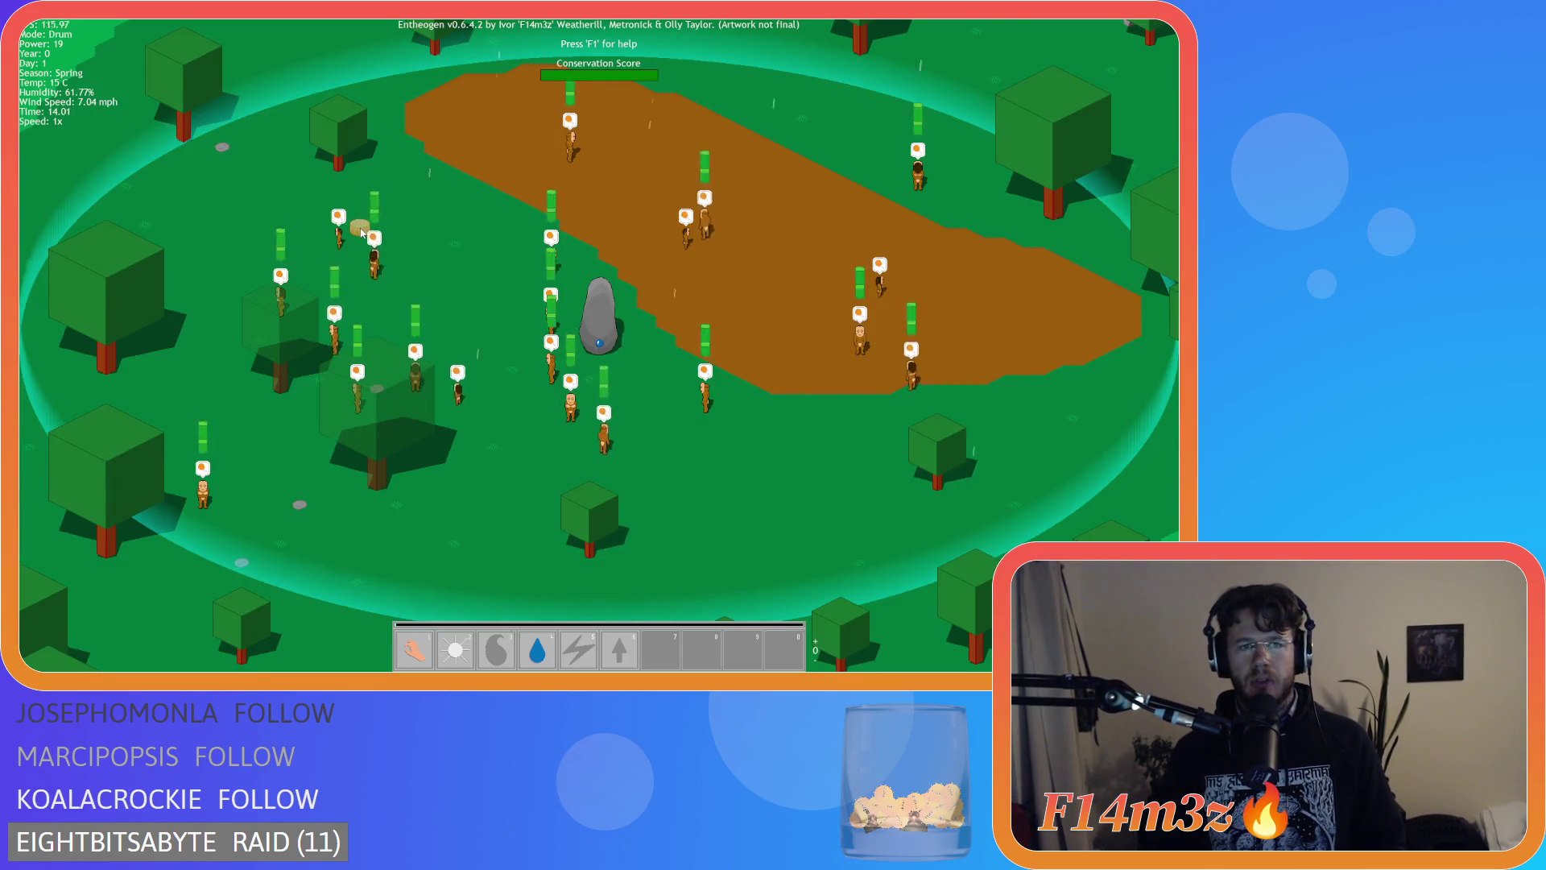
# Place a drum on the grass, a tent on the dirt path, and another drum.
pyautogui.click(801, 165)
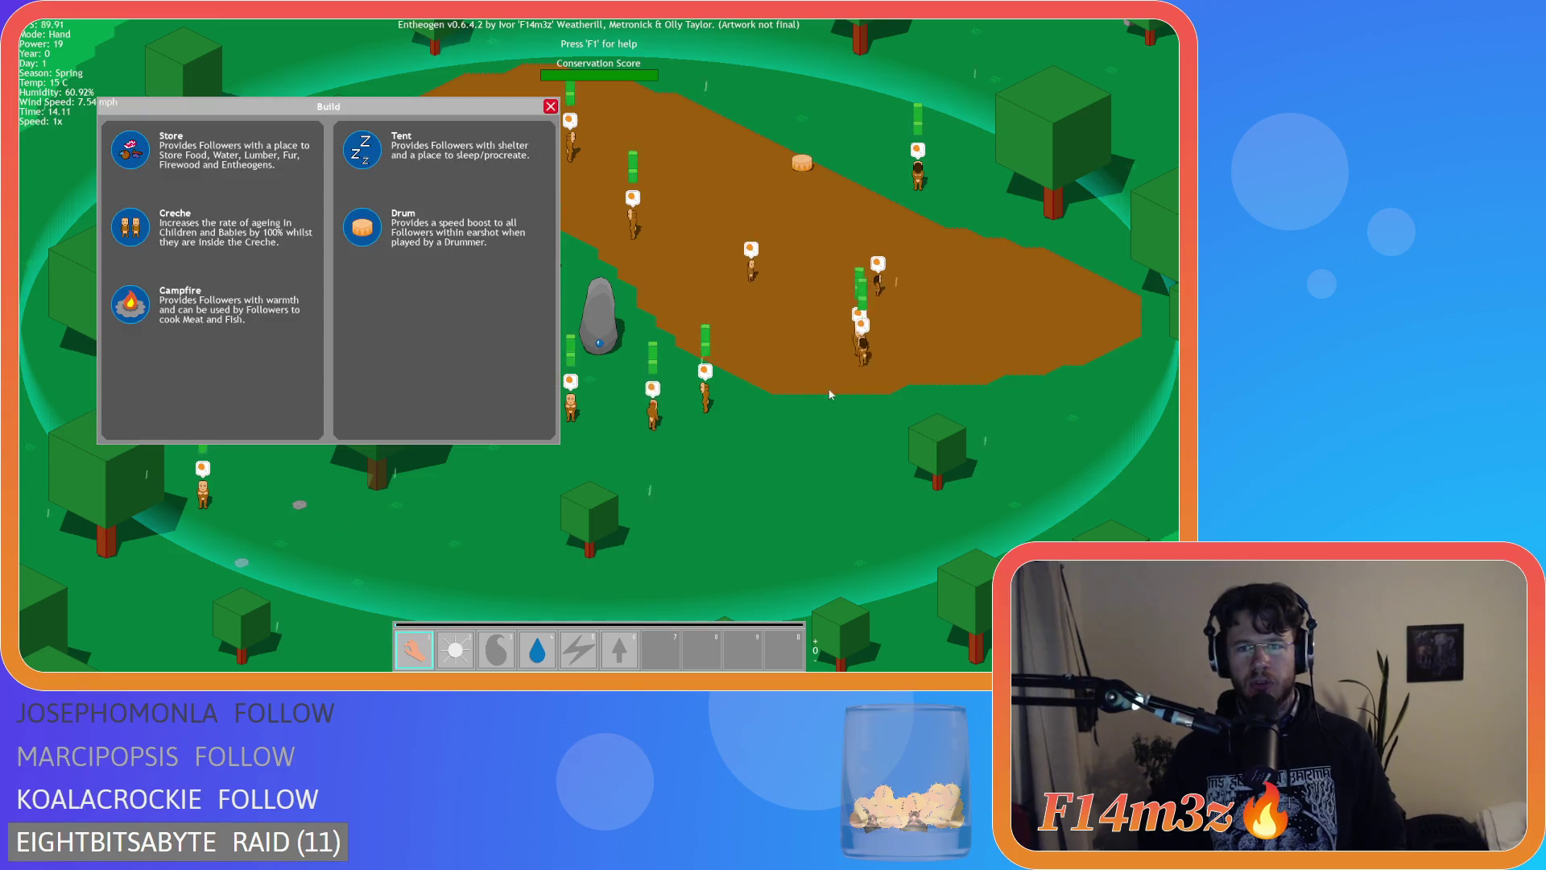
pyautogui.click(356, 145)
pyautogui.click(986, 315)
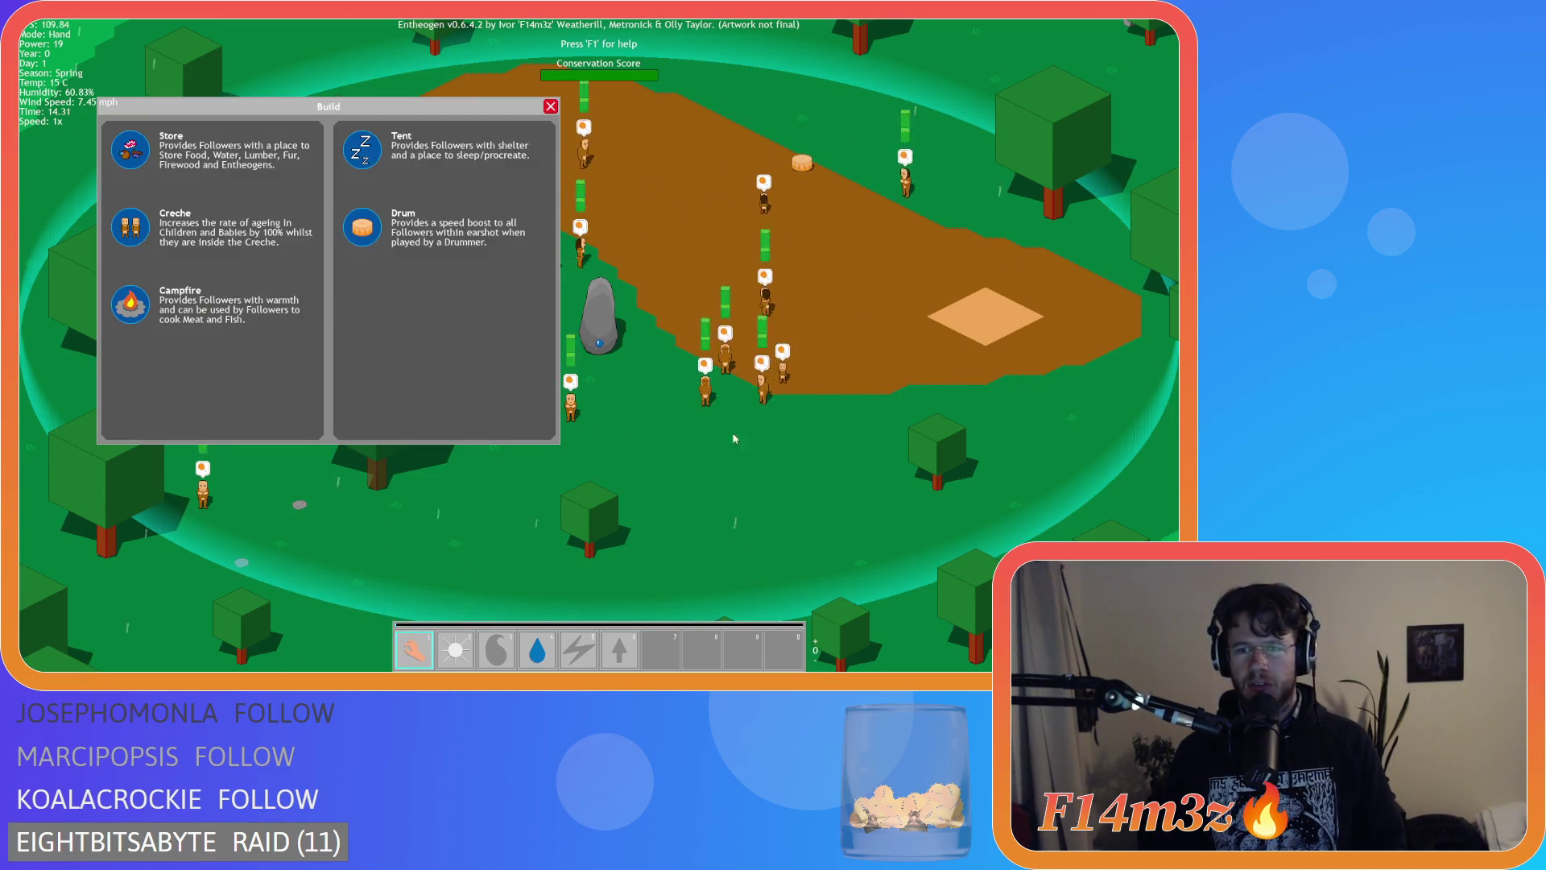
pyautogui.click(373, 234)
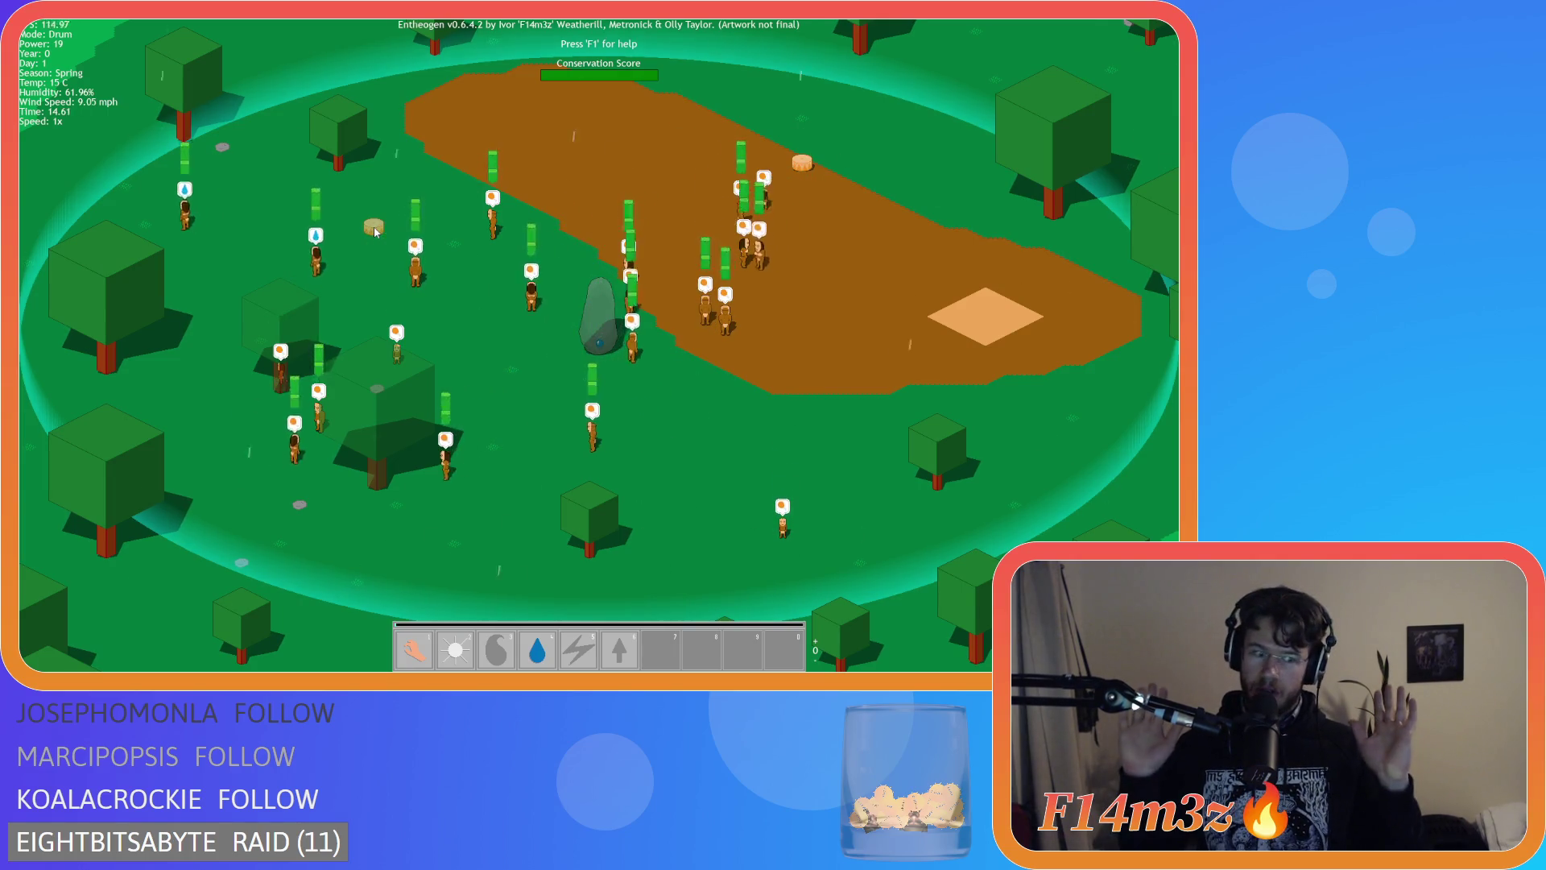
pyautogui.press('w')
pyautogui.press('a')
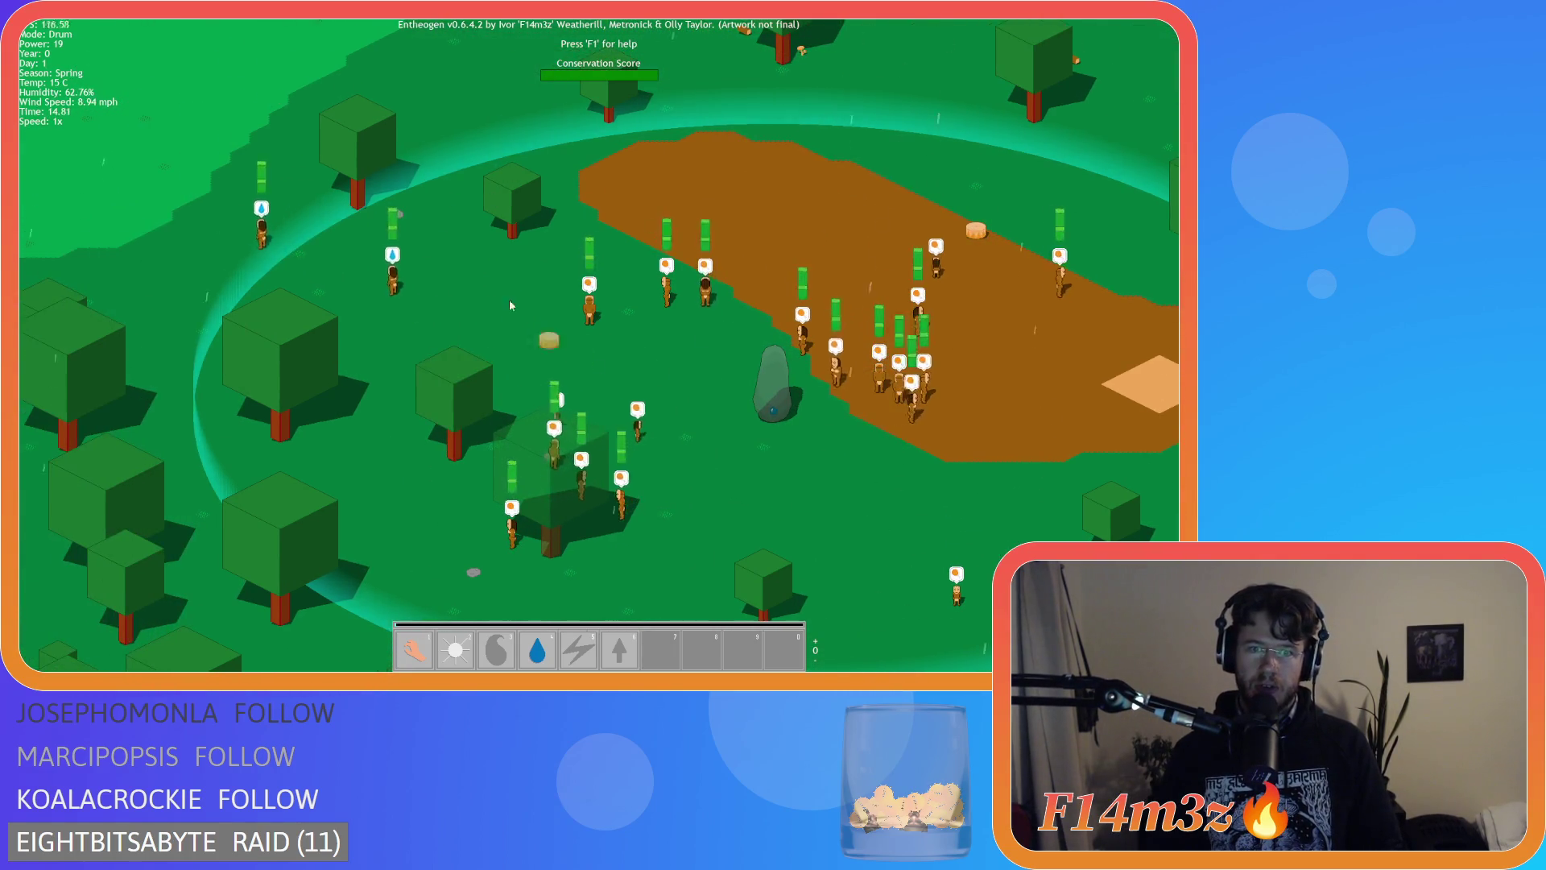
pyautogui.click(750, 163)
pyautogui.press('a')
pyautogui.press('s')
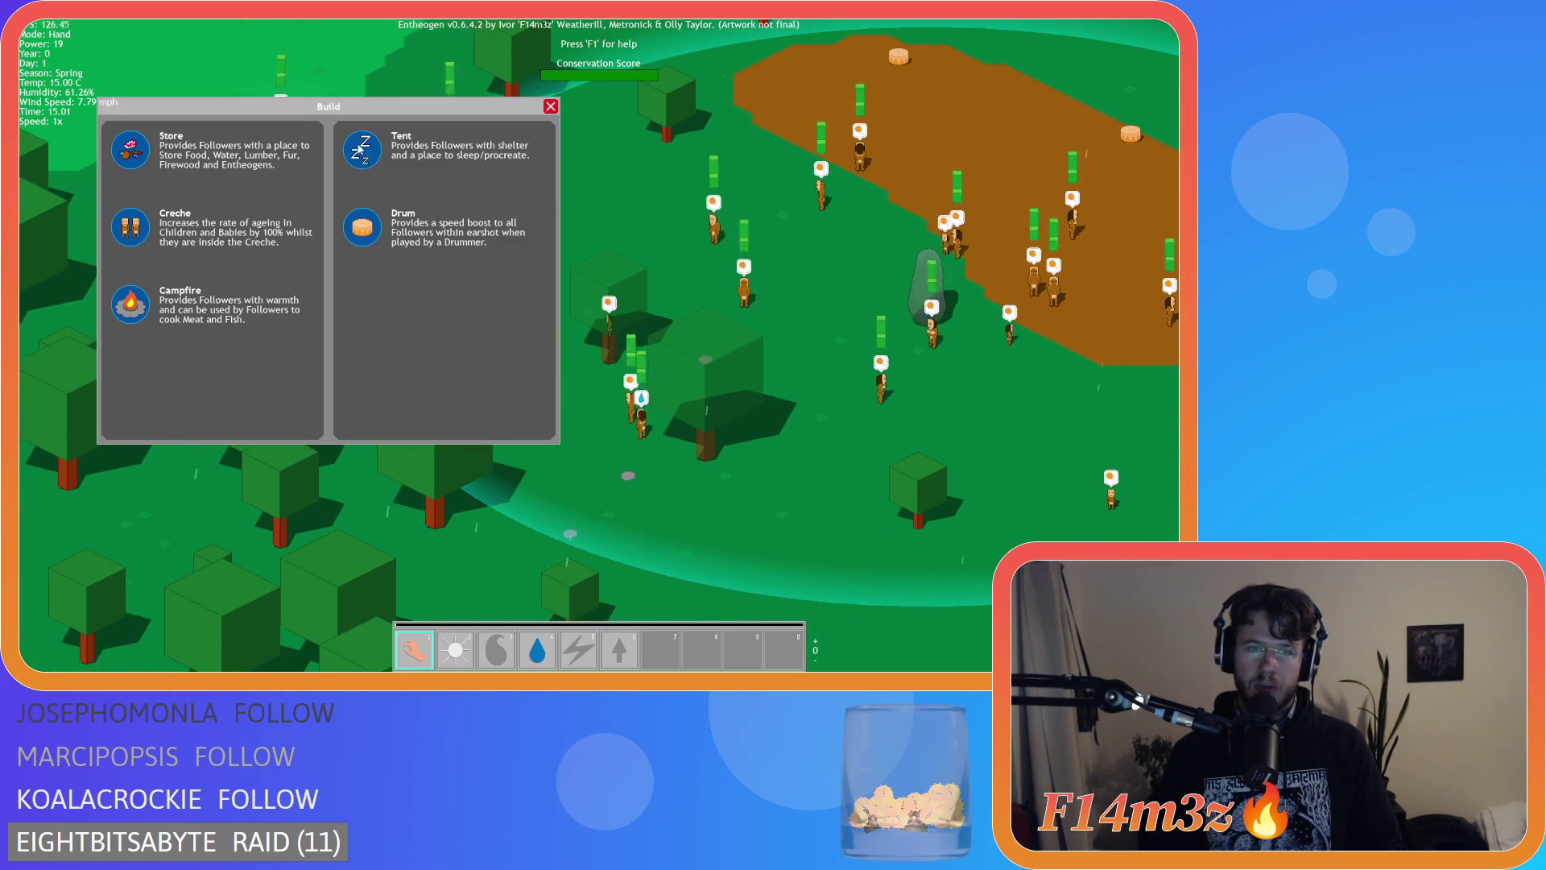
# Place two tents on the grass while panning the map.
pyautogui.click(373, 149)
pyautogui.click(635, 259)
pyautogui.click(373, 149)
pyautogui.press('s')
pyautogui.press('d')
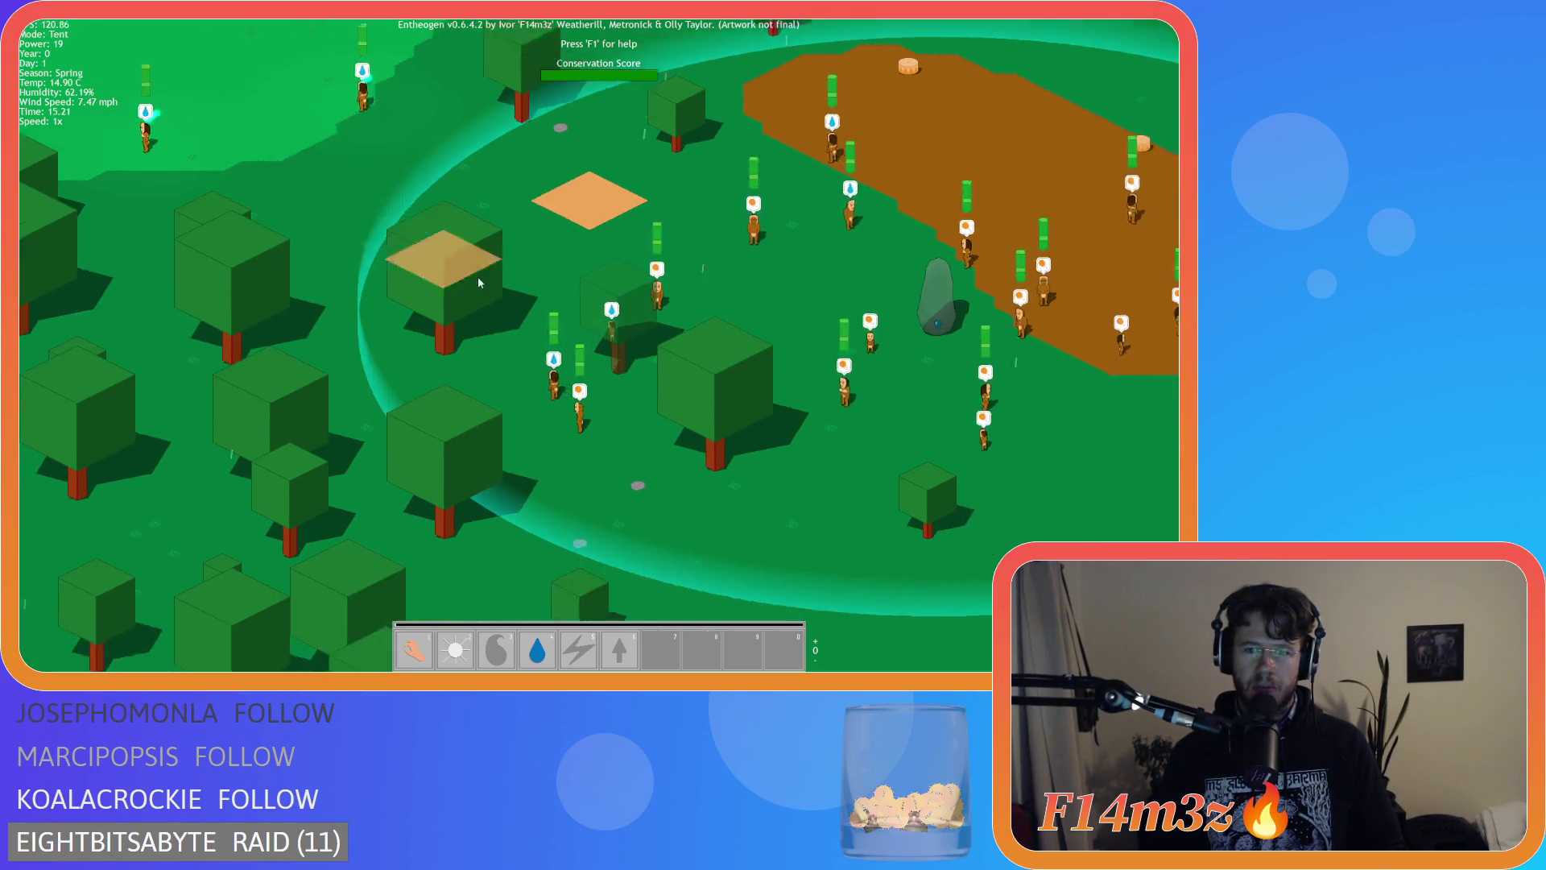
pyautogui.click(1013, 358)
pyautogui.press('w')
# Add two more tents, one at the preview spot and one on the grass.
pyautogui.click(373, 149)
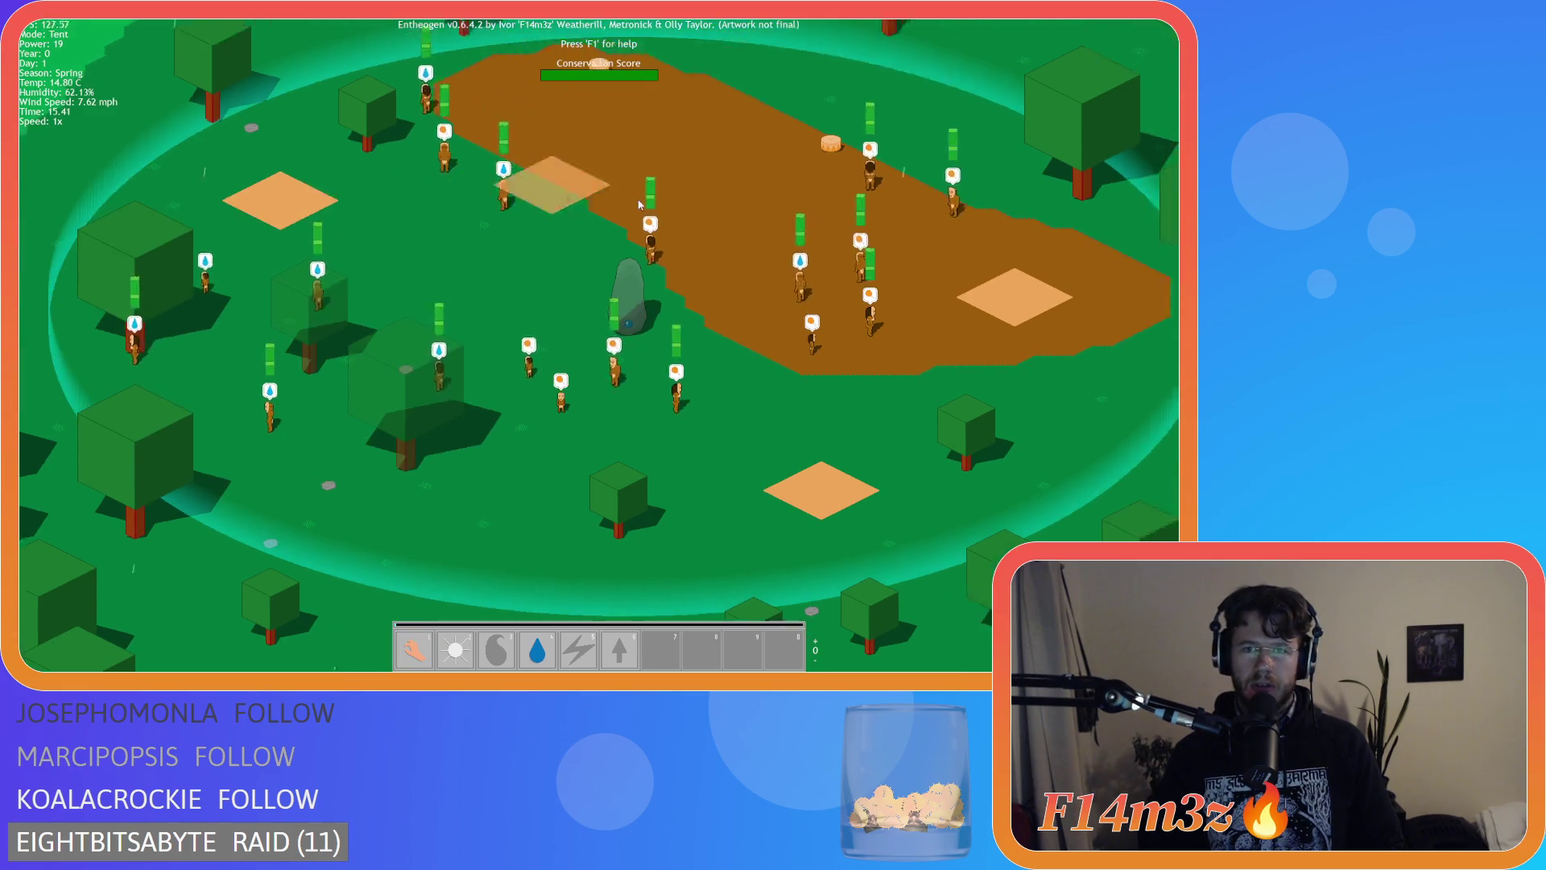
pyautogui.click(628, 181)
pyautogui.click(373, 149)
pyautogui.press('s')
pyautogui.press('a')
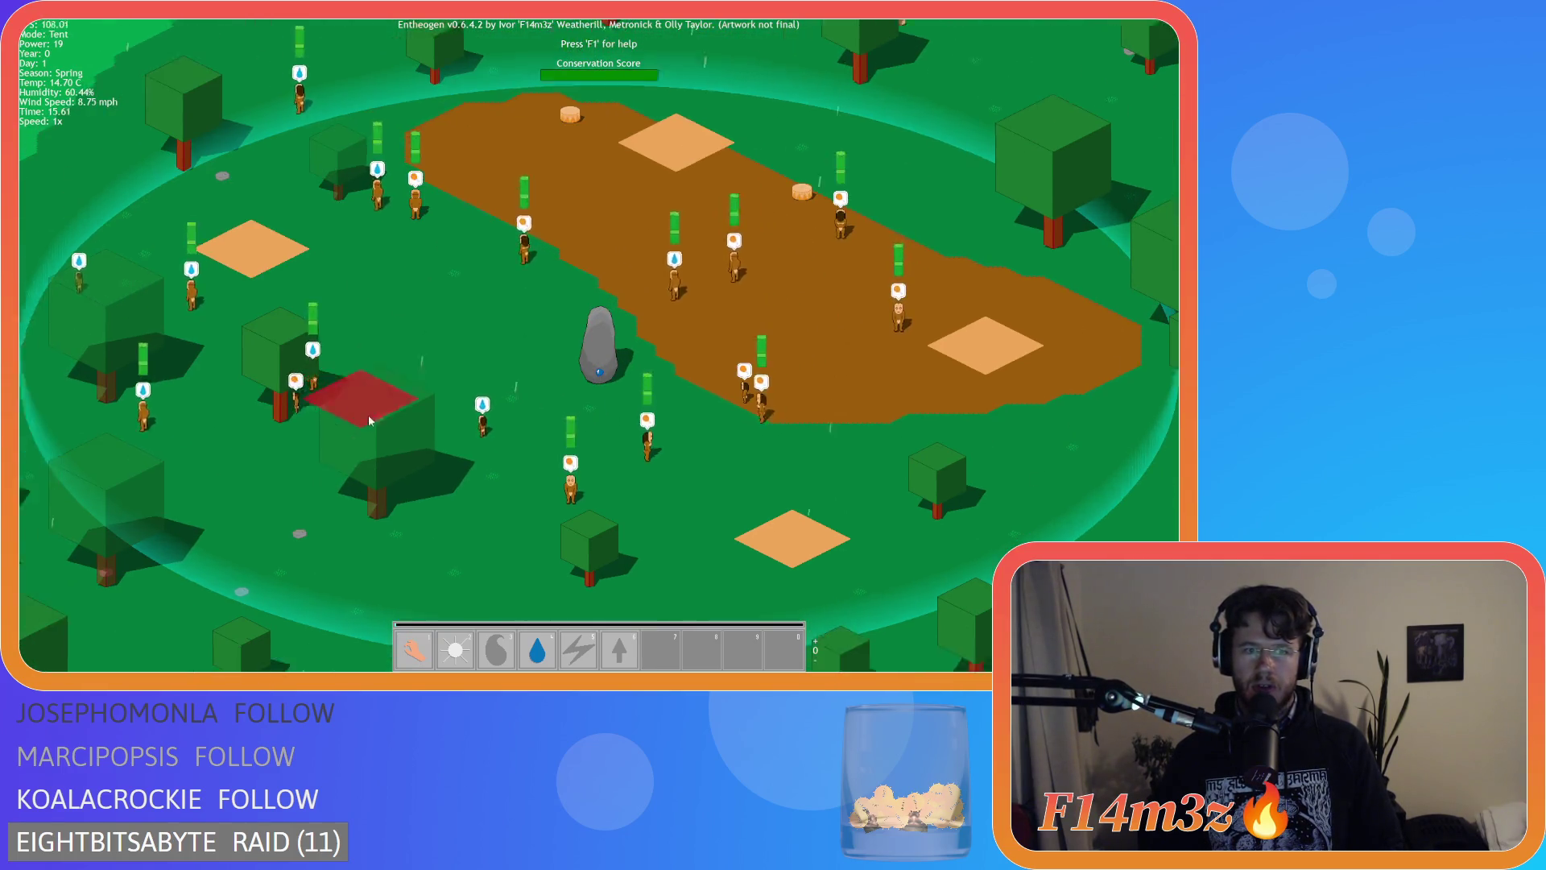
pyautogui.click(494, 231)
# Place a Campfire on the dirt path, a Creche on the map, and a Store on the path.
pyautogui.click(373, 149)
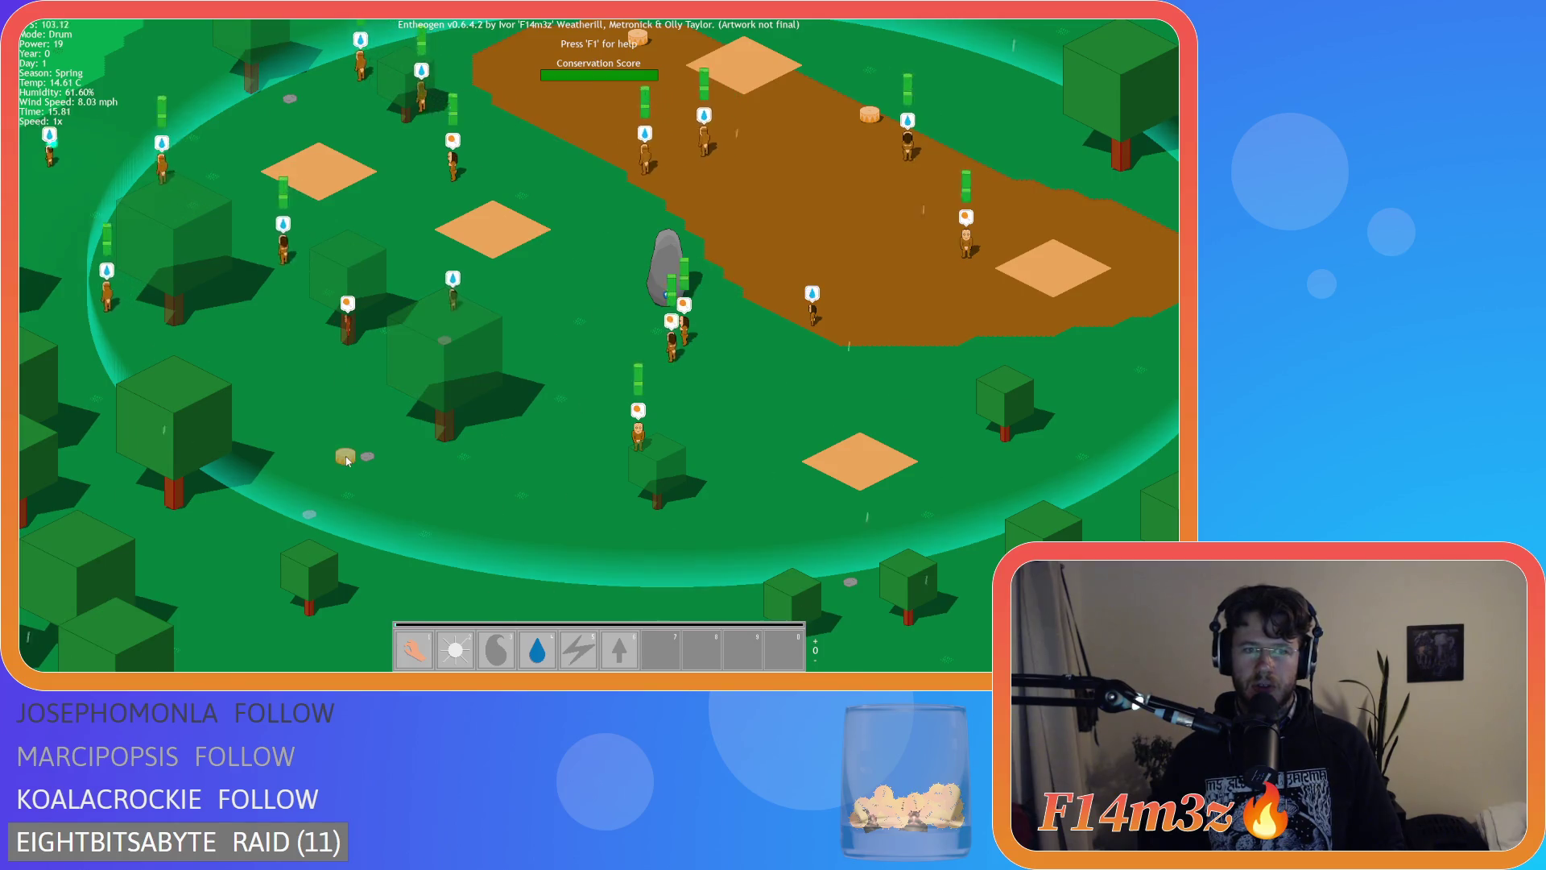
pyautogui.rightClick(155, 321)
pyautogui.click(155, 320)
pyautogui.click(880, 276)
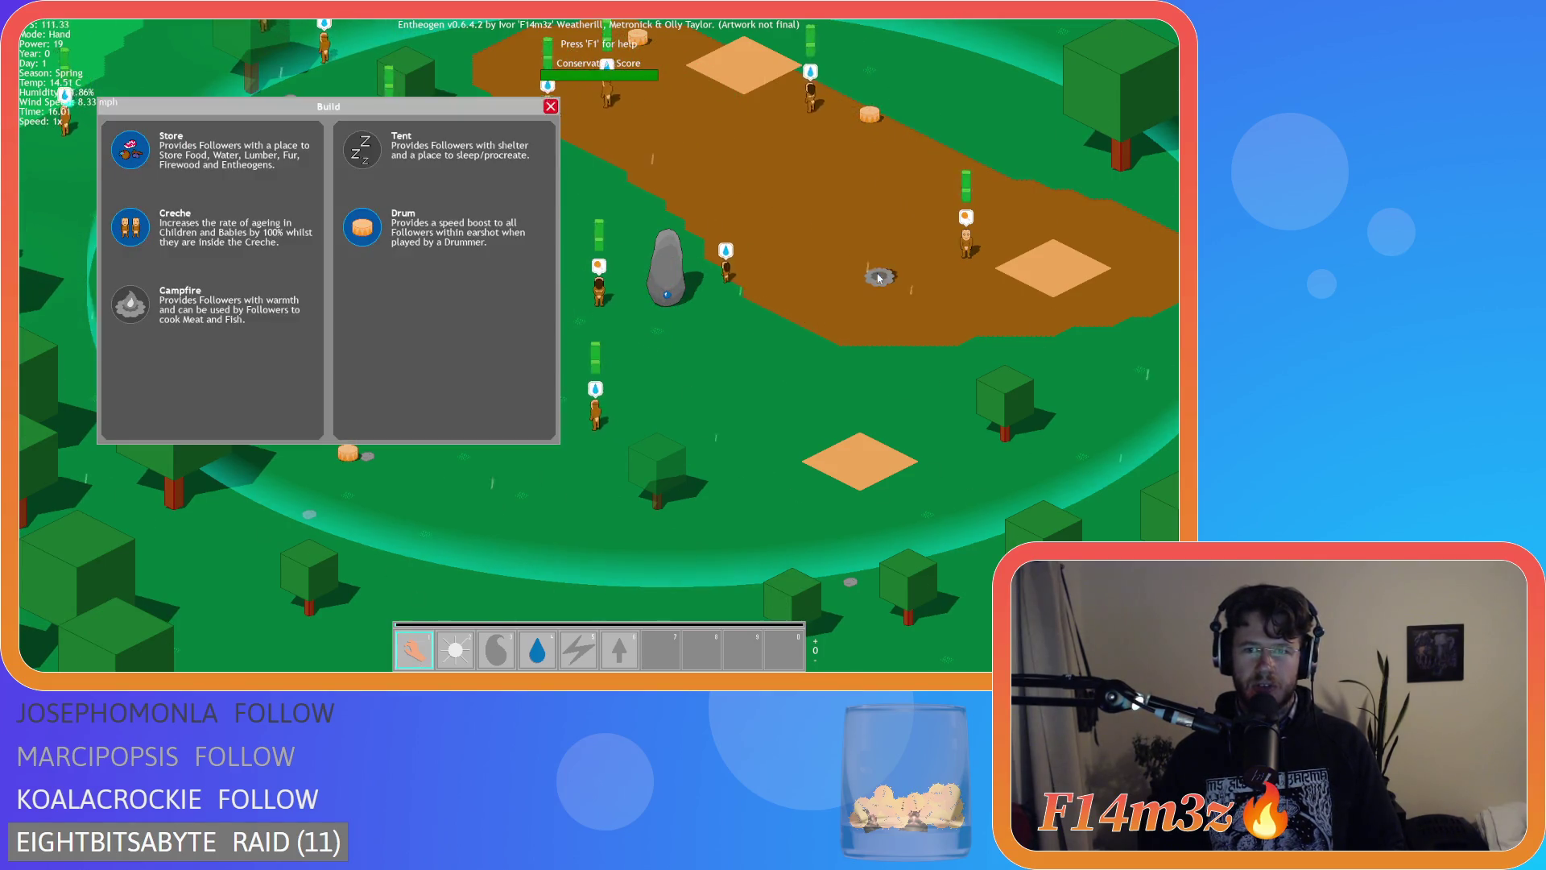
pyautogui.click(171, 245)
pyautogui.click(606, 248)
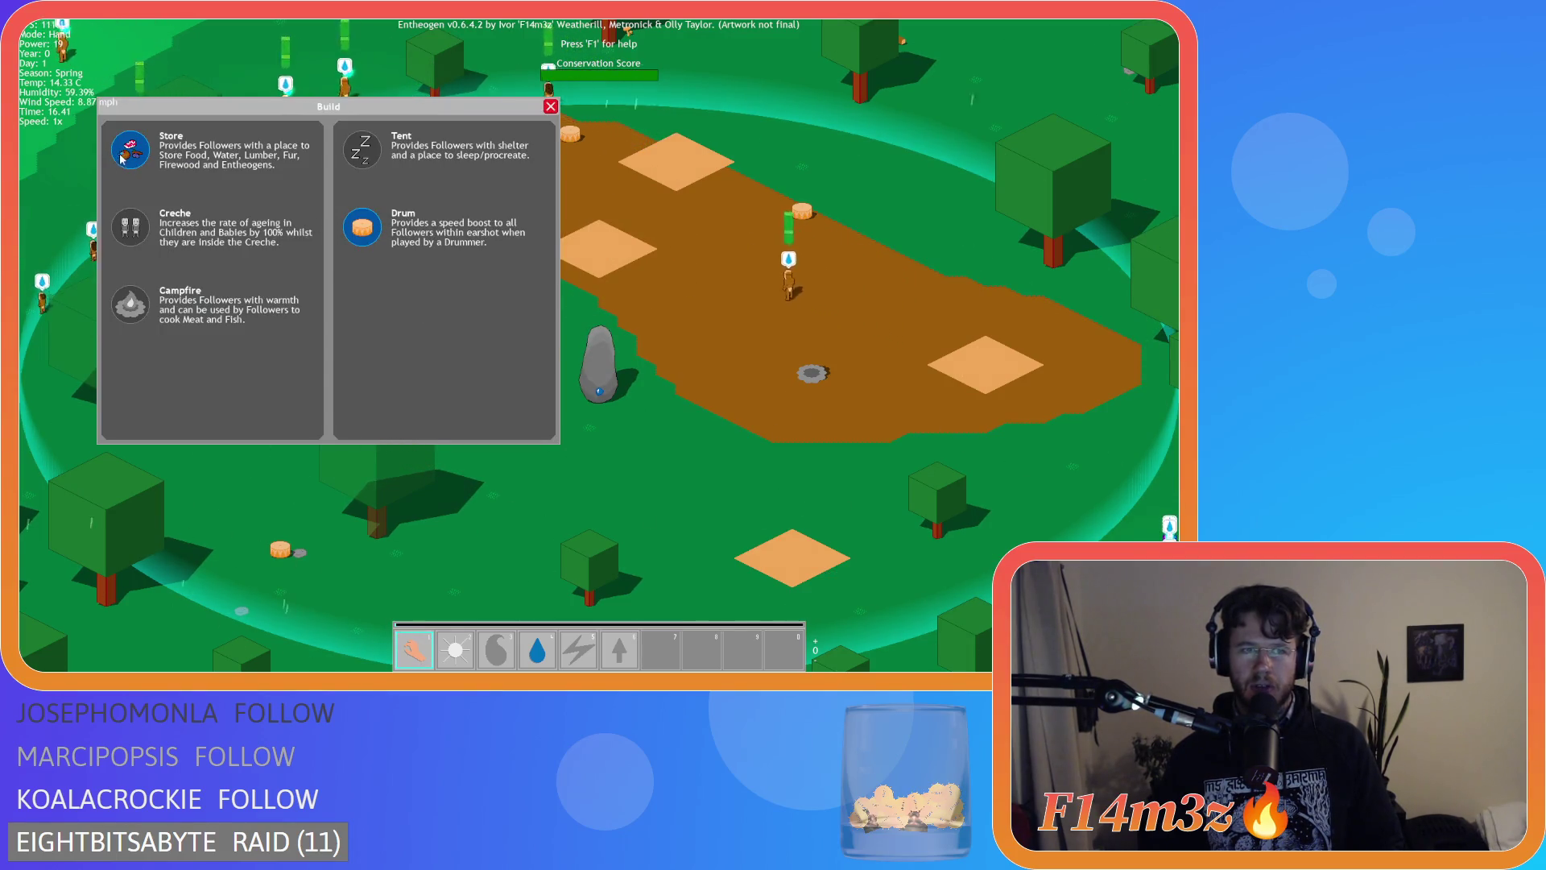
pyautogui.click(177, 150)
pyautogui.click(471, 166)
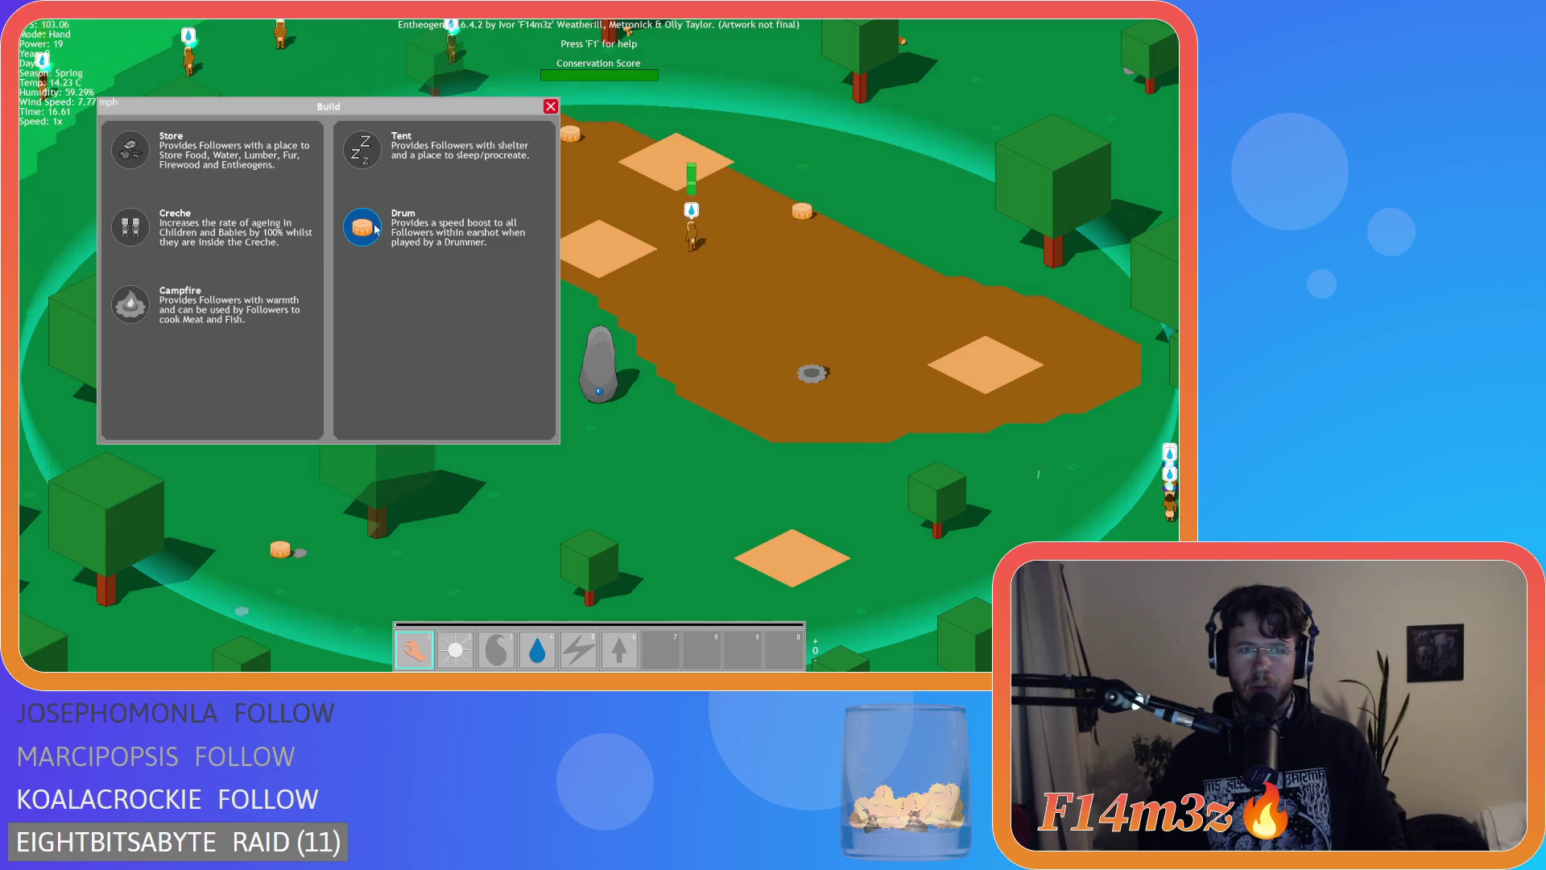
# Pick Drum and place several drums on the map and grass.
pyautogui.click(483, 245)
pyautogui.click(483, 246)
pyautogui.click(362, 227)
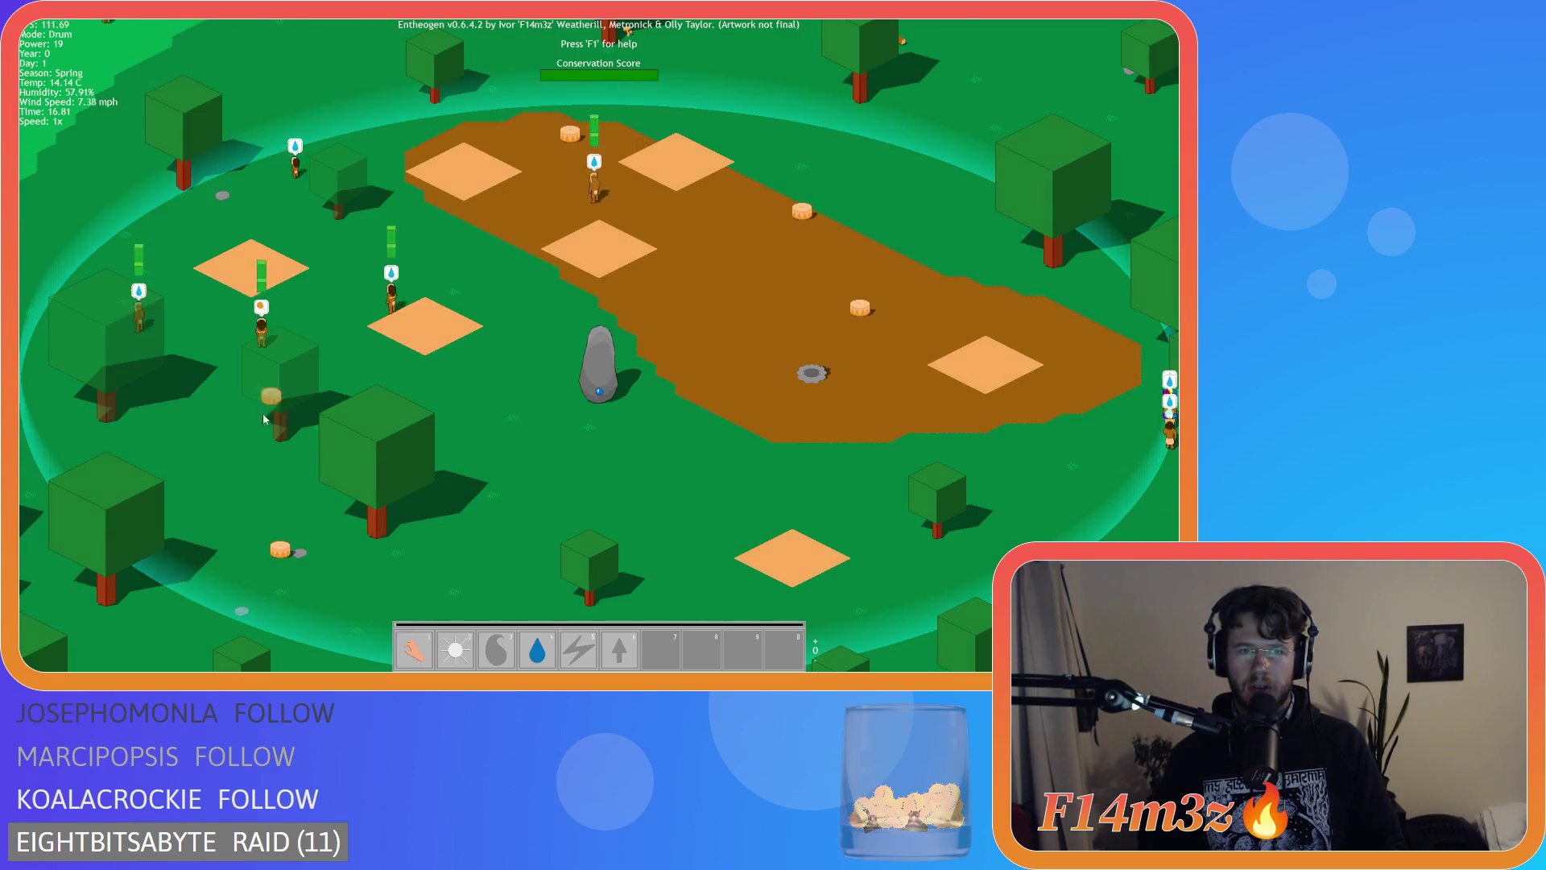
pyautogui.click(297, 448)
pyautogui.click(362, 228)
pyautogui.click(744, 453)
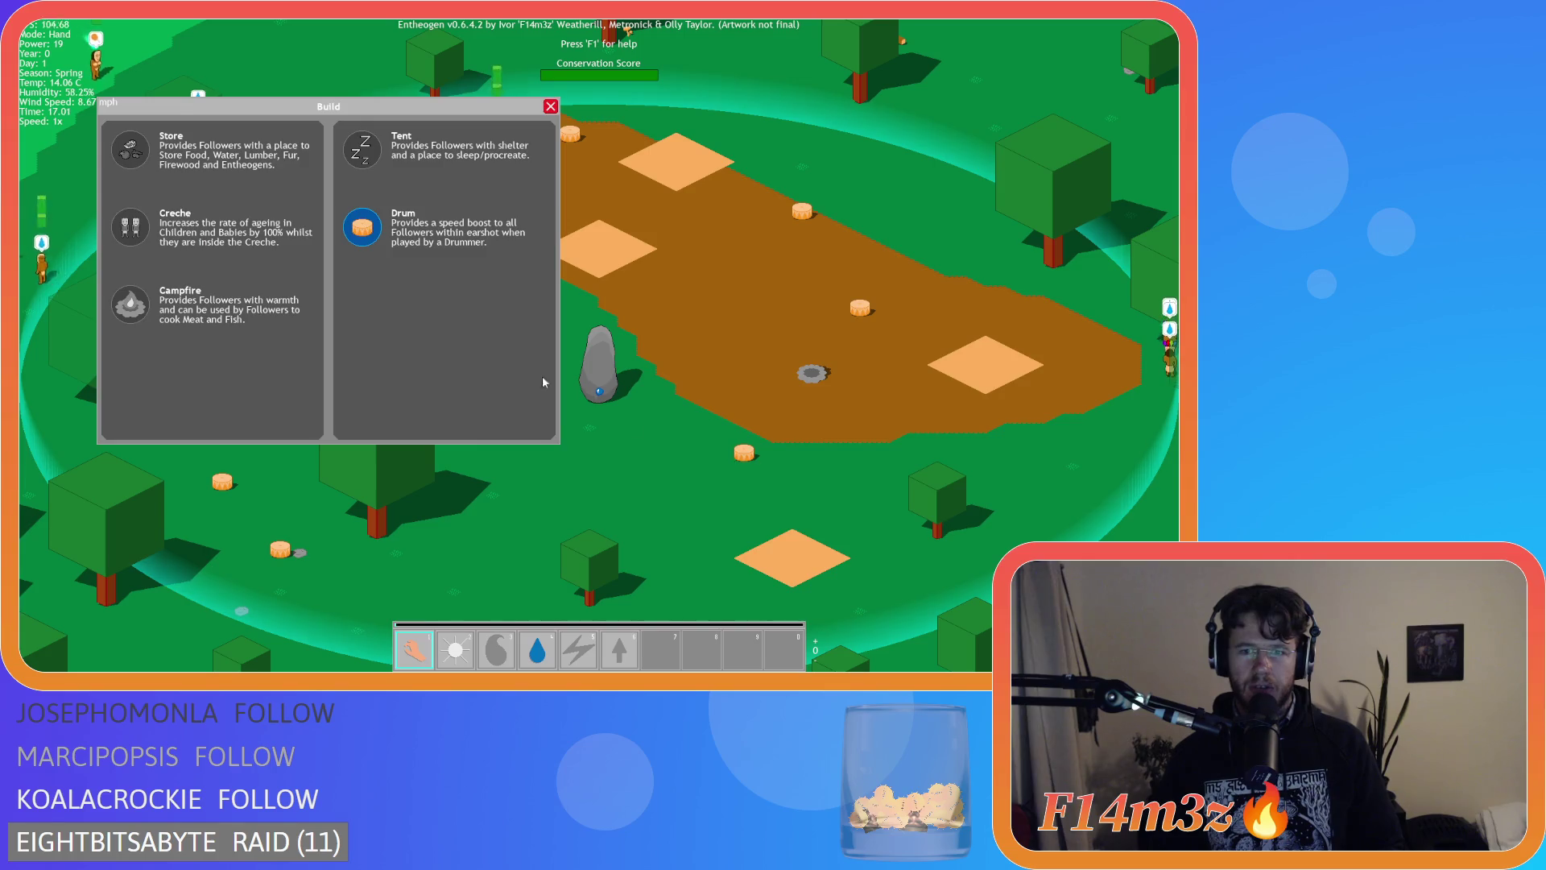
# Place more drums on the dirt clearing, then cancel to bring back the Build panel.
pyautogui.click(362, 227)
pyautogui.click(395, 234)
pyautogui.click(483, 242)
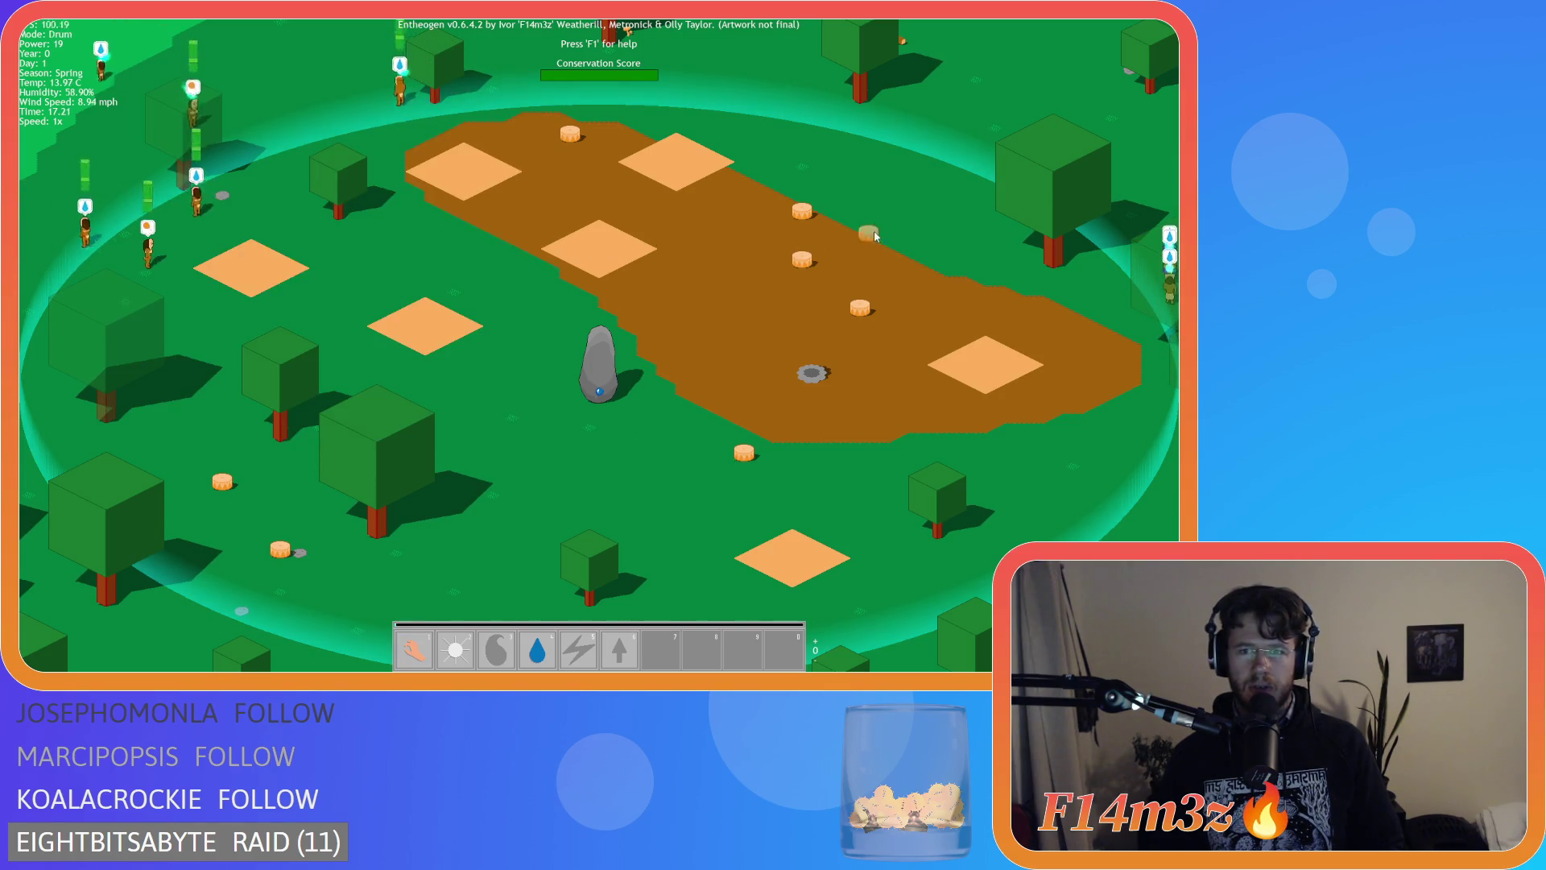
pyautogui.click(466, 274)
pyautogui.click(466, 273)
pyautogui.click(365, 258)
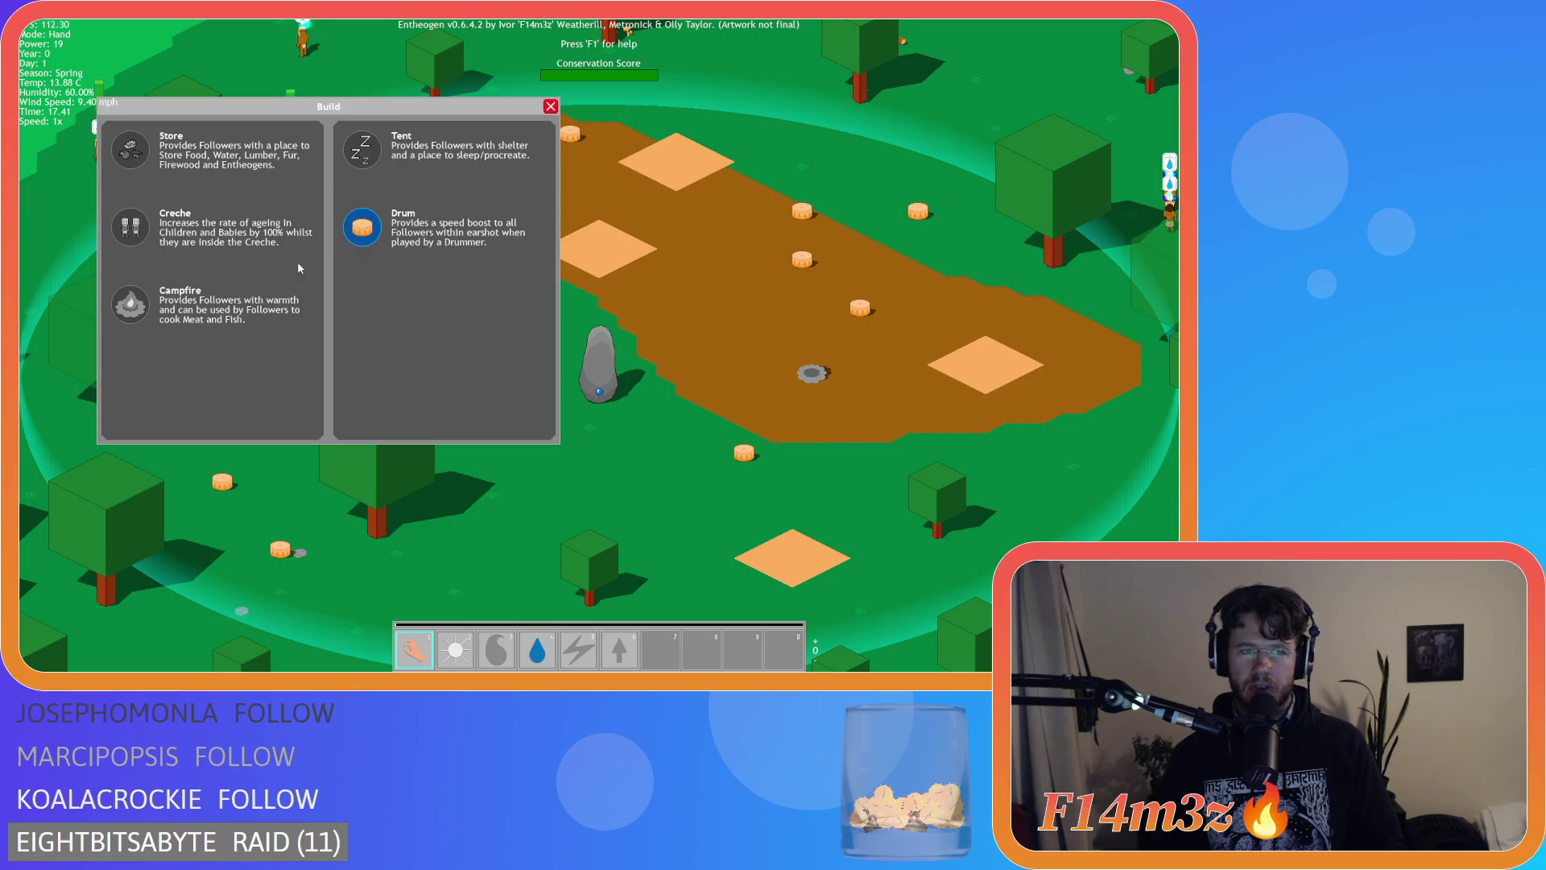
pyautogui.click(362, 227)
pyautogui.rightClick(365, 258)
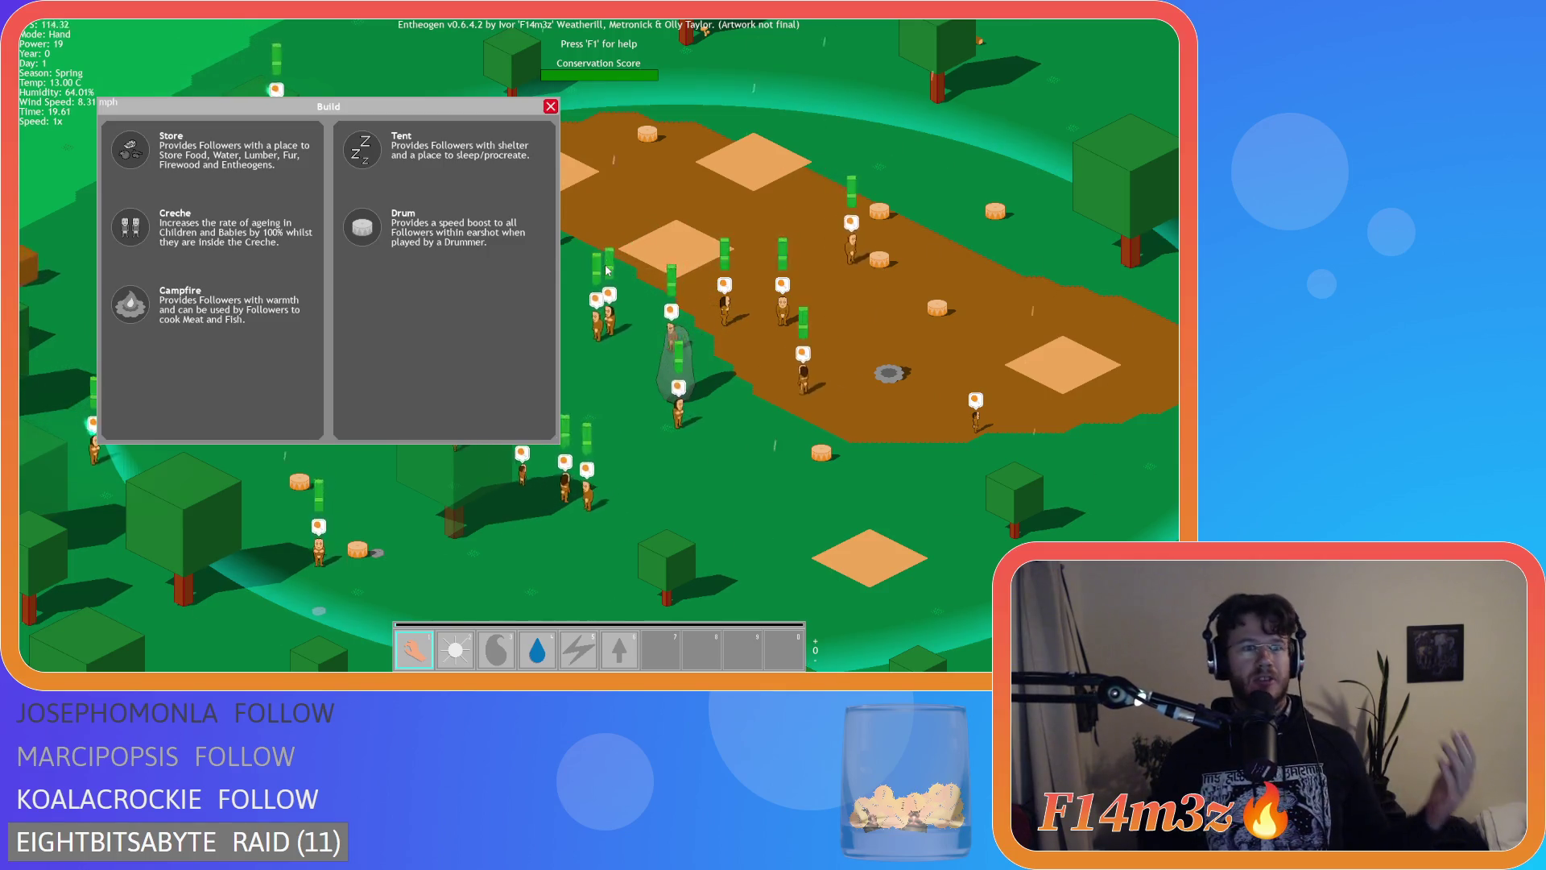
# Close the Build panel, reopen it with B, and pan across the world with WASD.
pyautogui.click(551, 108)
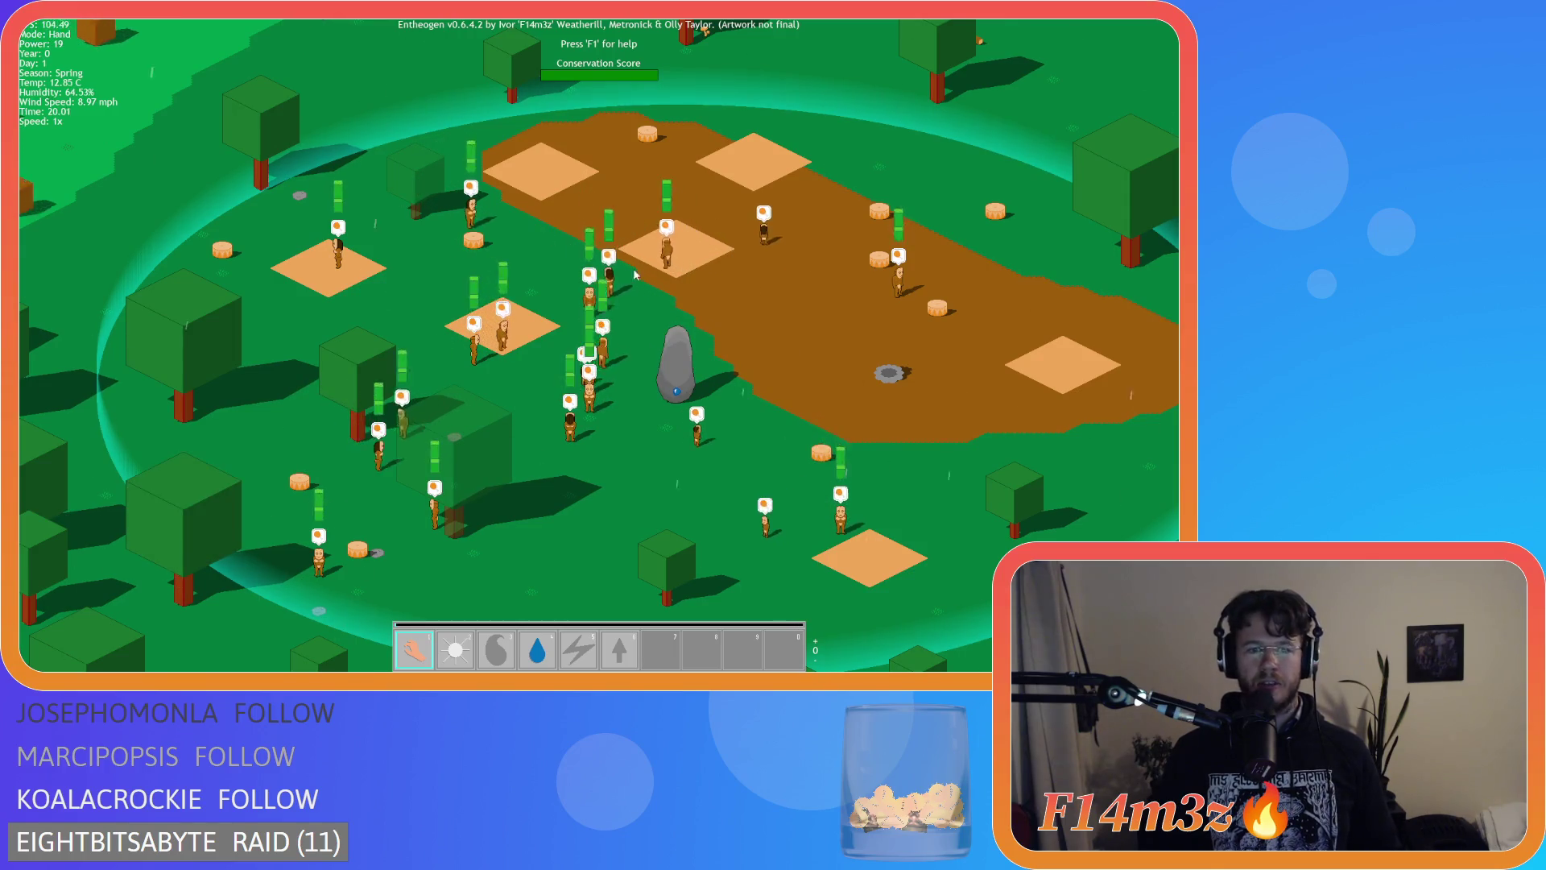
pyautogui.press('d')
pyautogui.press('b')
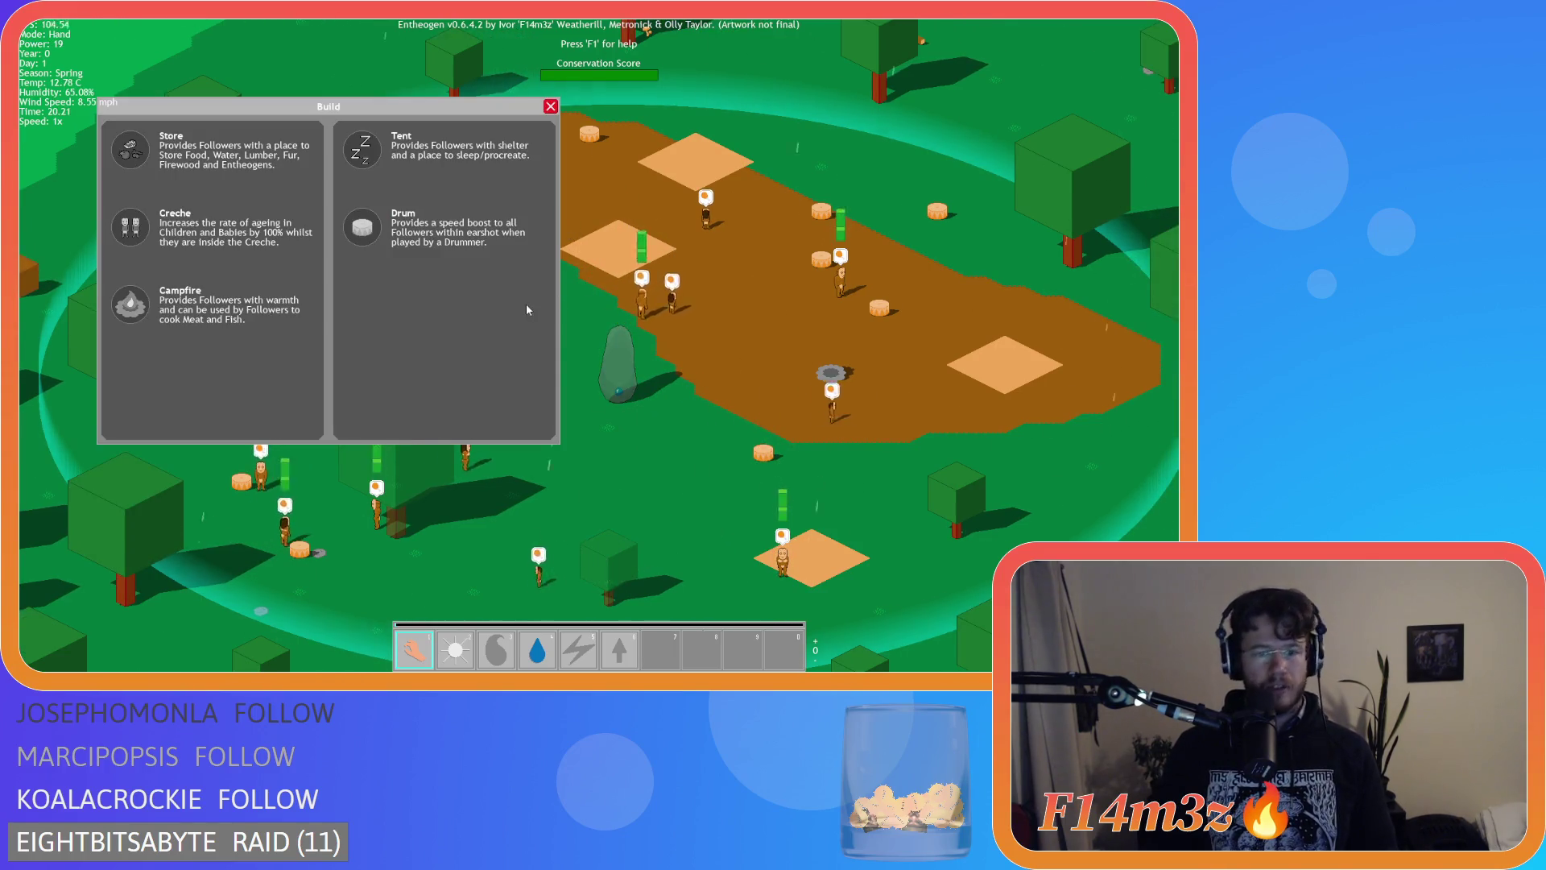
pyautogui.press('4')
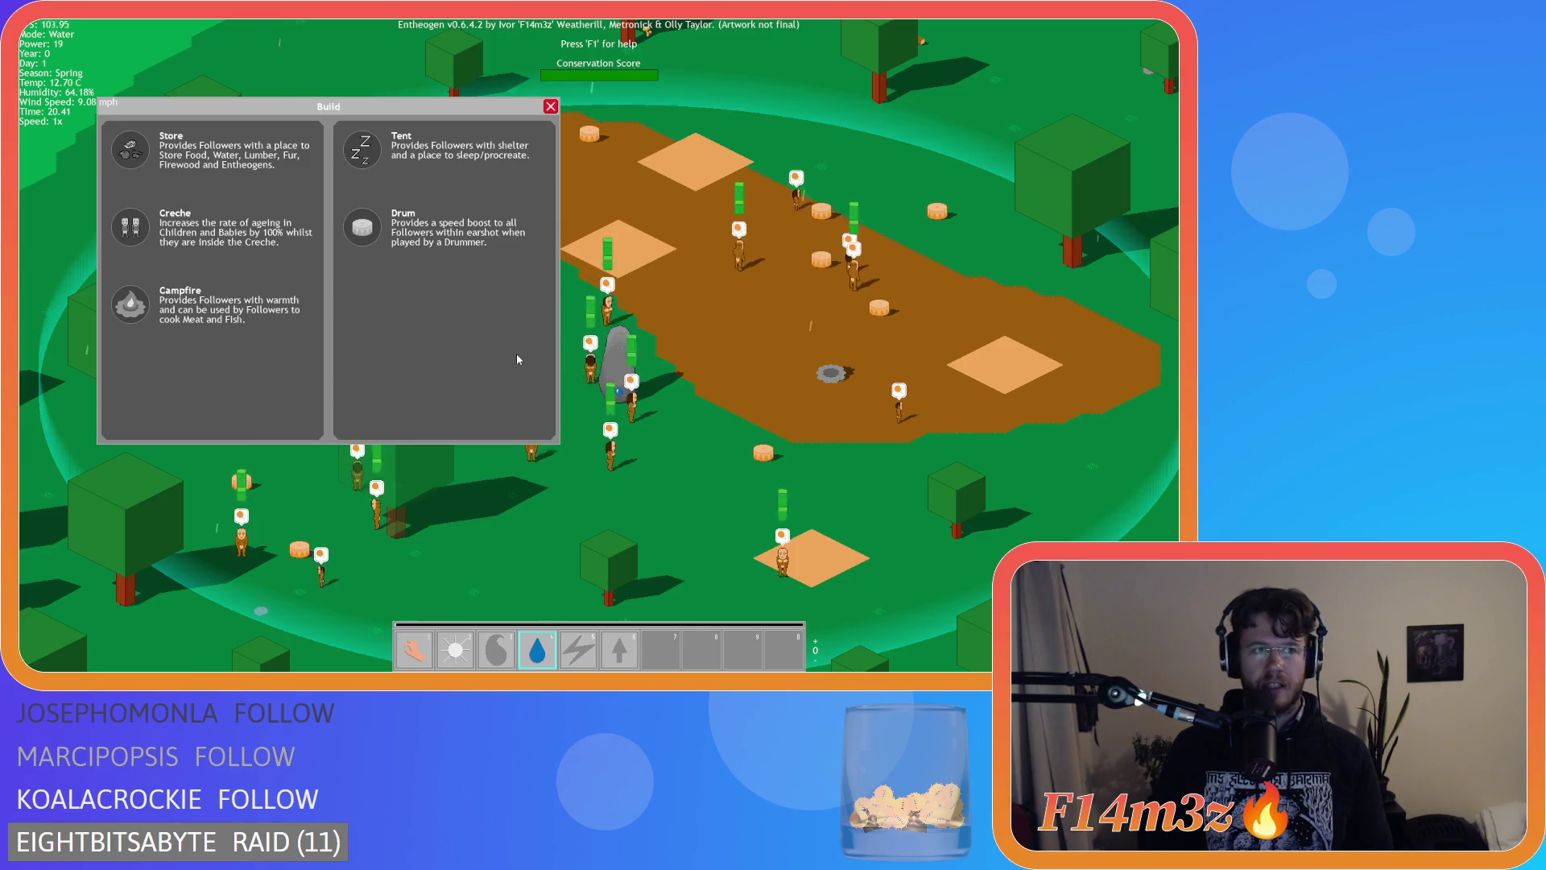
pyautogui.press('s')
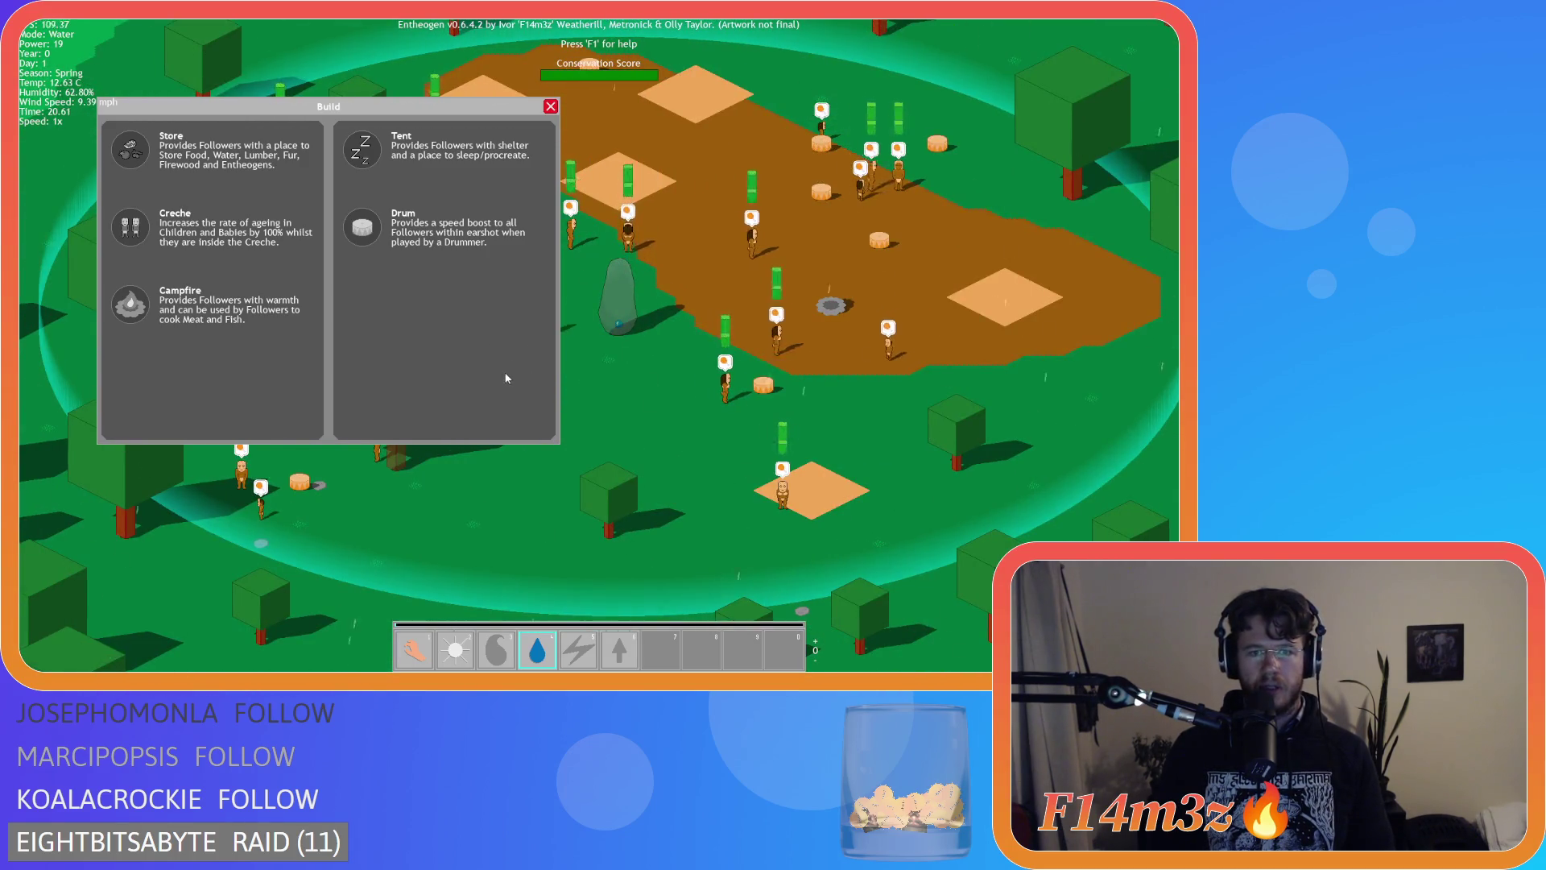
pyautogui.press('d')
pyautogui.press('s')
pyautogui.press('d')
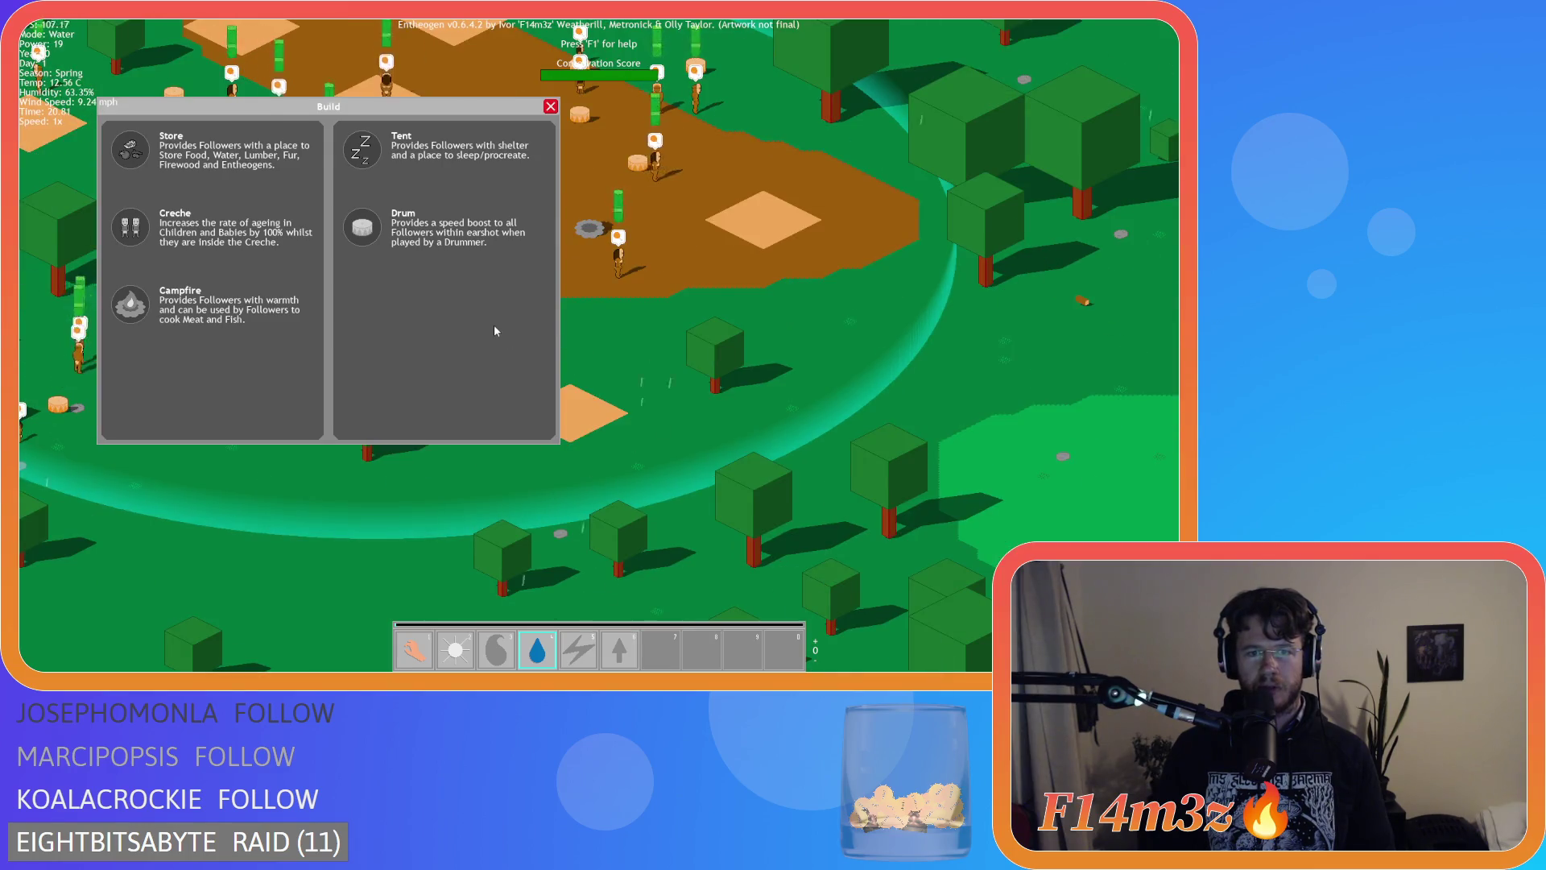
pyautogui.press('w')
# Pan around the world and drag the Build panel a little lower on screen.
pyautogui.press('d')
pyautogui.press('1')
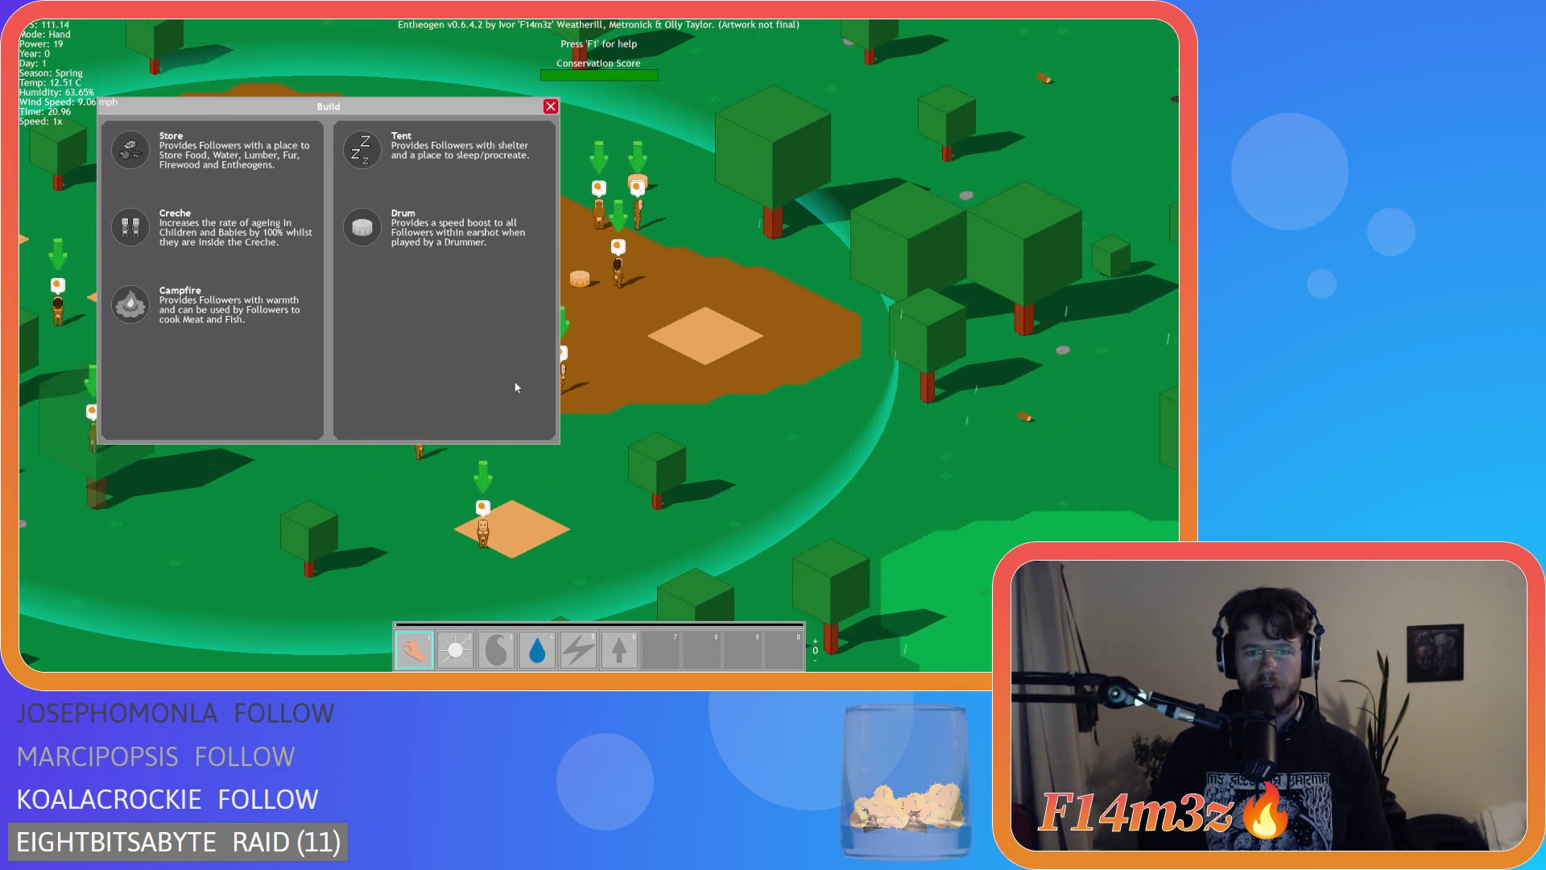
pyautogui.press('d')
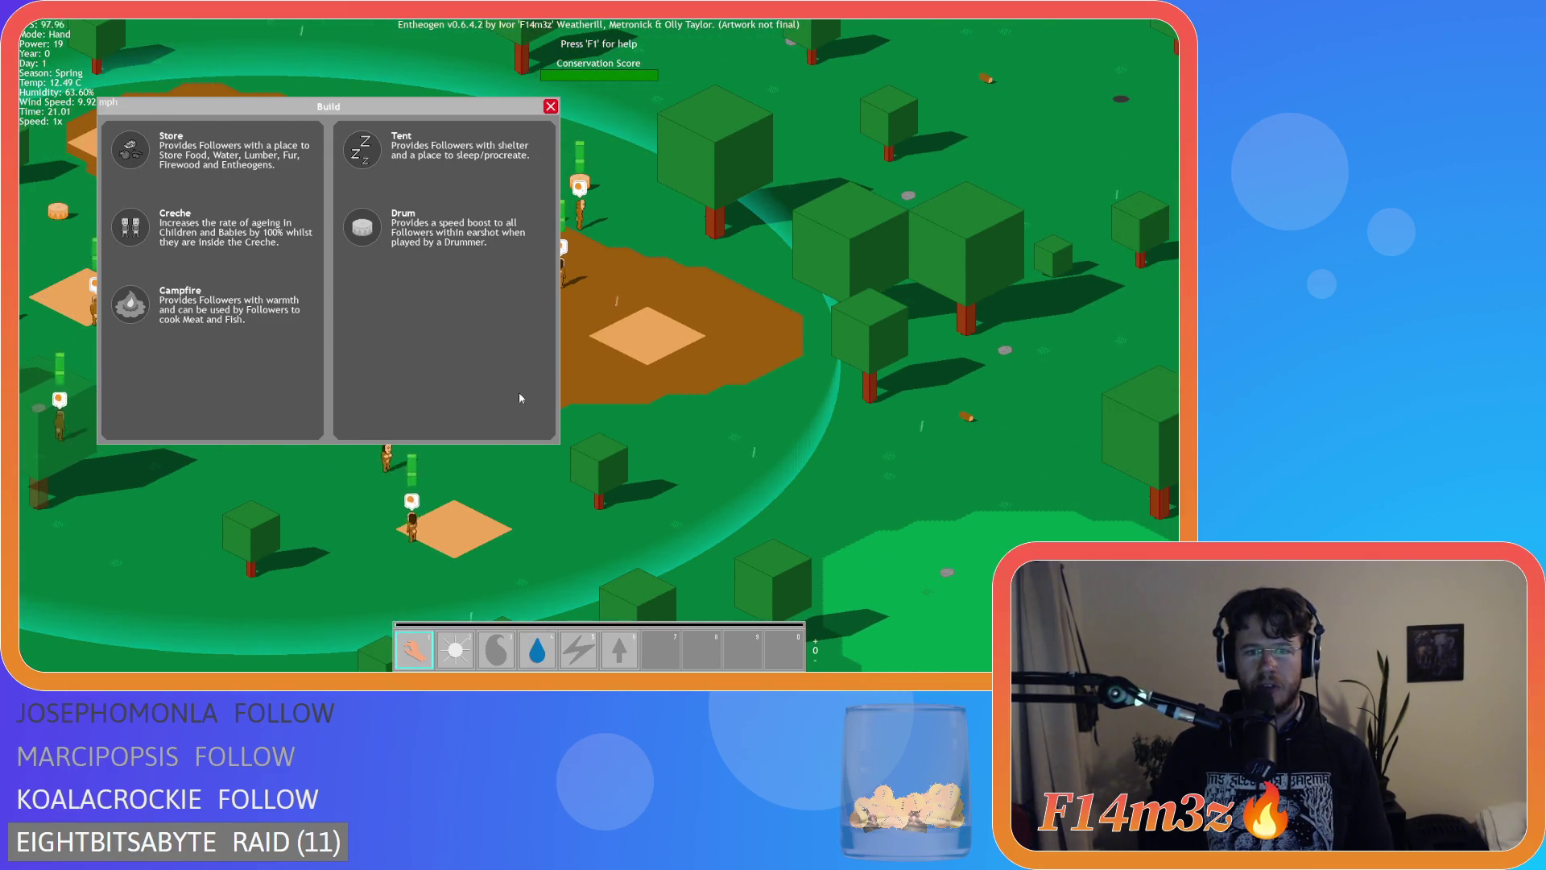
pyautogui.press('w')
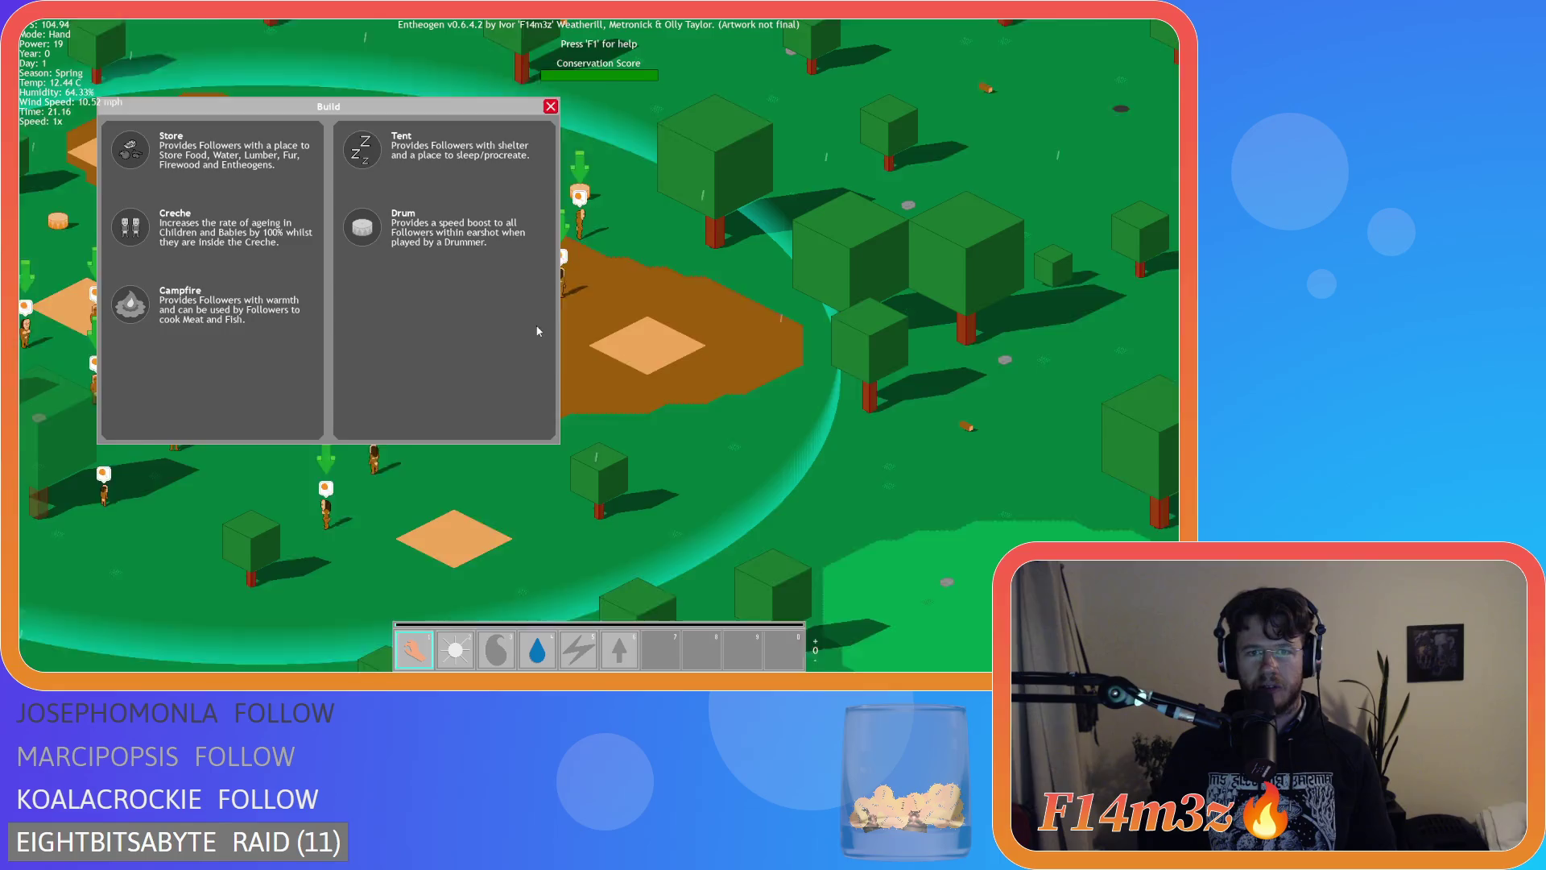
pyautogui.press('w')
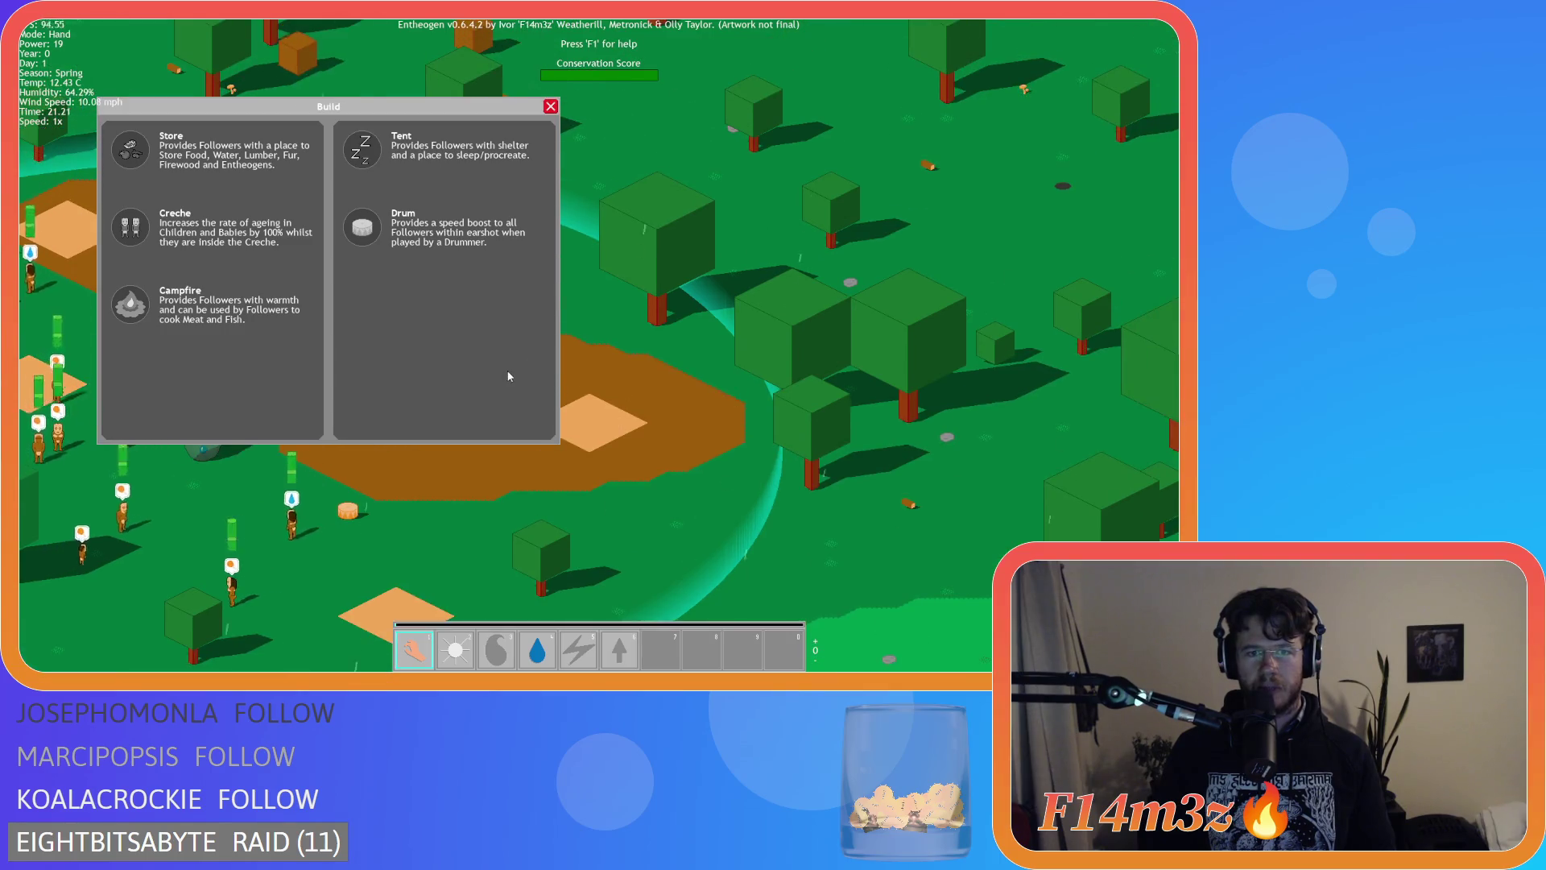
pyautogui.press('d')
pyautogui.press('s')
pyautogui.press('a')
pyautogui.press('w')
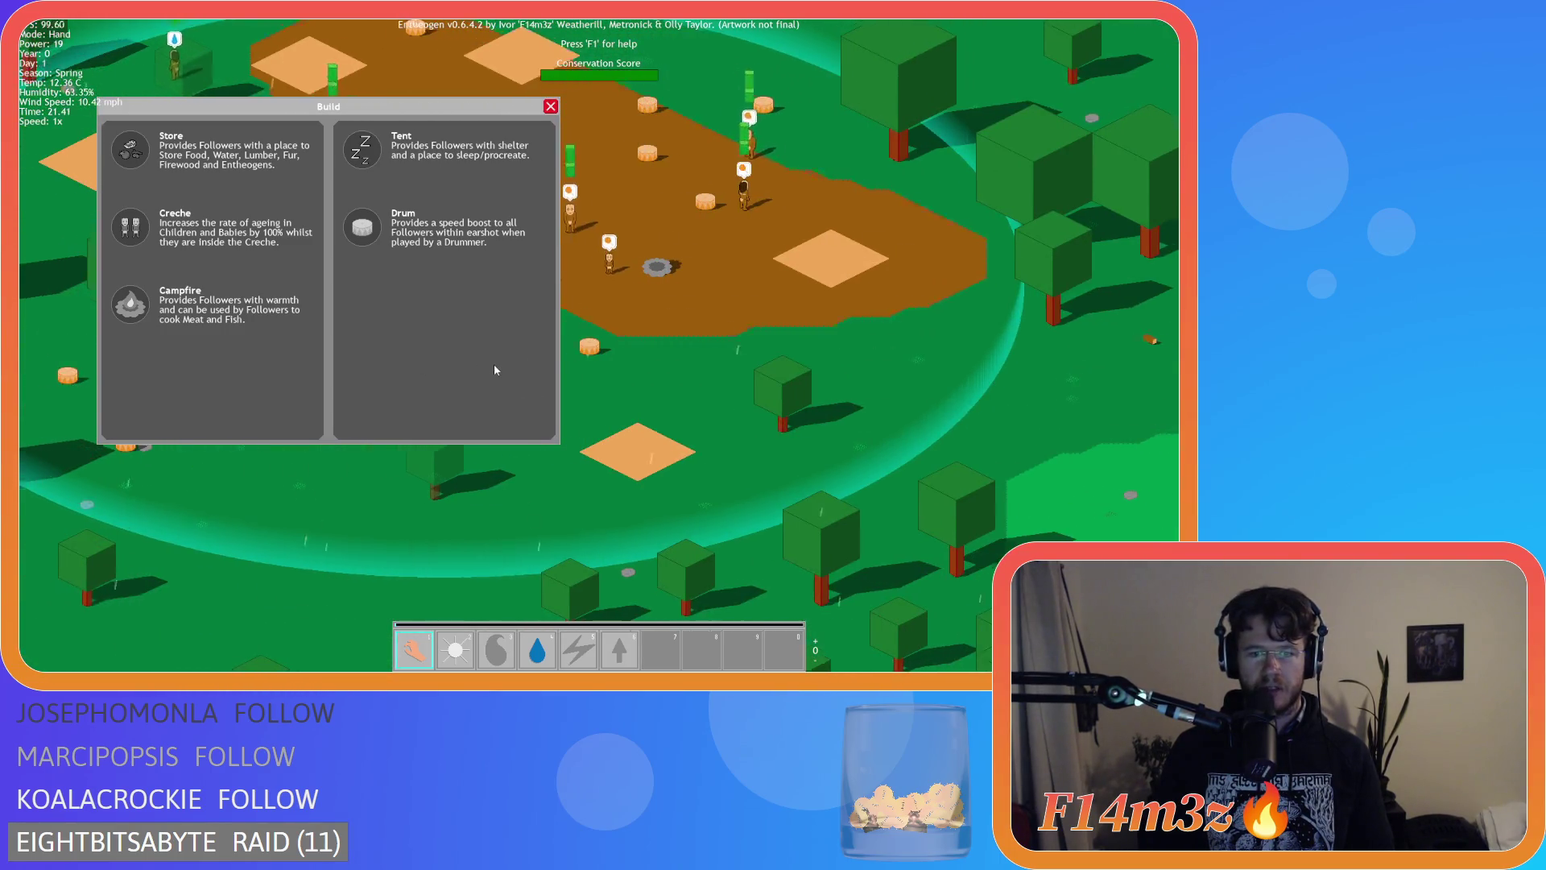
pyautogui.moveTo(399, 130)
pyautogui.mouseDown()
pyautogui.moveTo(416, 153)
pyautogui.moveTo(392, 175)
pyautogui.mouseUp()
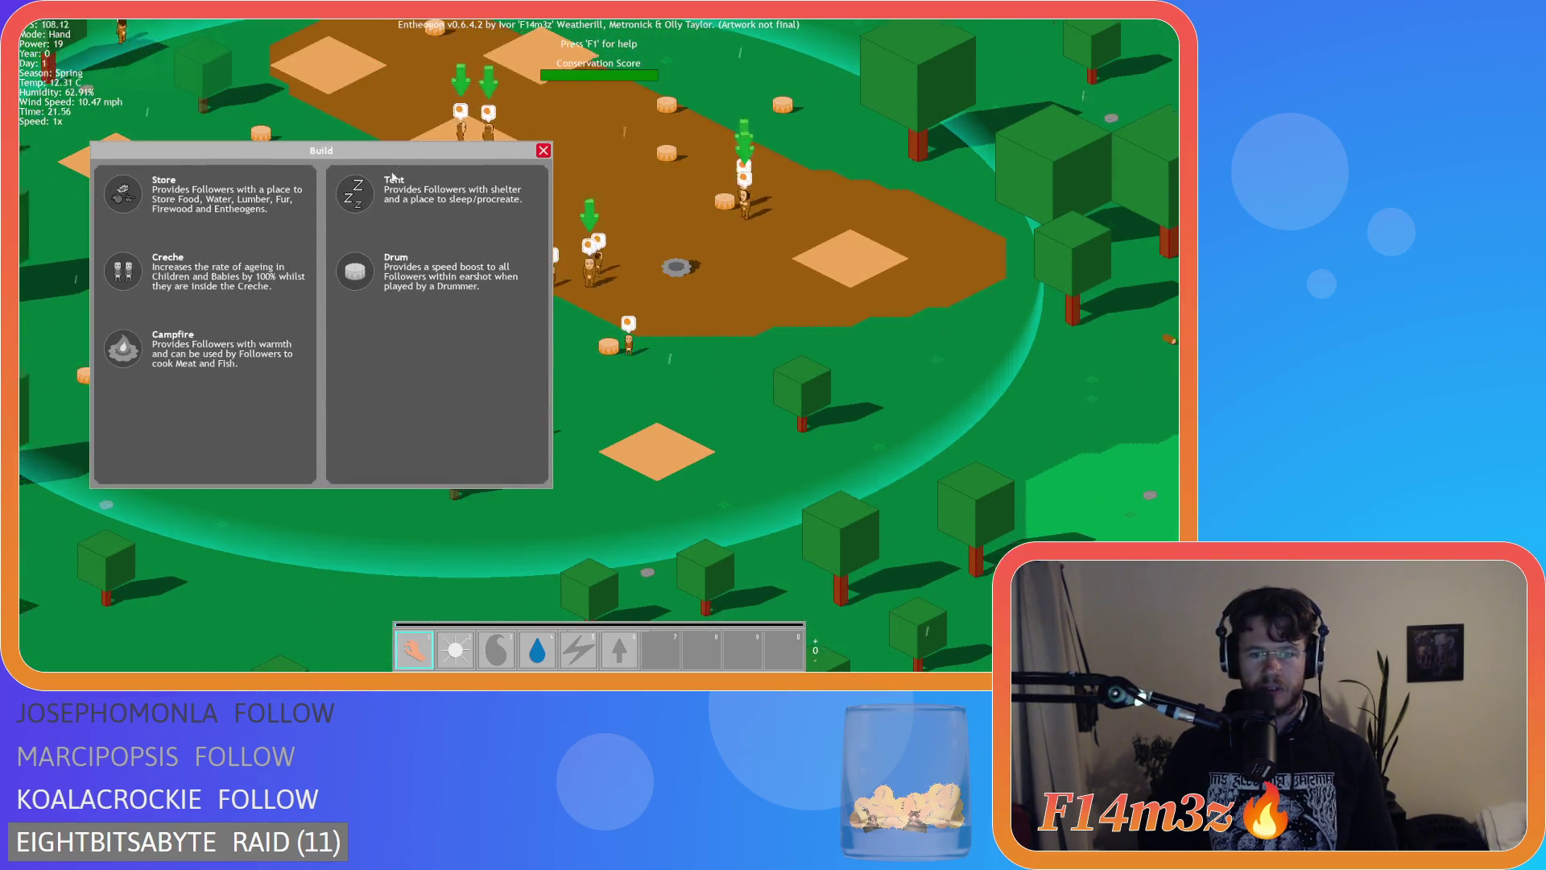
pyautogui.press('w')
pyautogui.press('a')
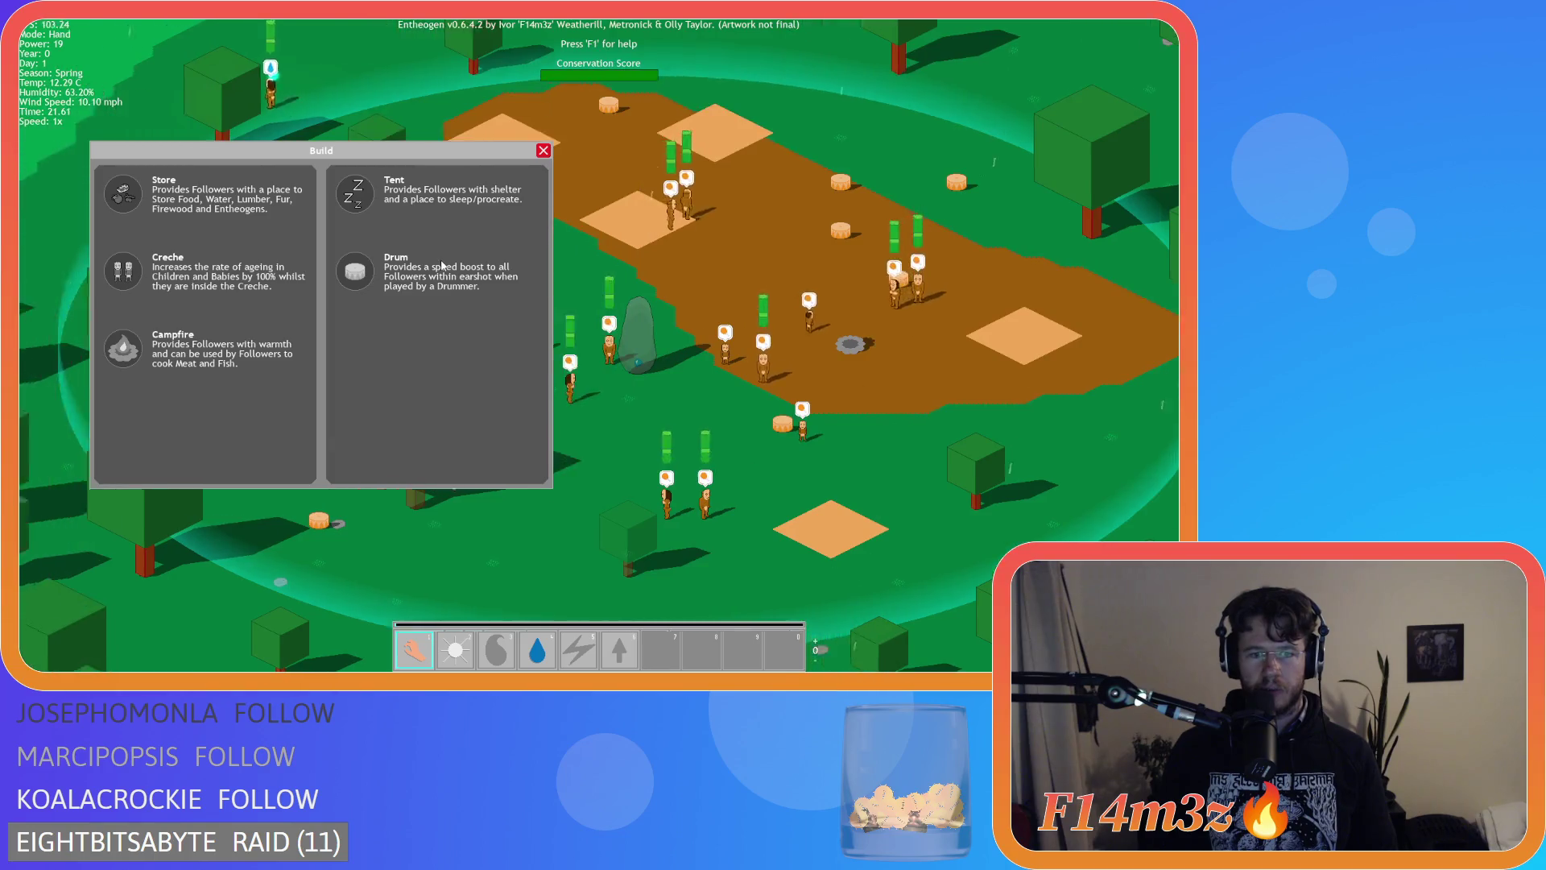
pyautogui.press('s')
pyautogui.press('w')
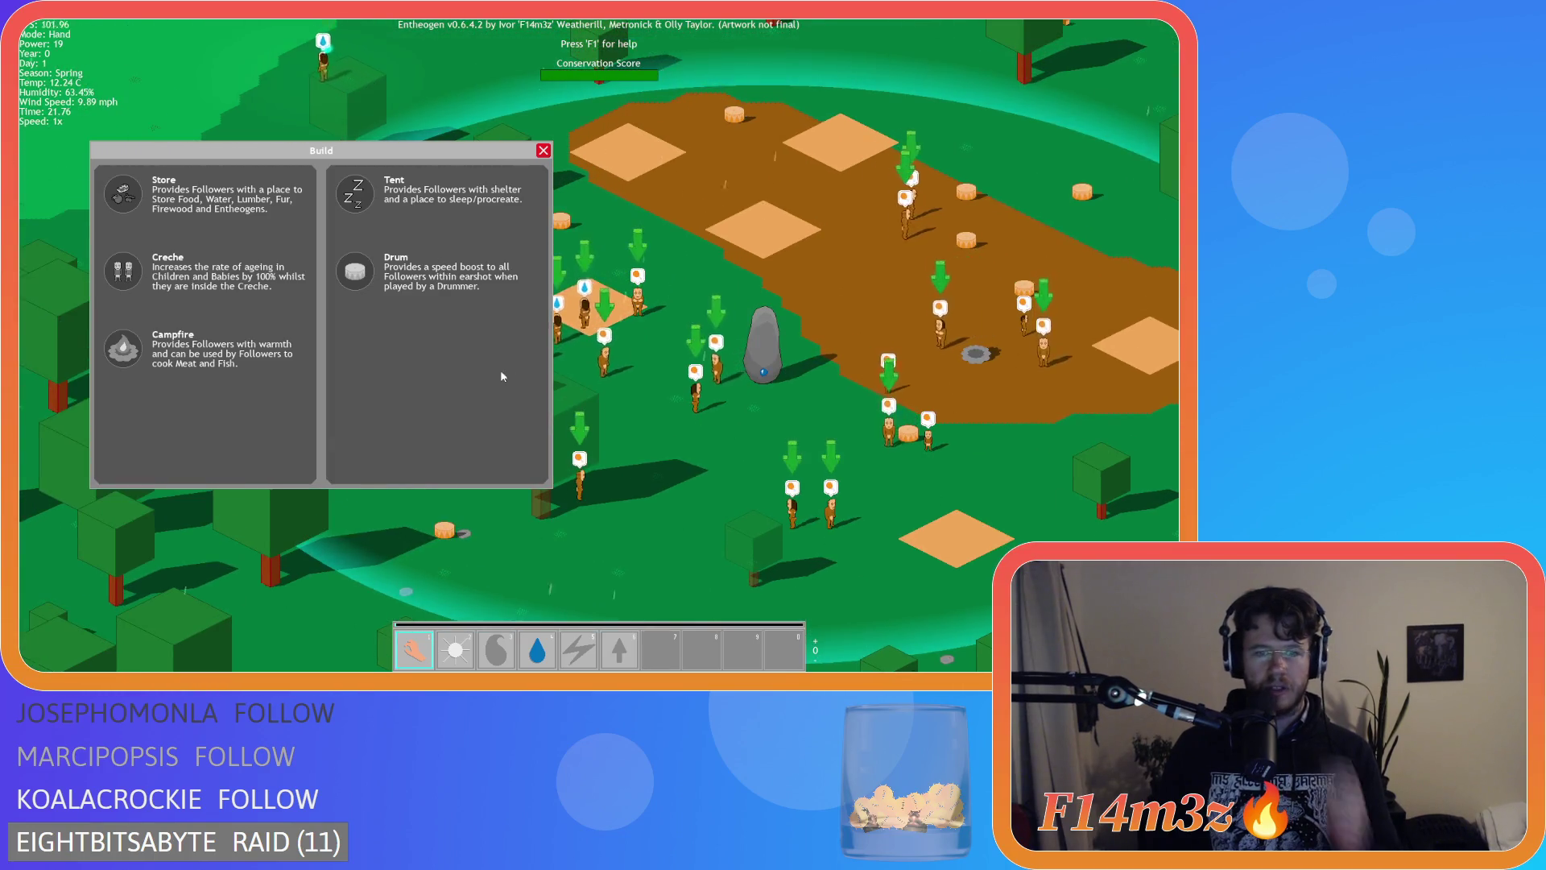
# Switch to the light tool and back to the hand tool, then close the Build panel.
pyautogui.press('2')
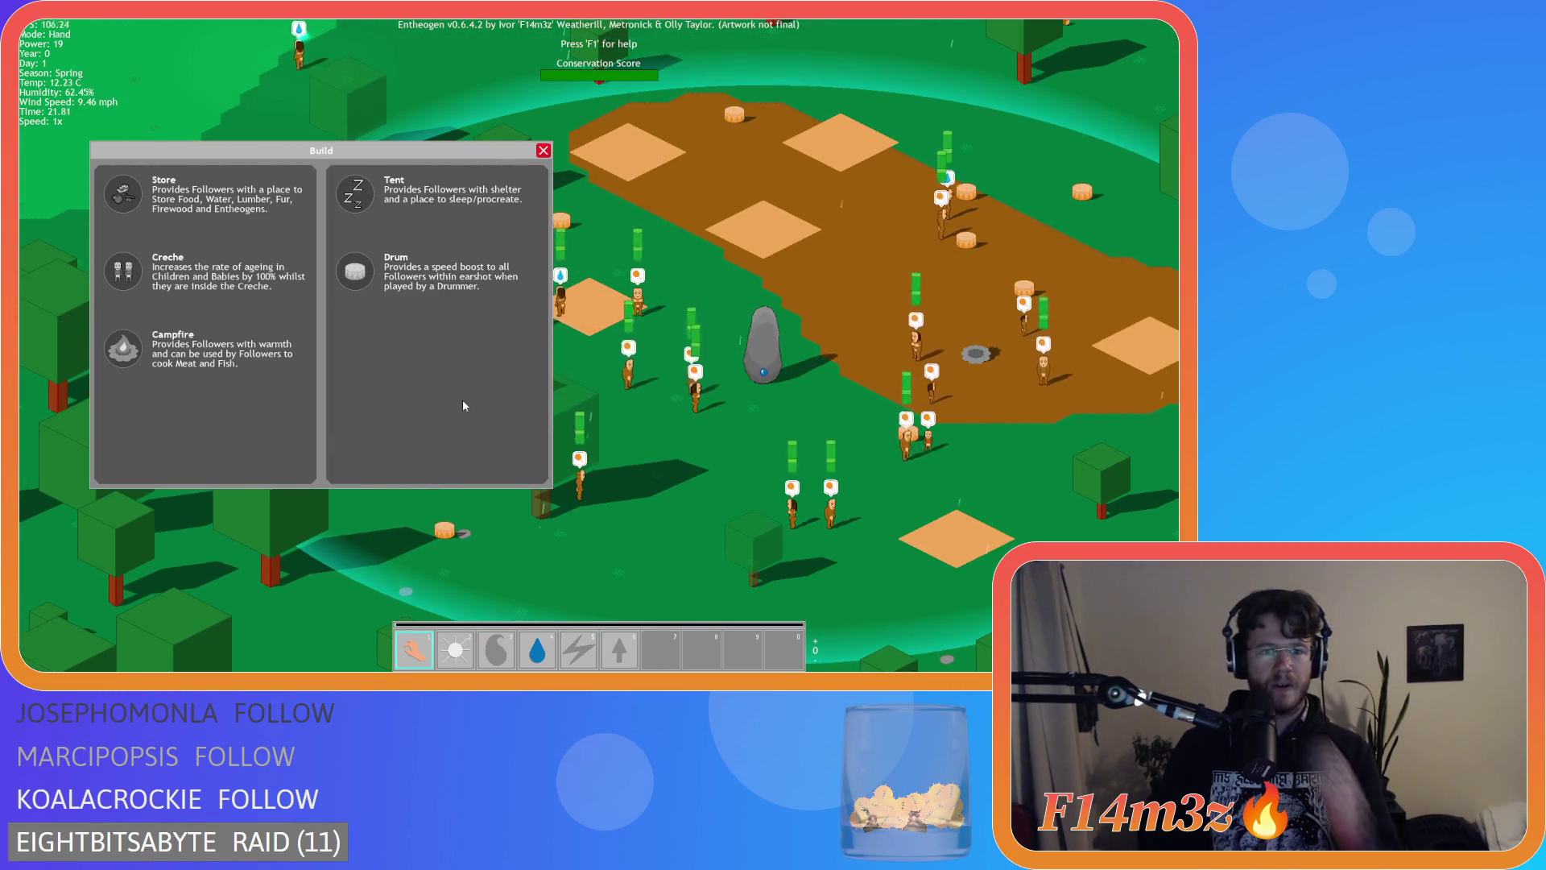
pyautogui.press('1')
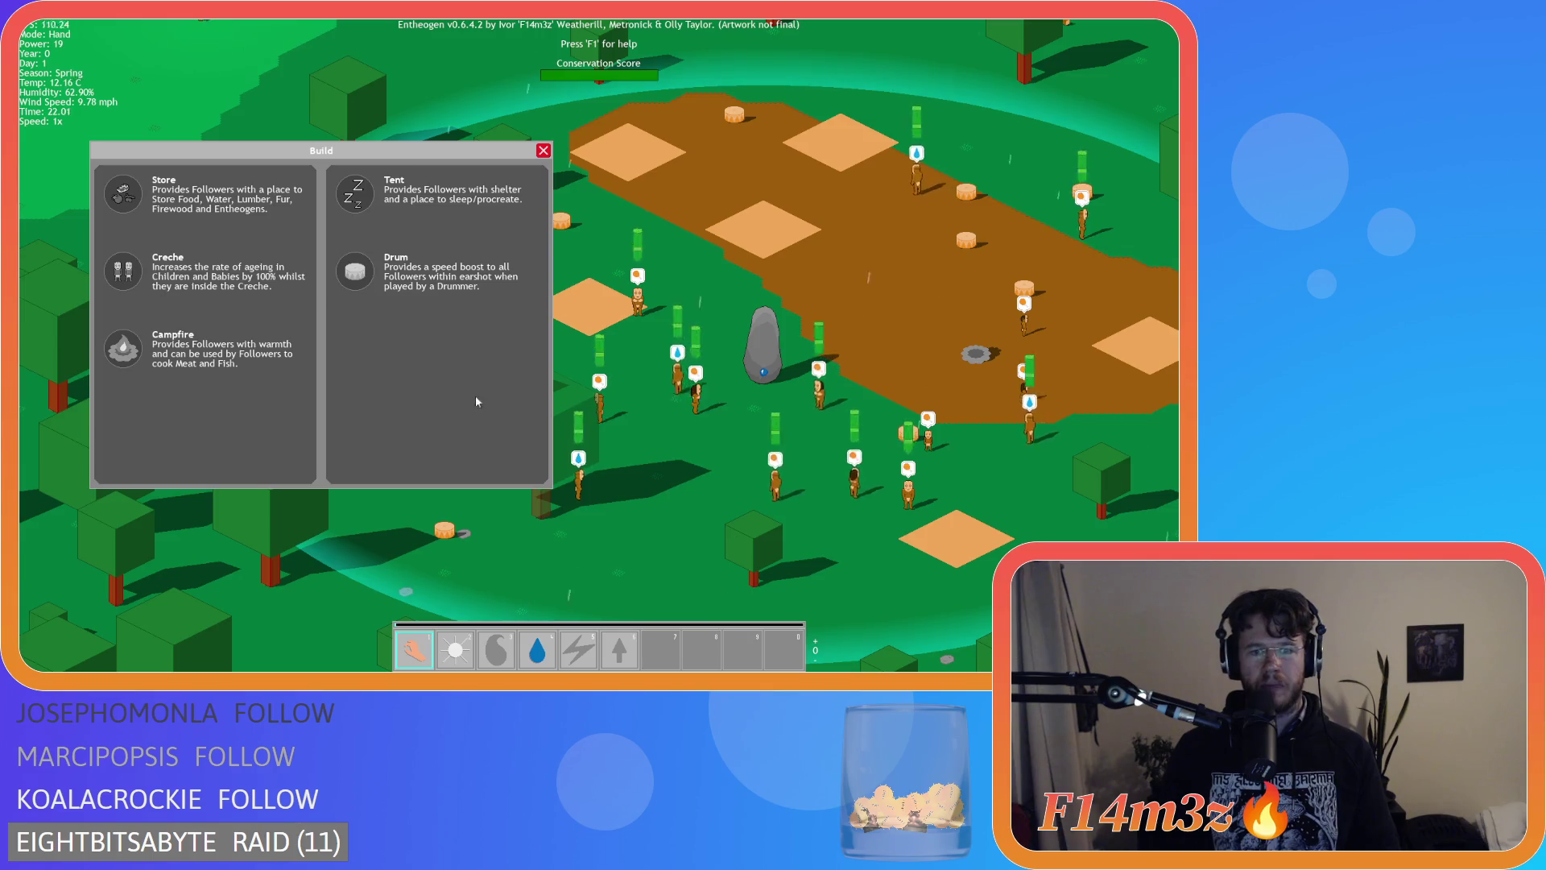
pyautogui.press('s')
pyautogui.press('d')
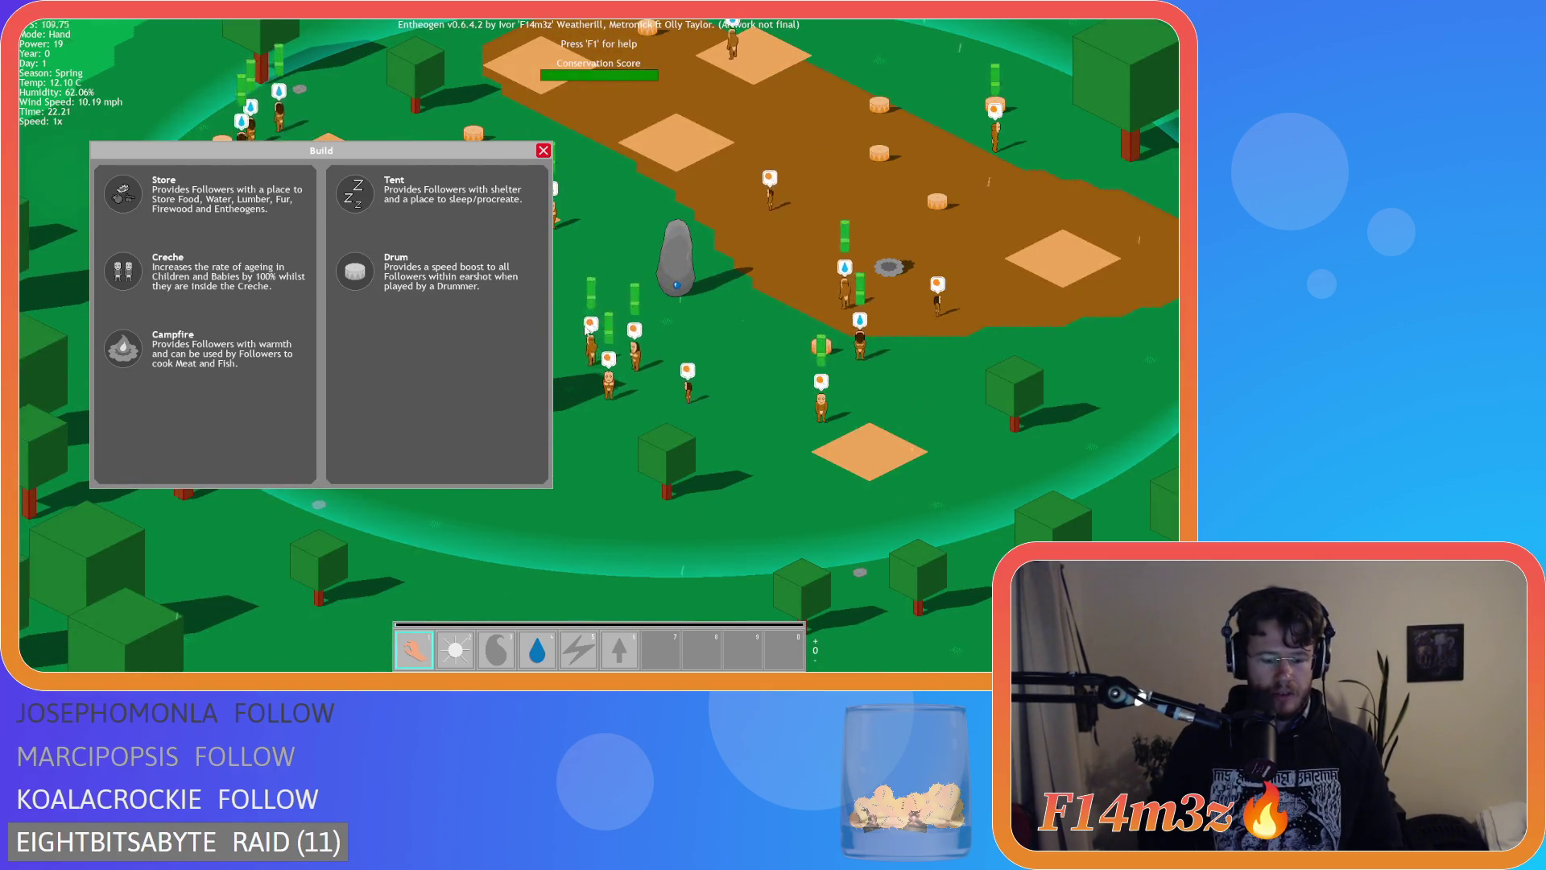
pyautogui.press('b')
pyautogui.press('w')
pyautogui.press('d')
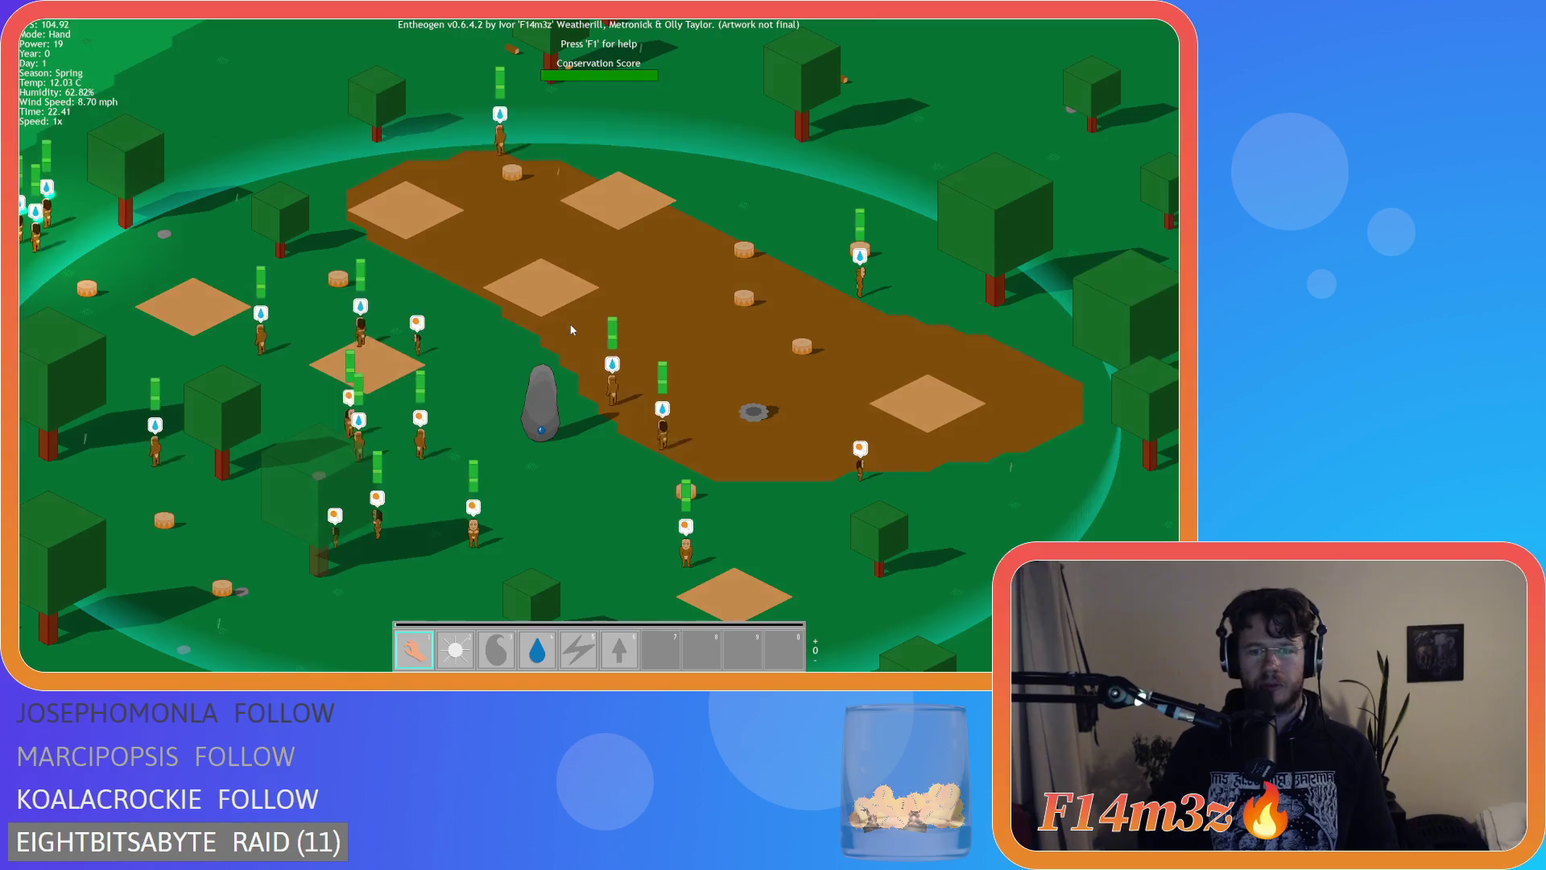
pyautogui.press('b')
pyautogui.press('b')
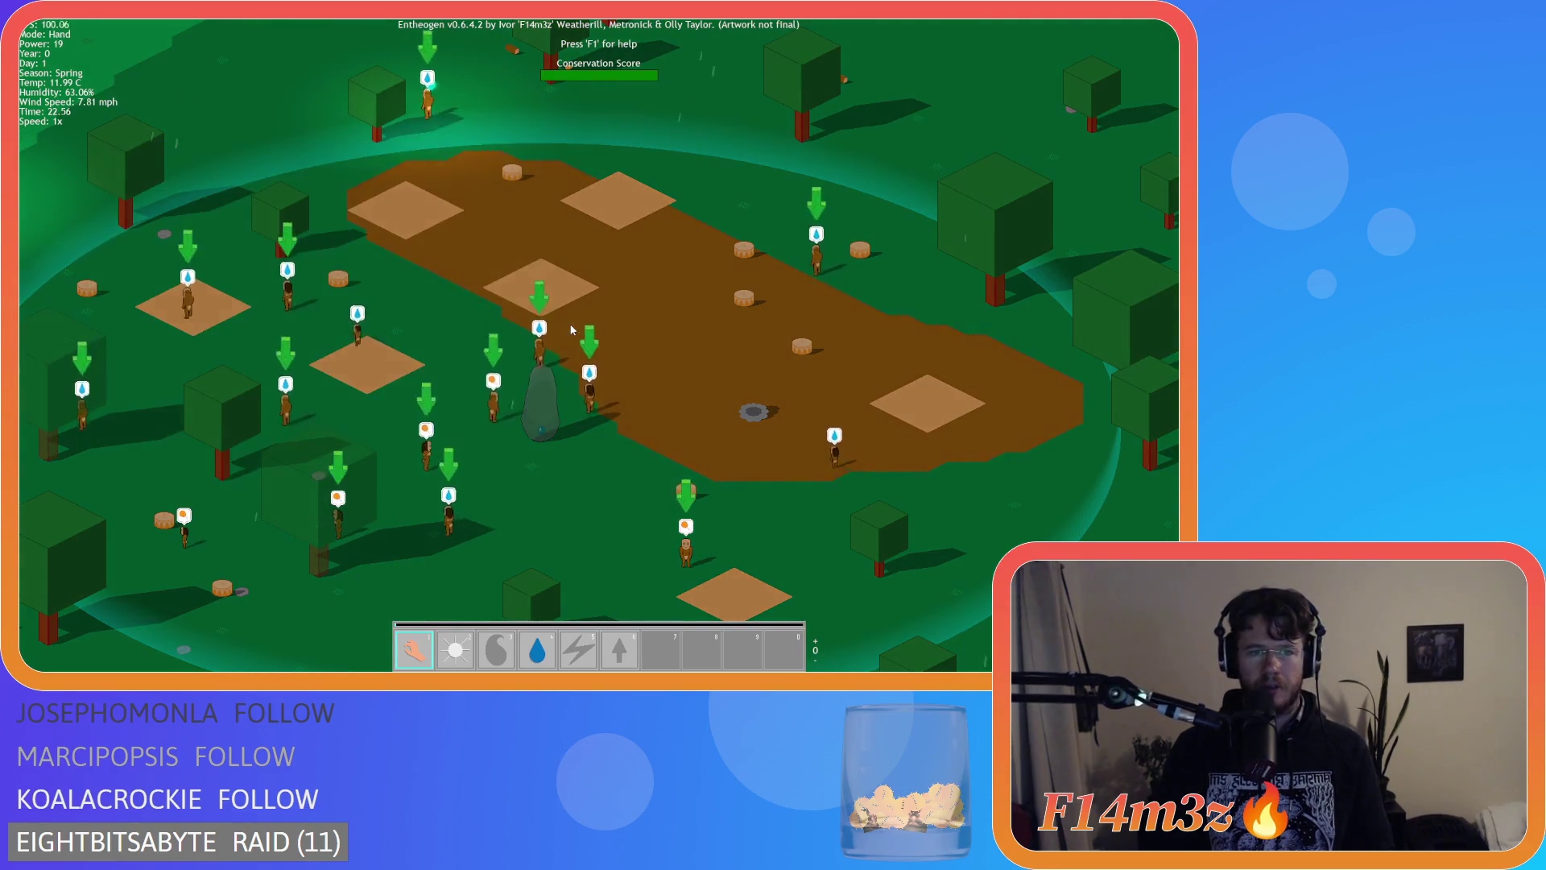
pyautogui.press('b')
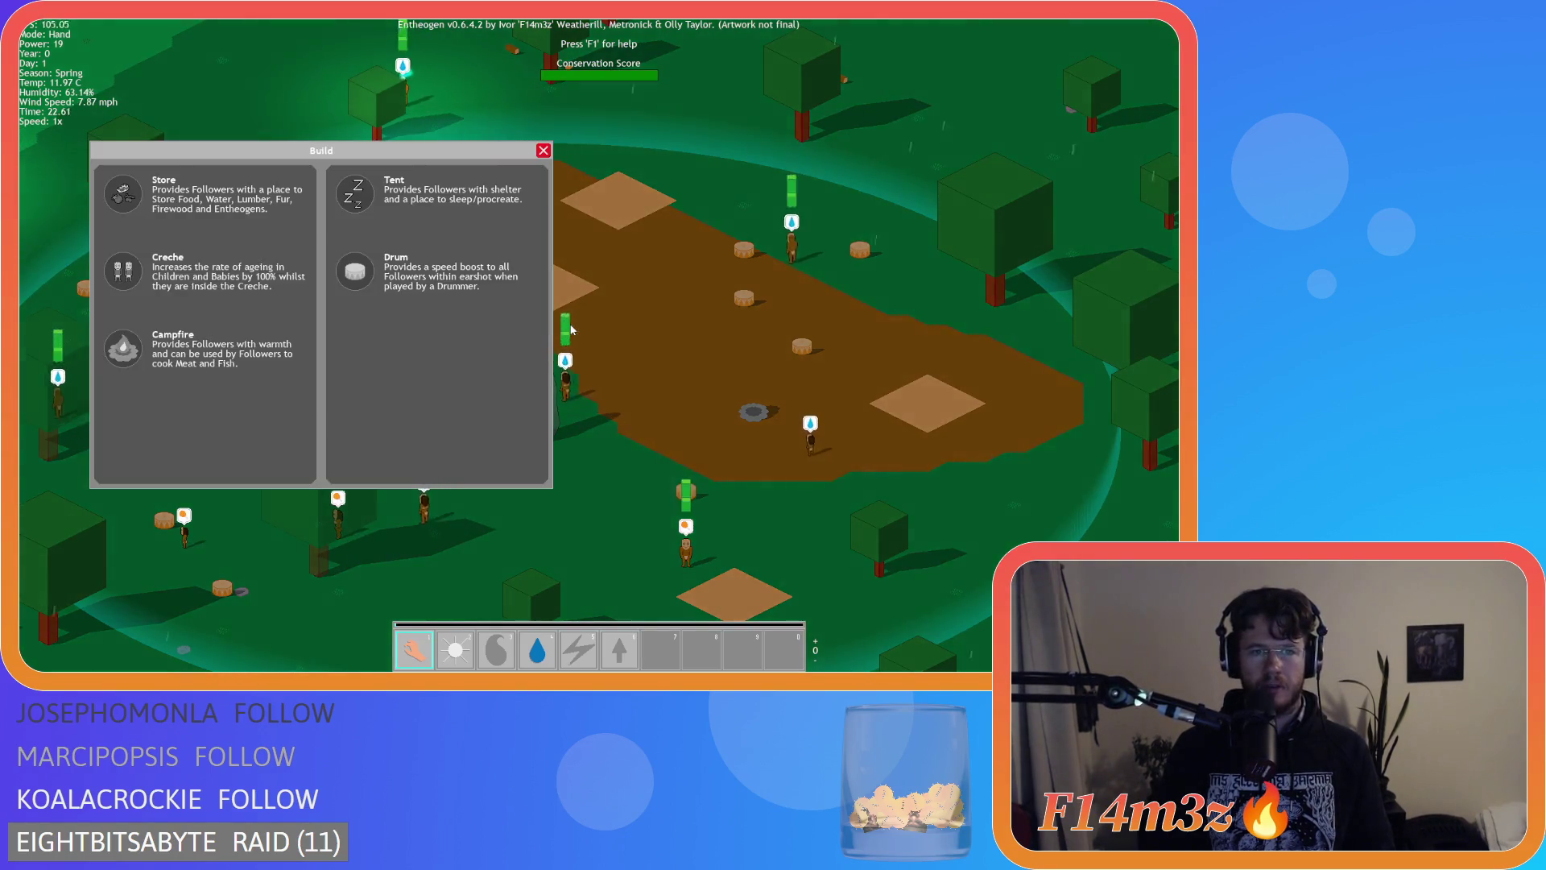
pyautogui.press('b')
pyautogui.press('a')
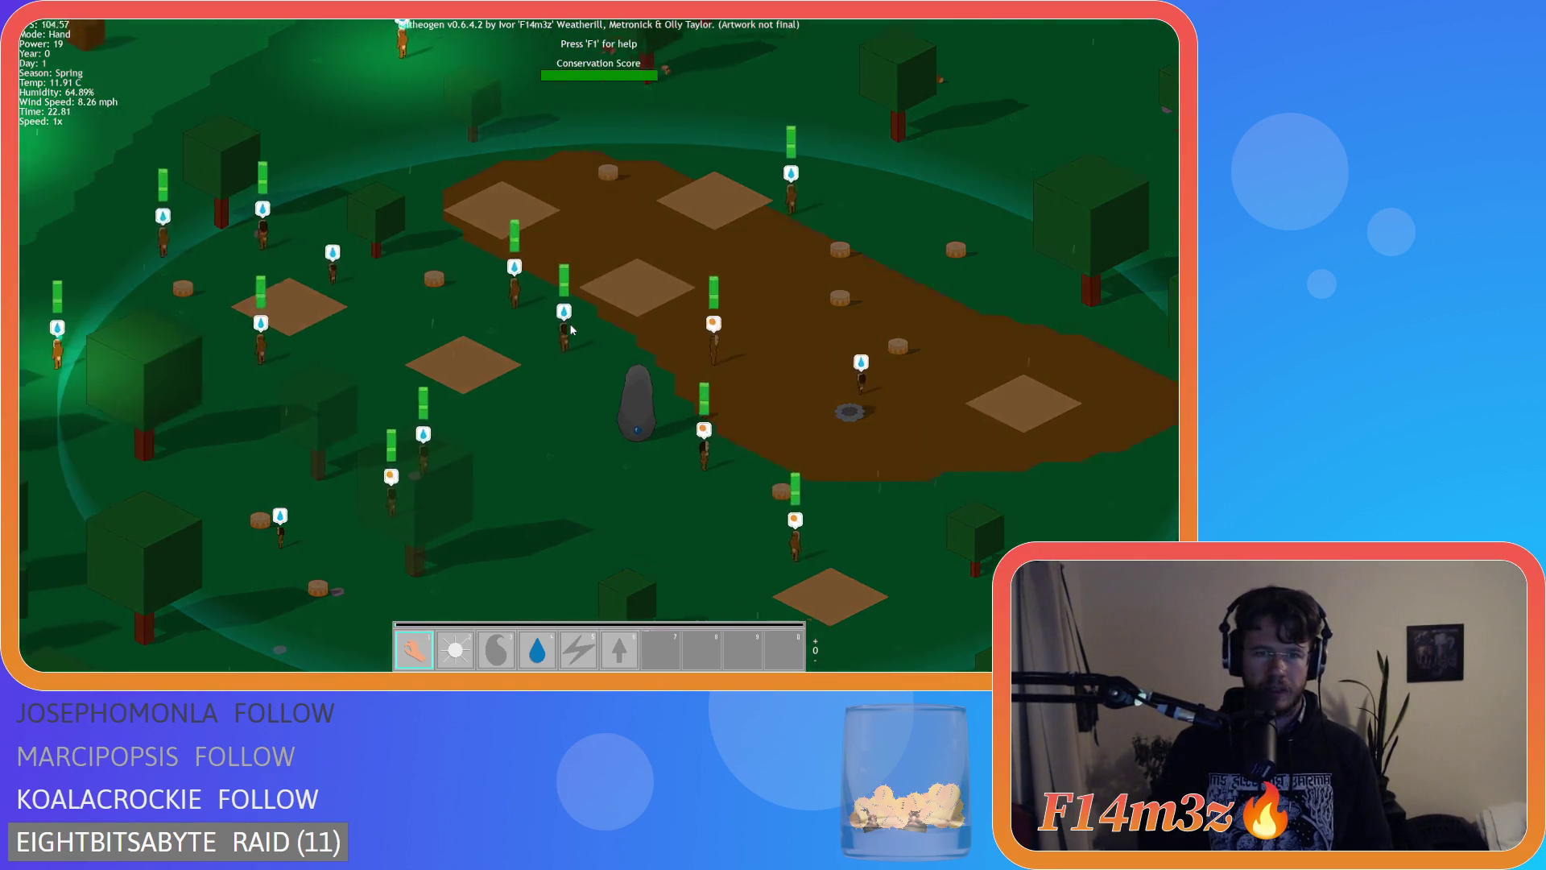
pyautogui.press('s')
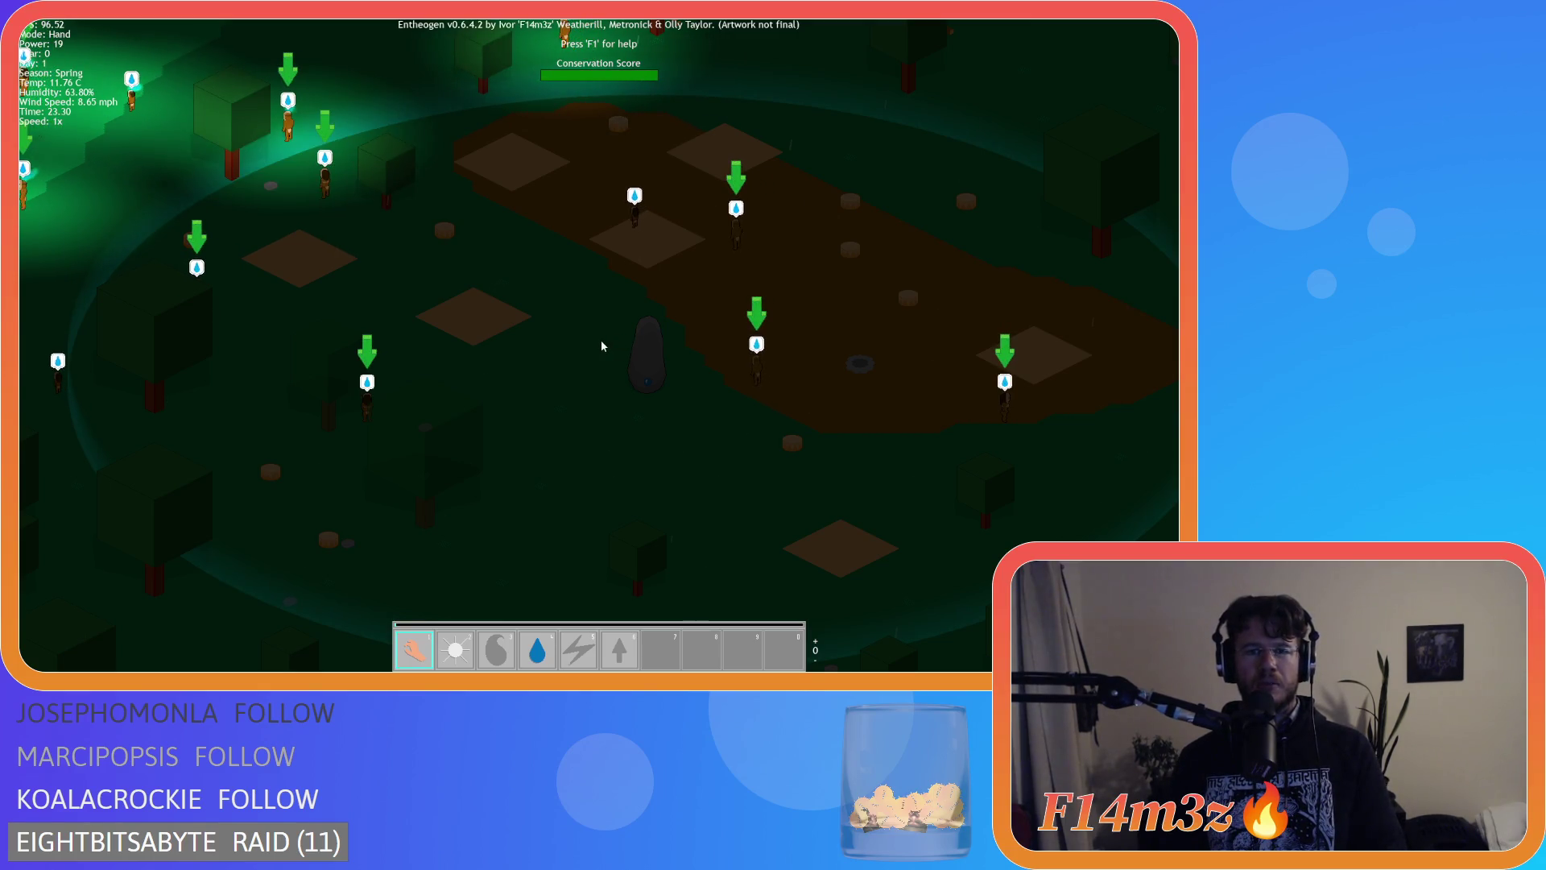
# Quicksave with F5, quickload with F9, then toggle the Build panel with B and leave it open.
pyautogui.press('F5')
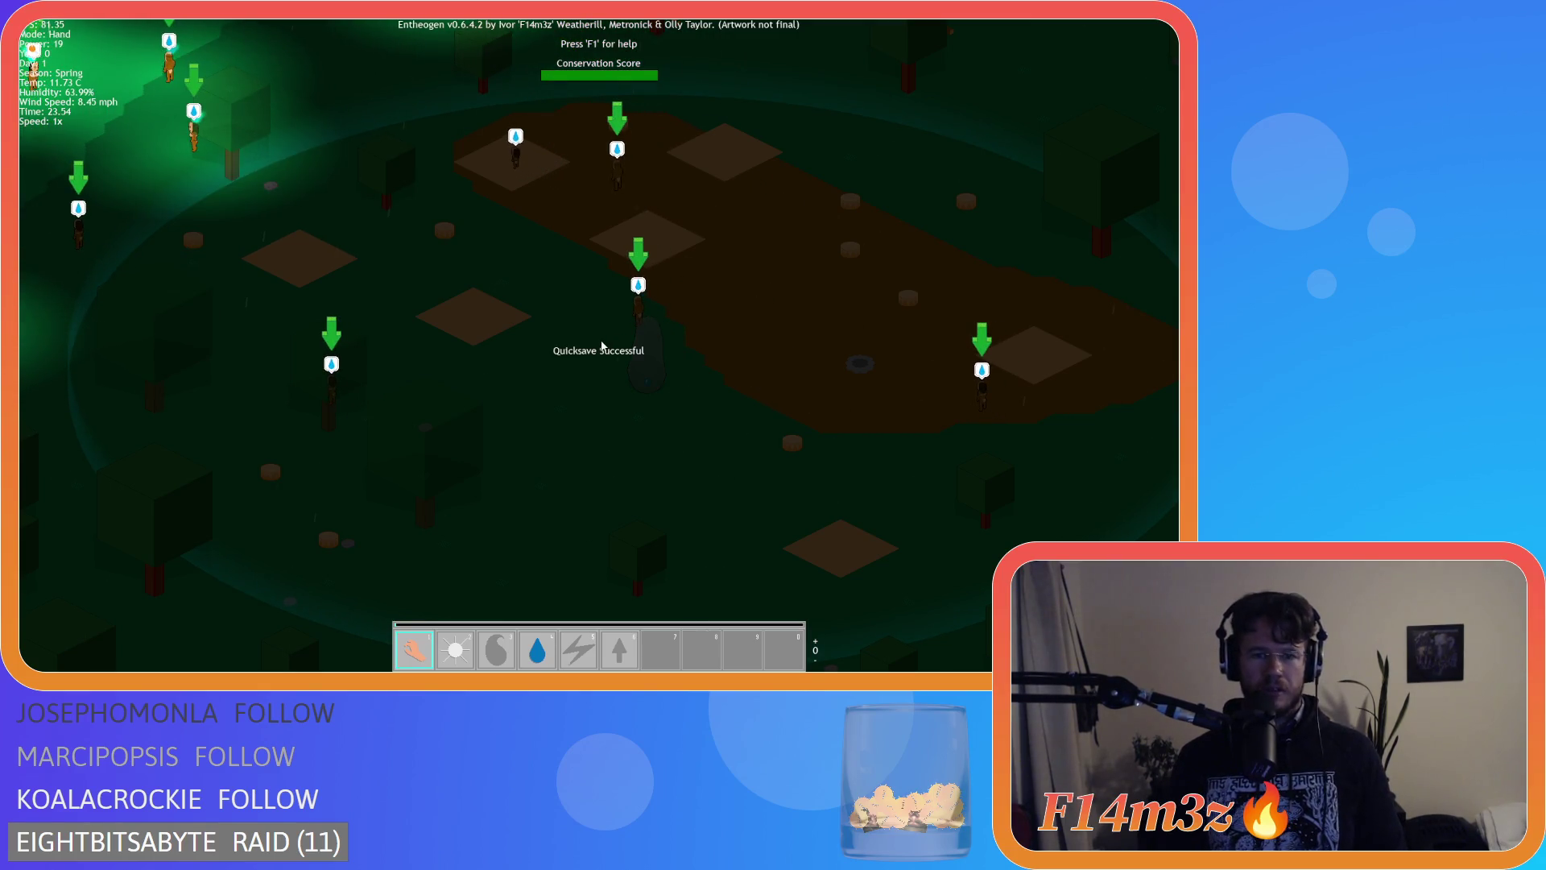
pyautogui.press('F9')
pyautogui.press('b')
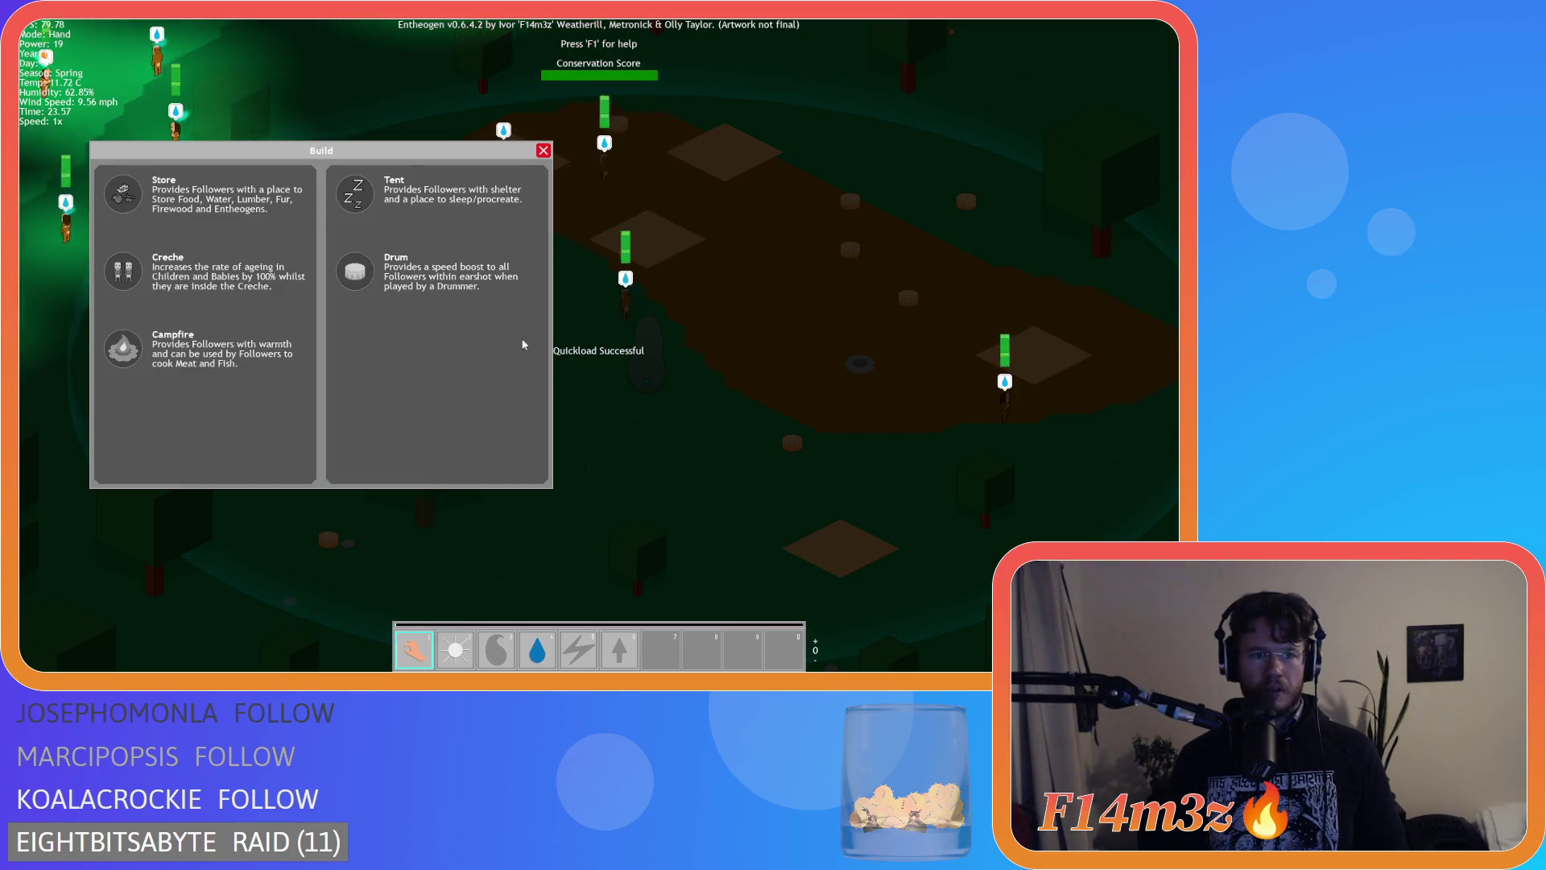
pyautogui.press('b')
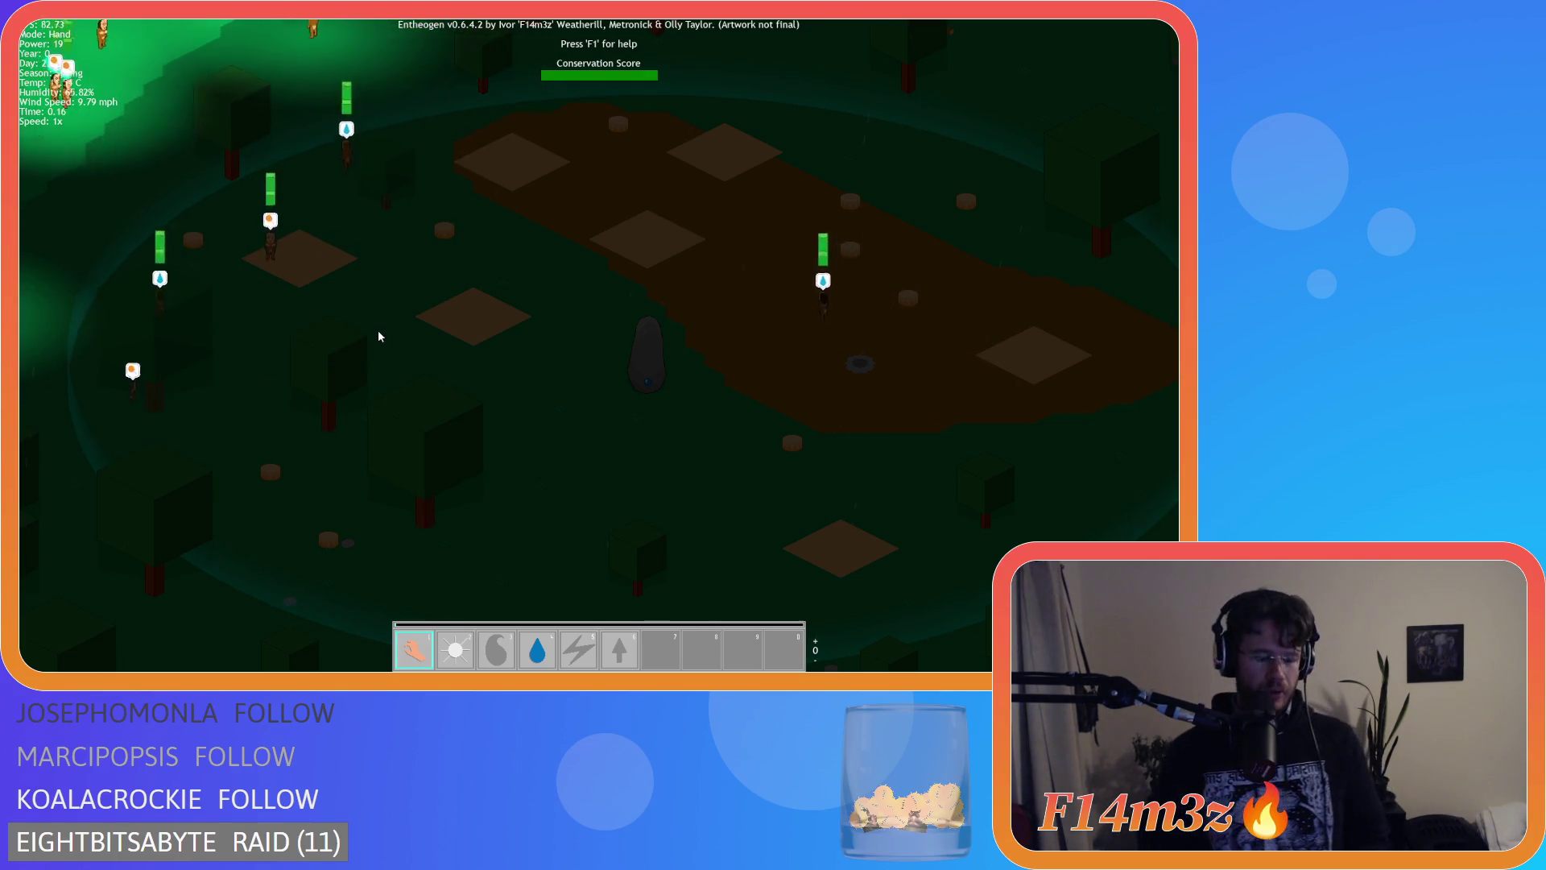
pyautogui.press('b')
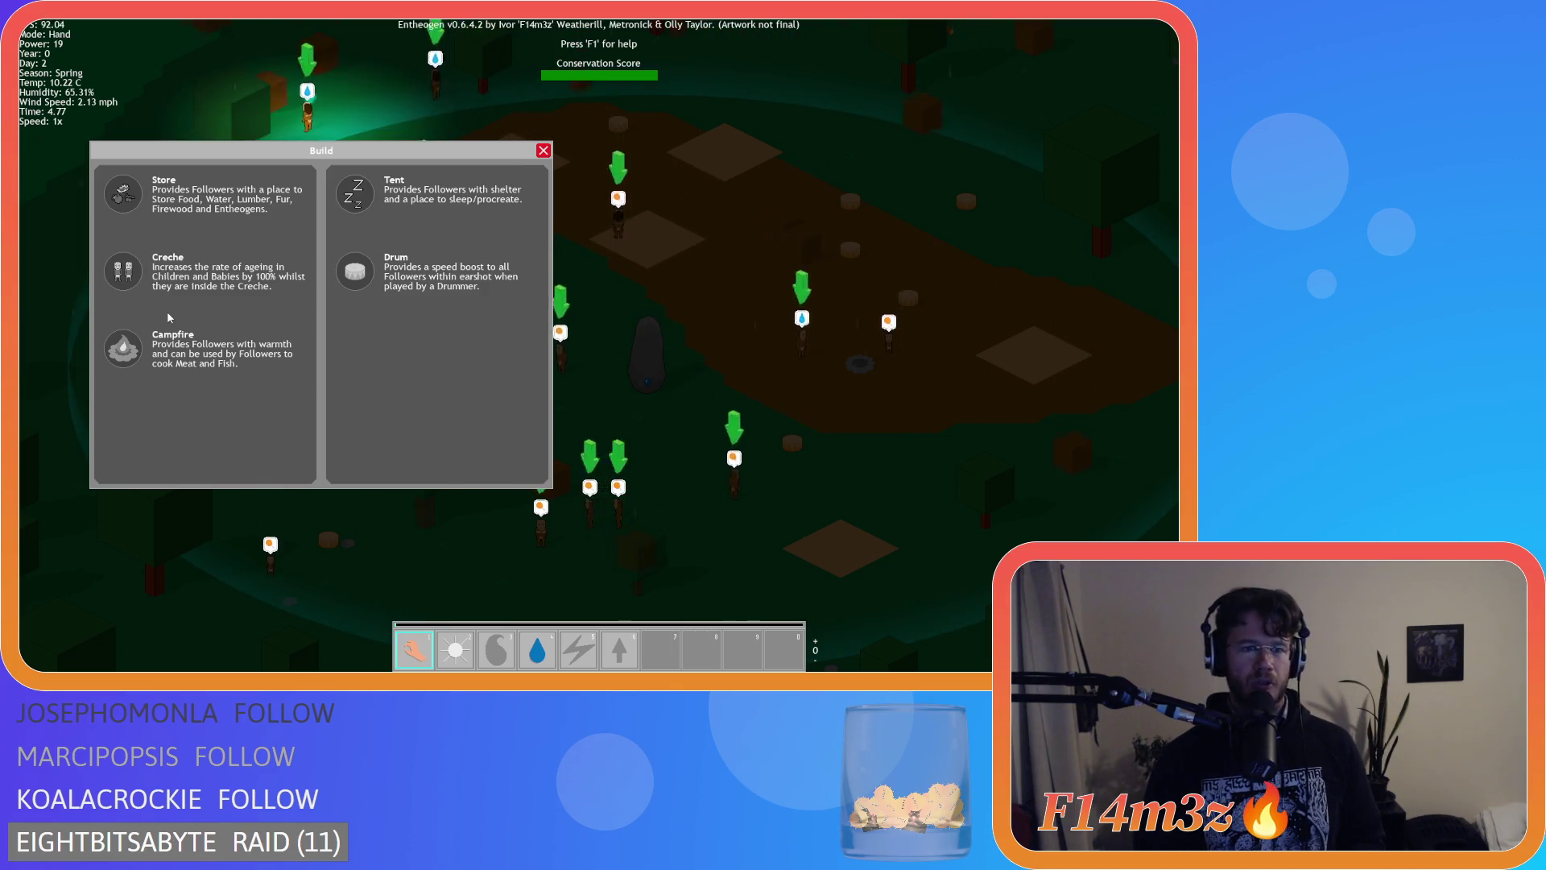
# Pan the view with the arrow keys and drag the Build panel lower on screen.
pyautogui.press('Right')
pyautogui.press('Down')
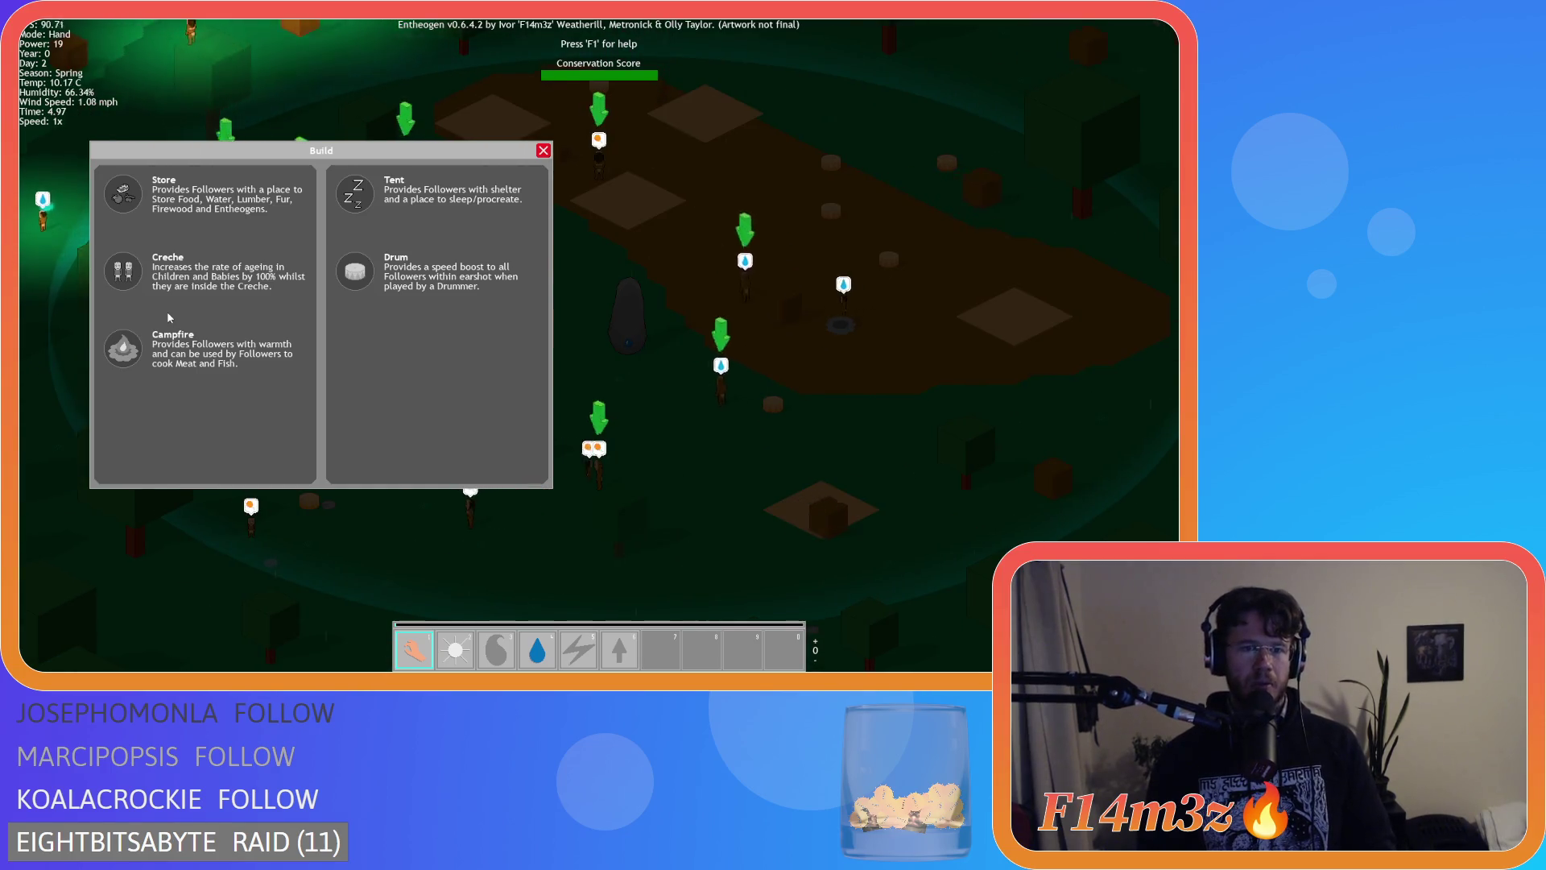
pyautogui.moveTo(233, 146)
pyautogui.mouseDown()
pyautogui.moveTo(273, 137)
pyautogui.moveTo(445, 216)
pyautogui.mouseUp()
# Toggle the Build panel a few times, leave it closed, and bring up the quit prompt.
pyautogui.press('Escape')
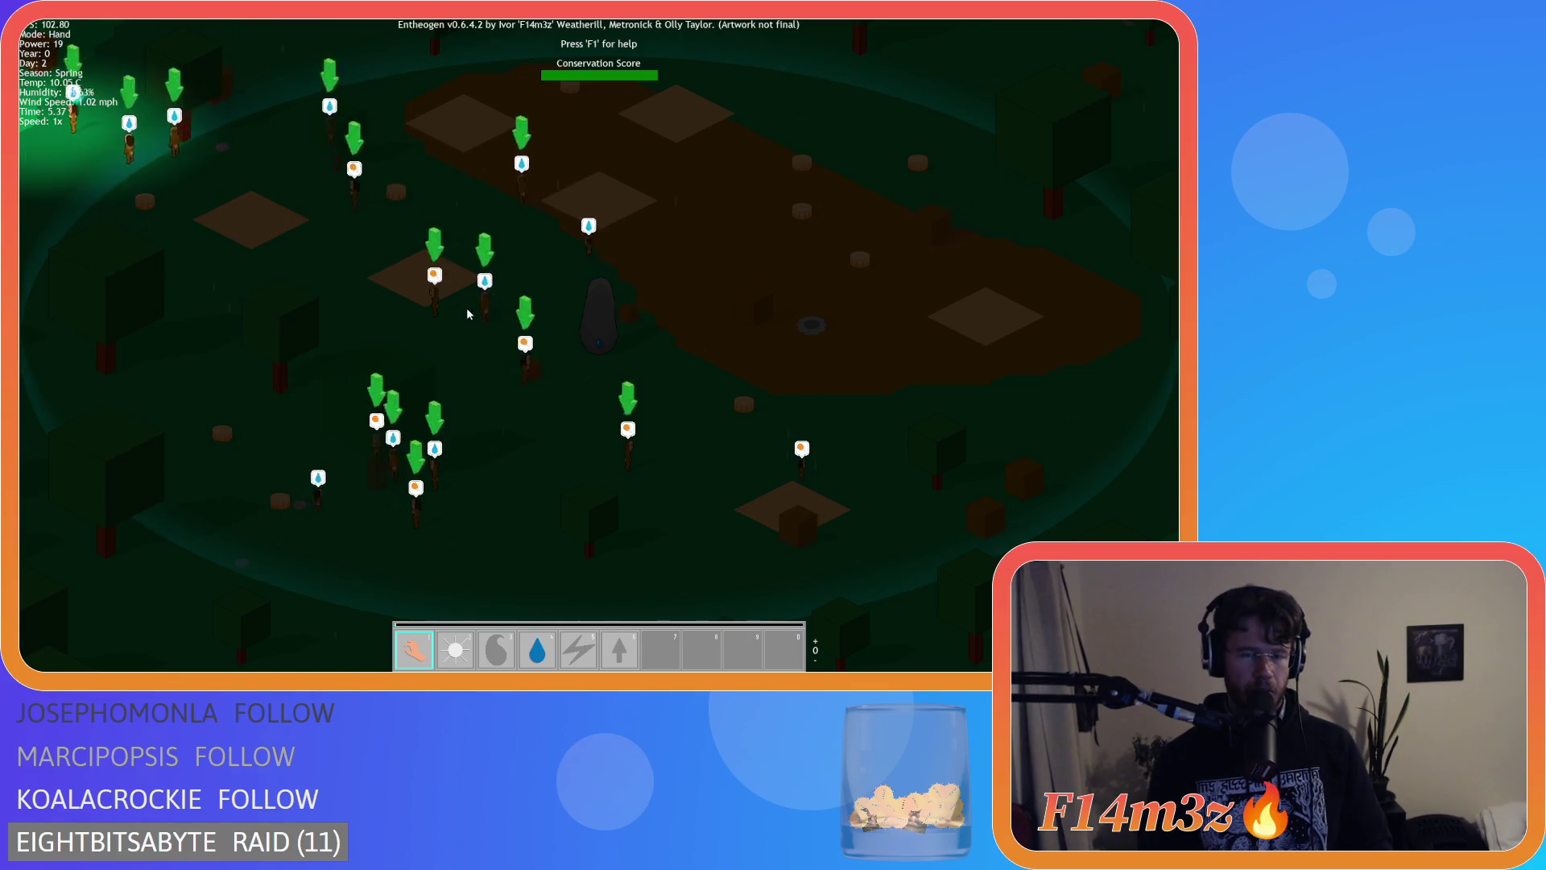
pyautogui.press('b')
pyautogui.press('Escape')
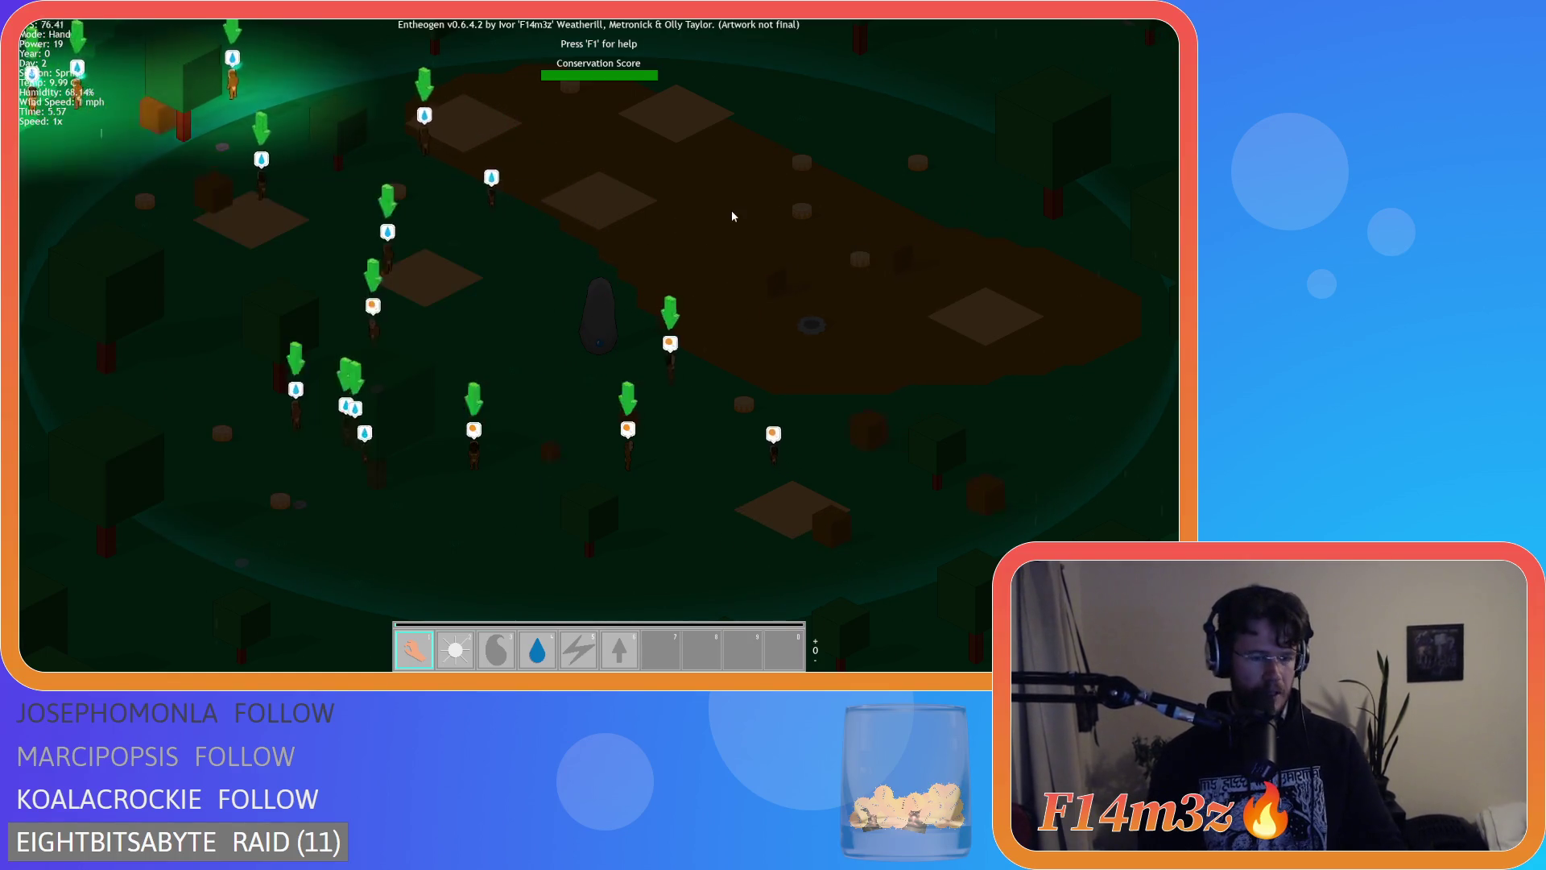
pyautogui.press('b')
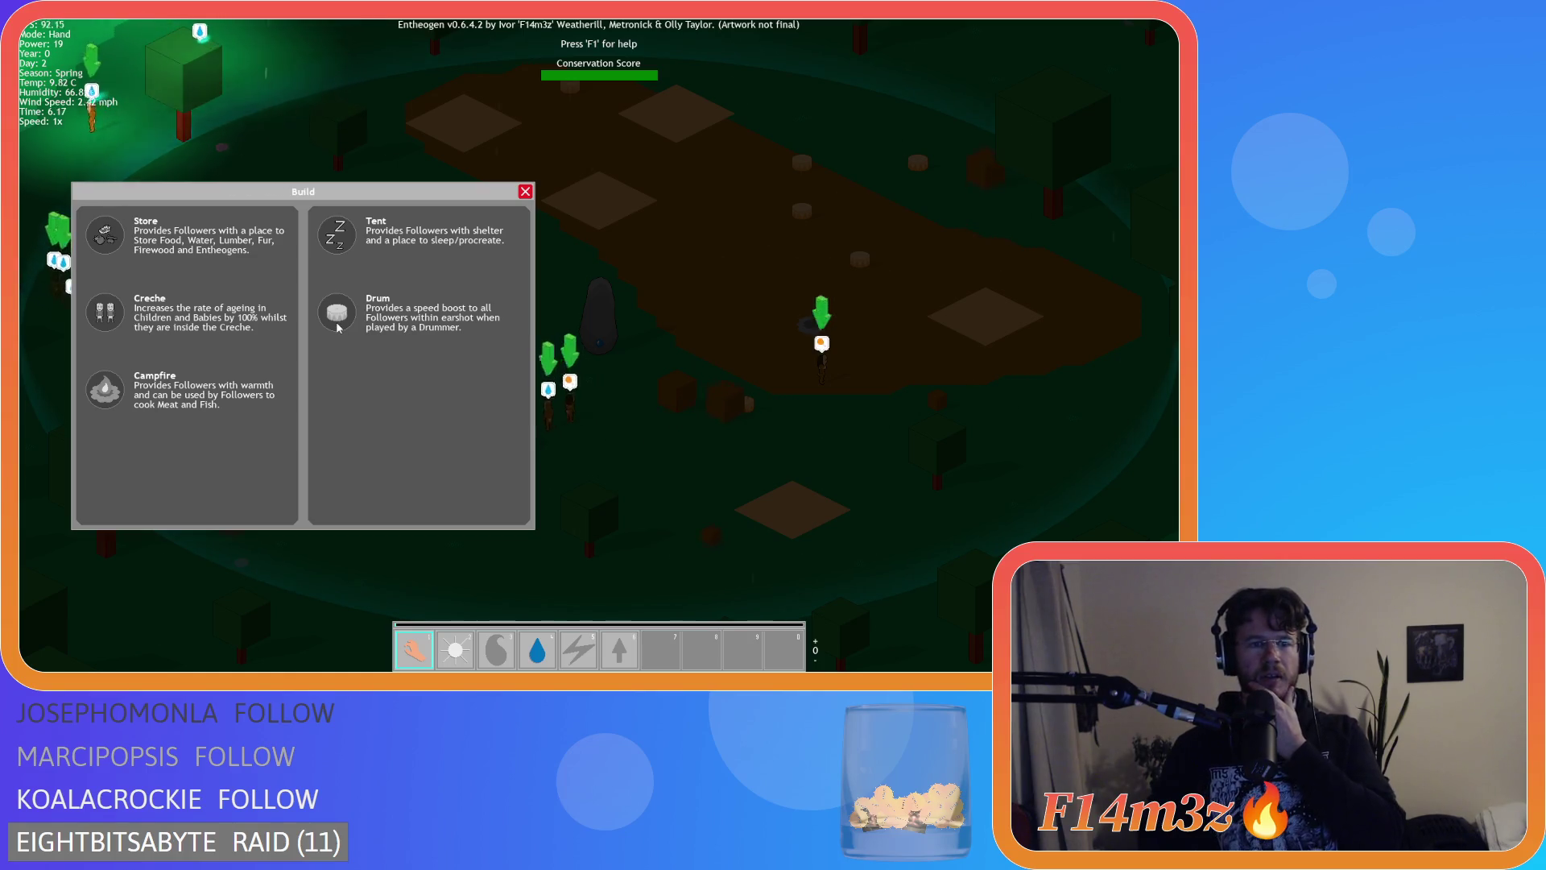
pyautogui.press('b')
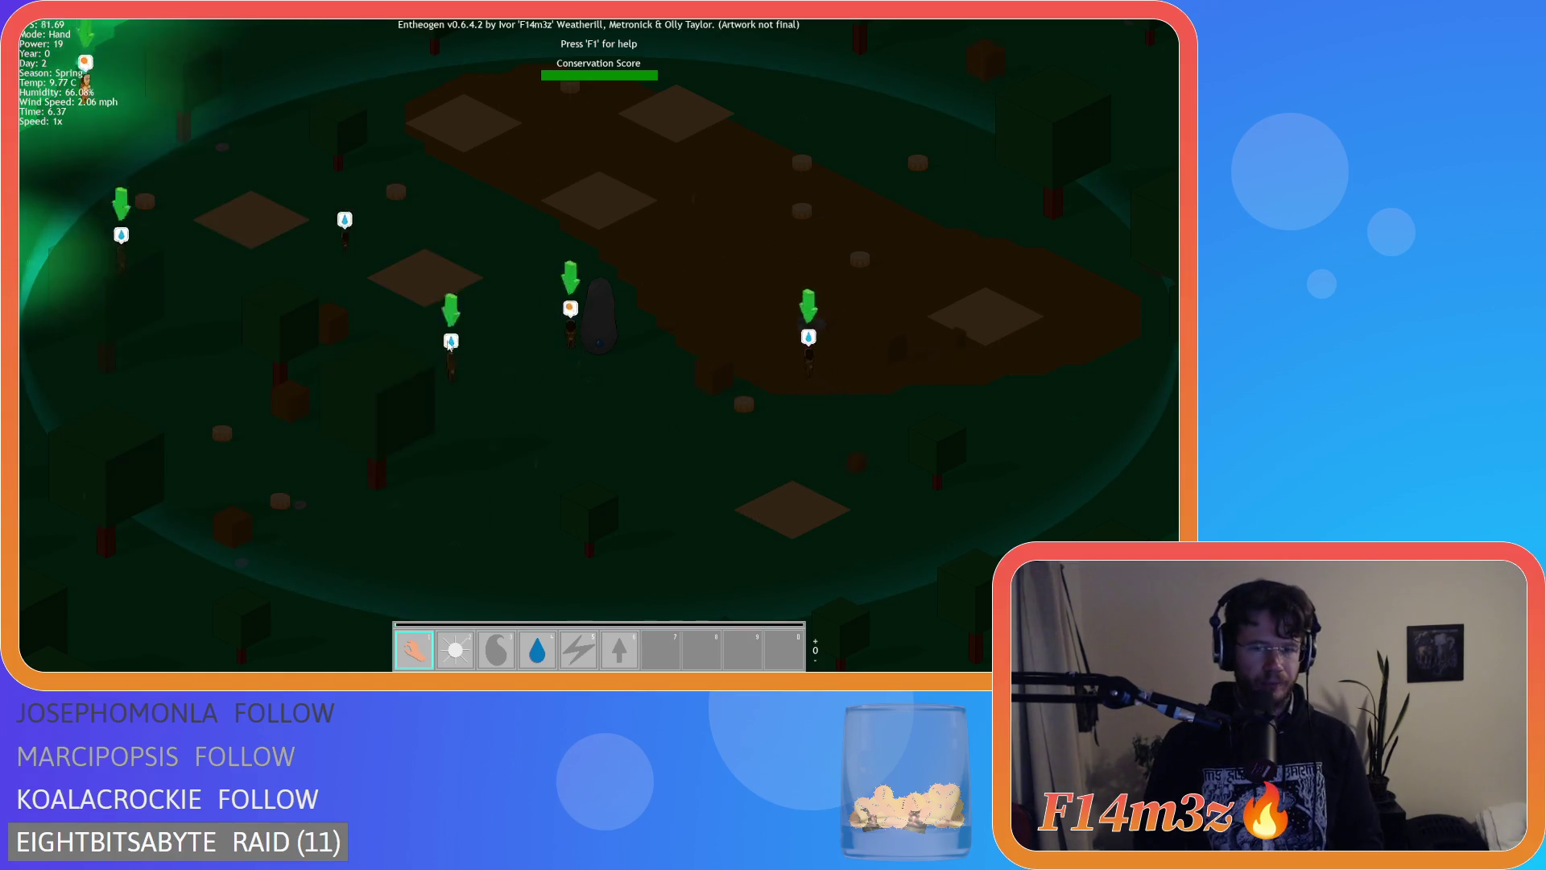
pyautogui.press('b')
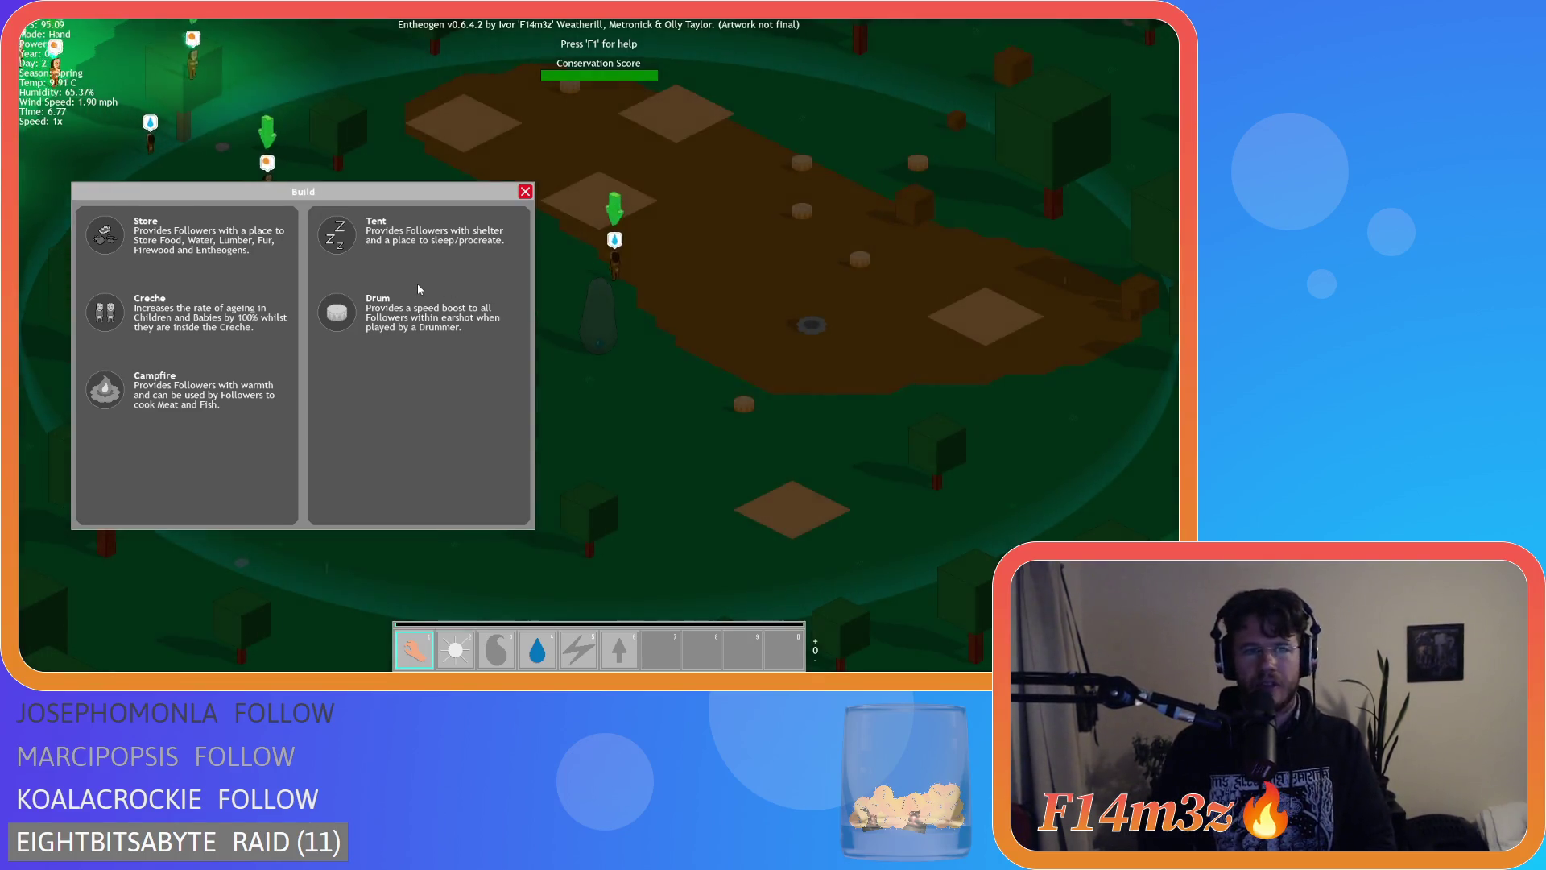
pyautogui.press('b')
pyautogui.press('b')
pyautogui.press('b')
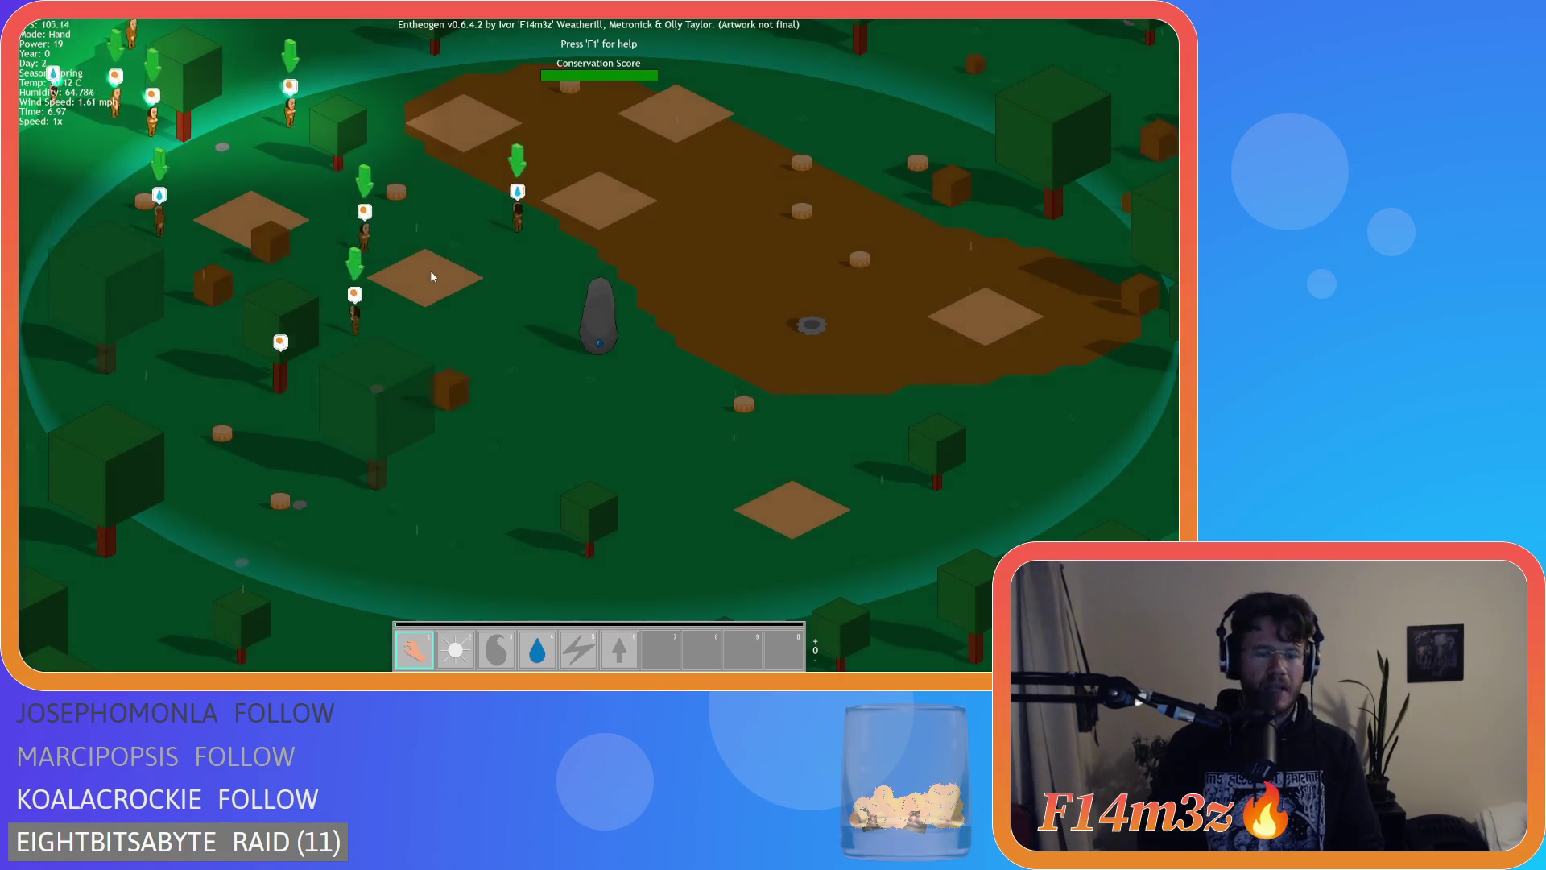
pyautogui.press('Escape')
# Confirm quitting with Y, start a New Game on Normal difficulty, and open the Build panel.
pyautogui.press('y')
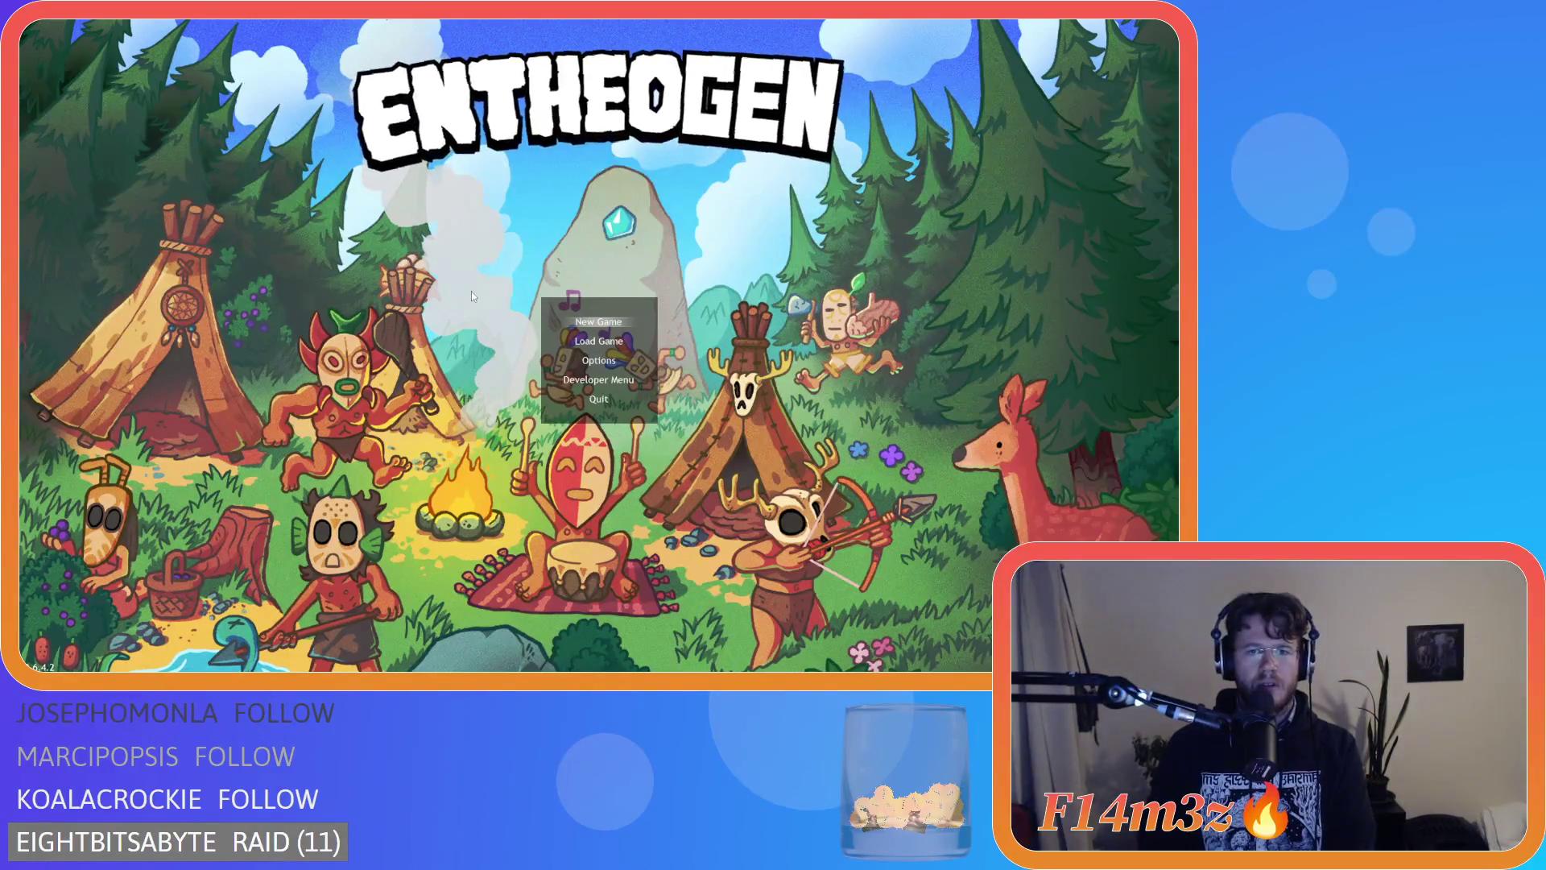
pyautogui.press('Return')
pyautogui.press('Return')
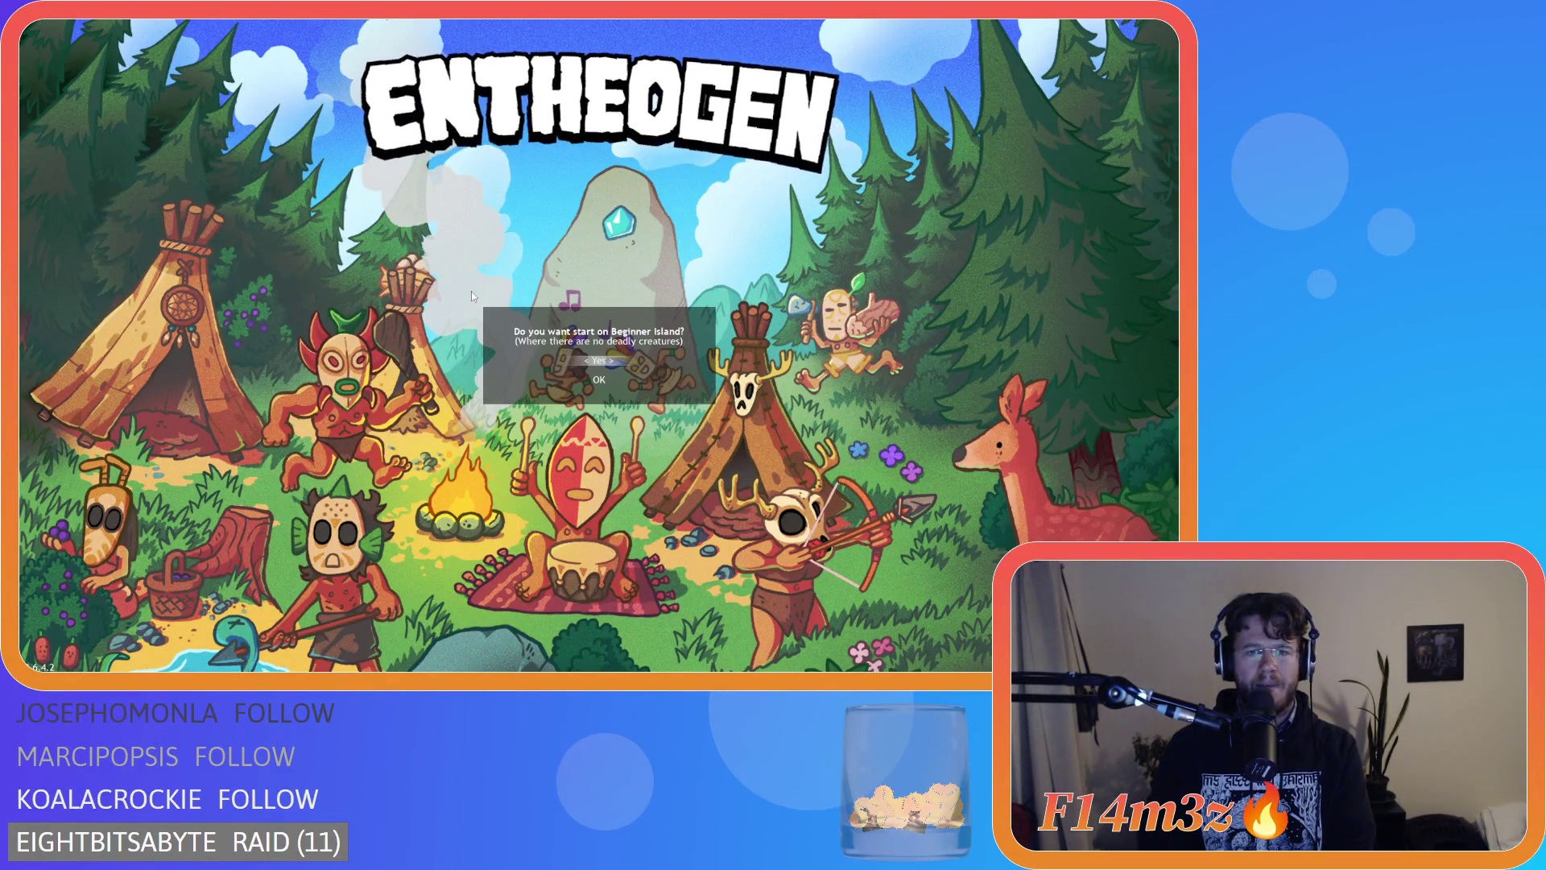
pyautogui.press('Return')
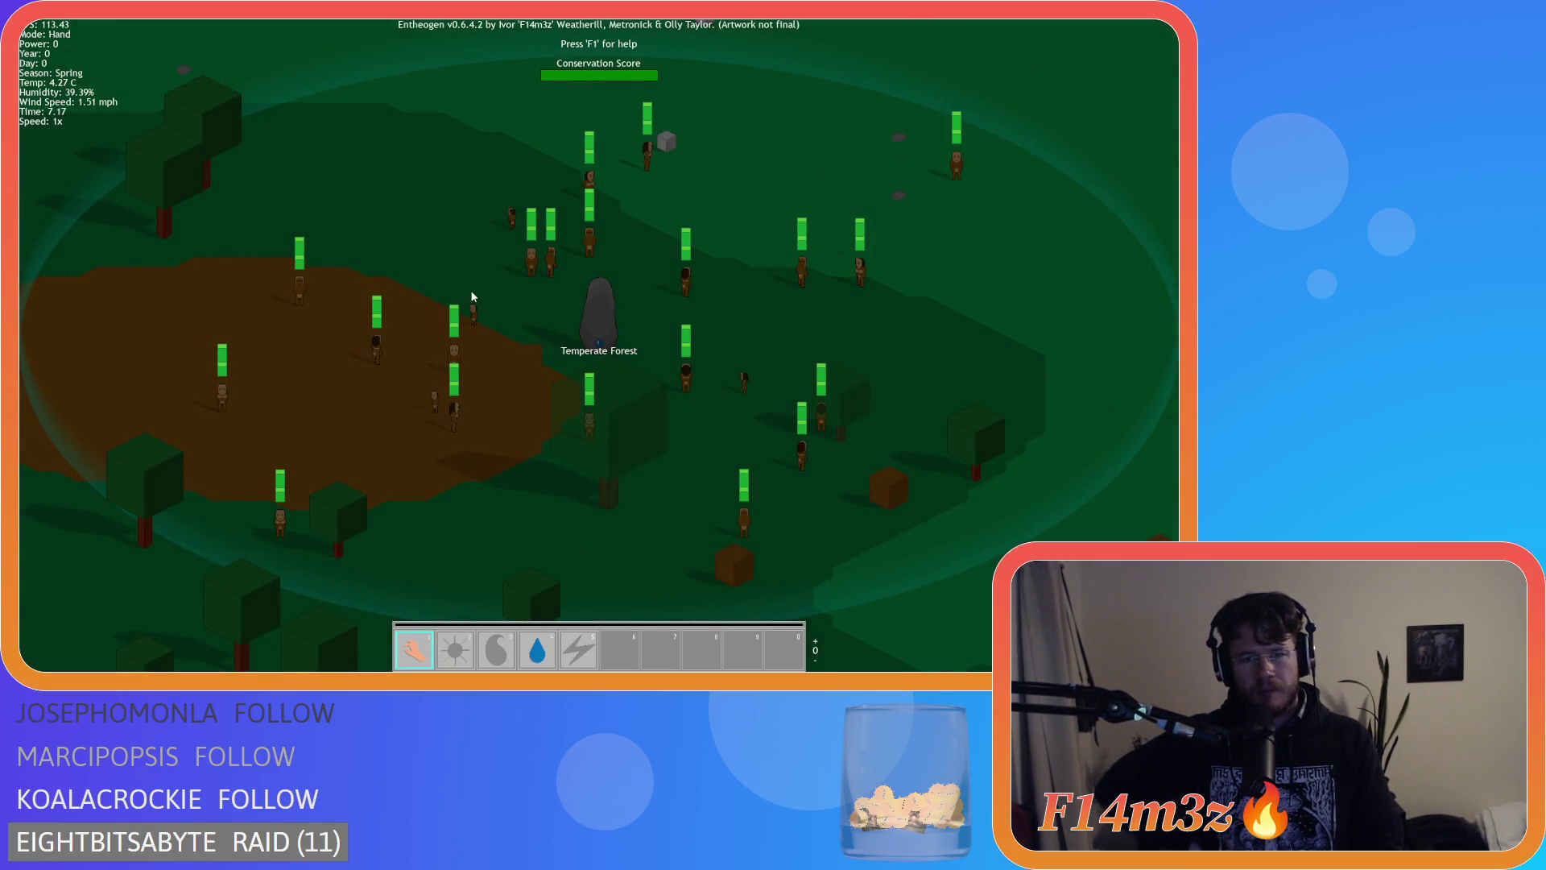
pyautogui.press('b')
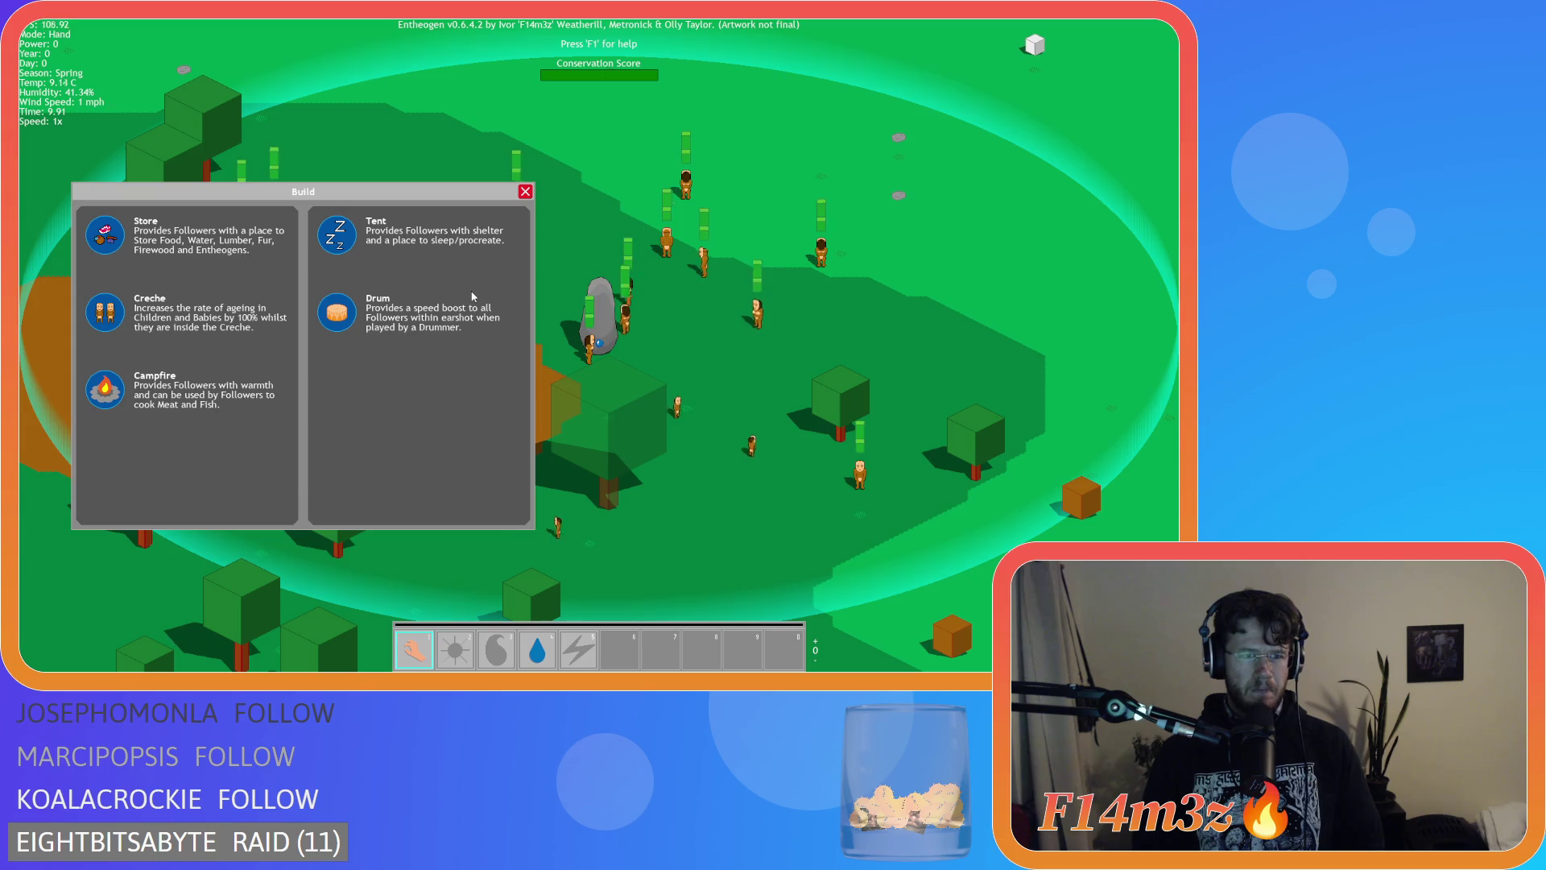
# Close the Build panel with Escape and quit the test run, confirming with Y.
pyautogui.press('Escape')
pyautogui.press('Escape')
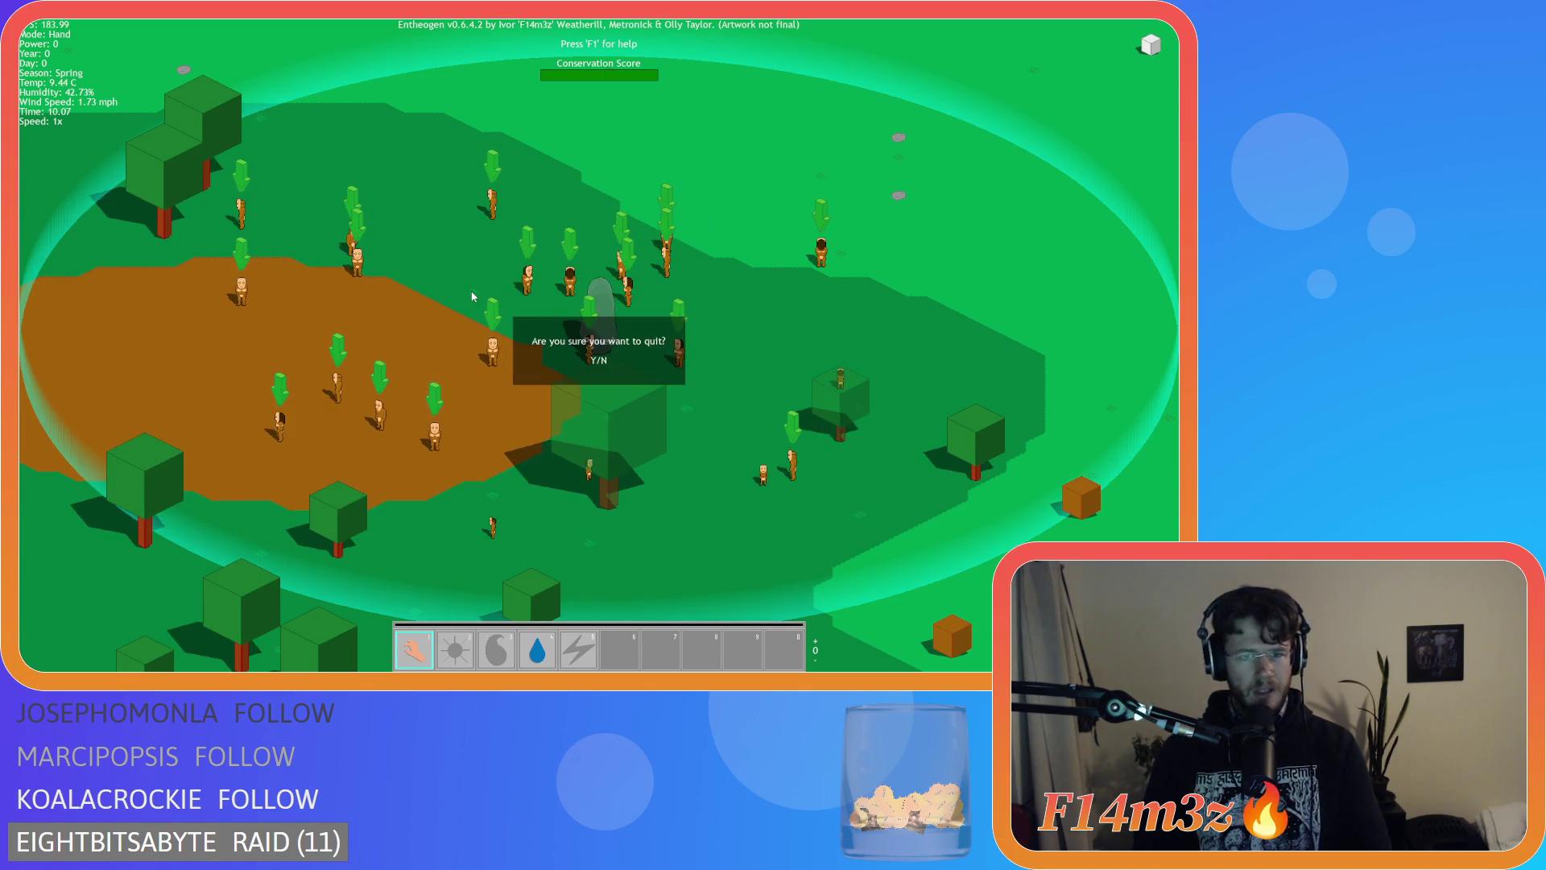
pyautogui.press('y')
pyautogui.press('Escape')
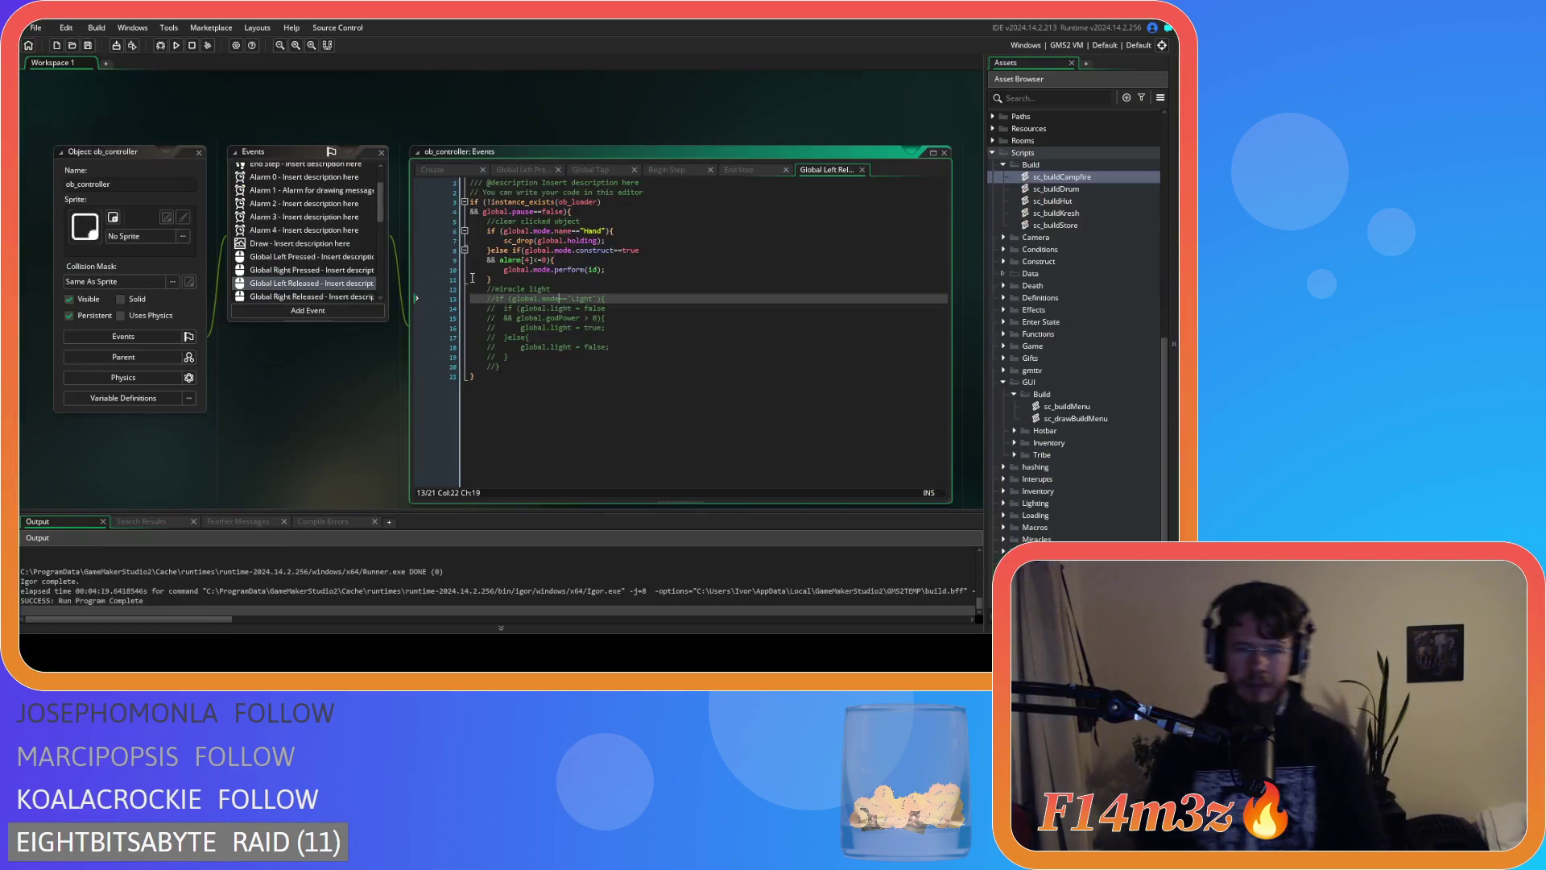
# Close all open editor windows and open the sc_drawBuildMenu script from the GUI folder.
pyautogui.rightClick(349, 110)
pyautogui.moveTo(374, 127)
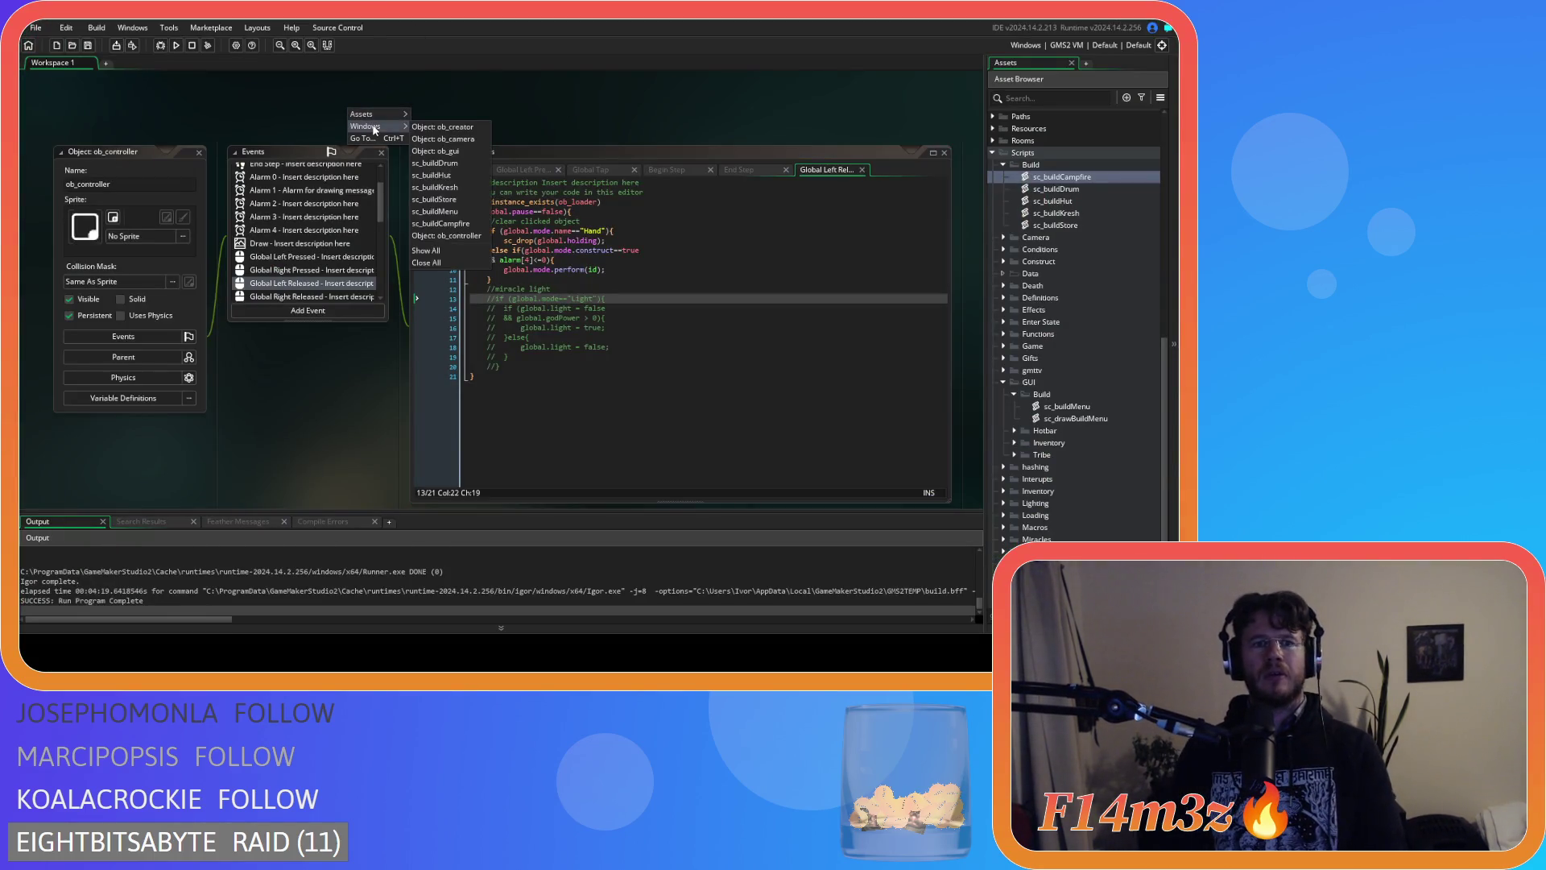
pyautogui.click(432, 263)
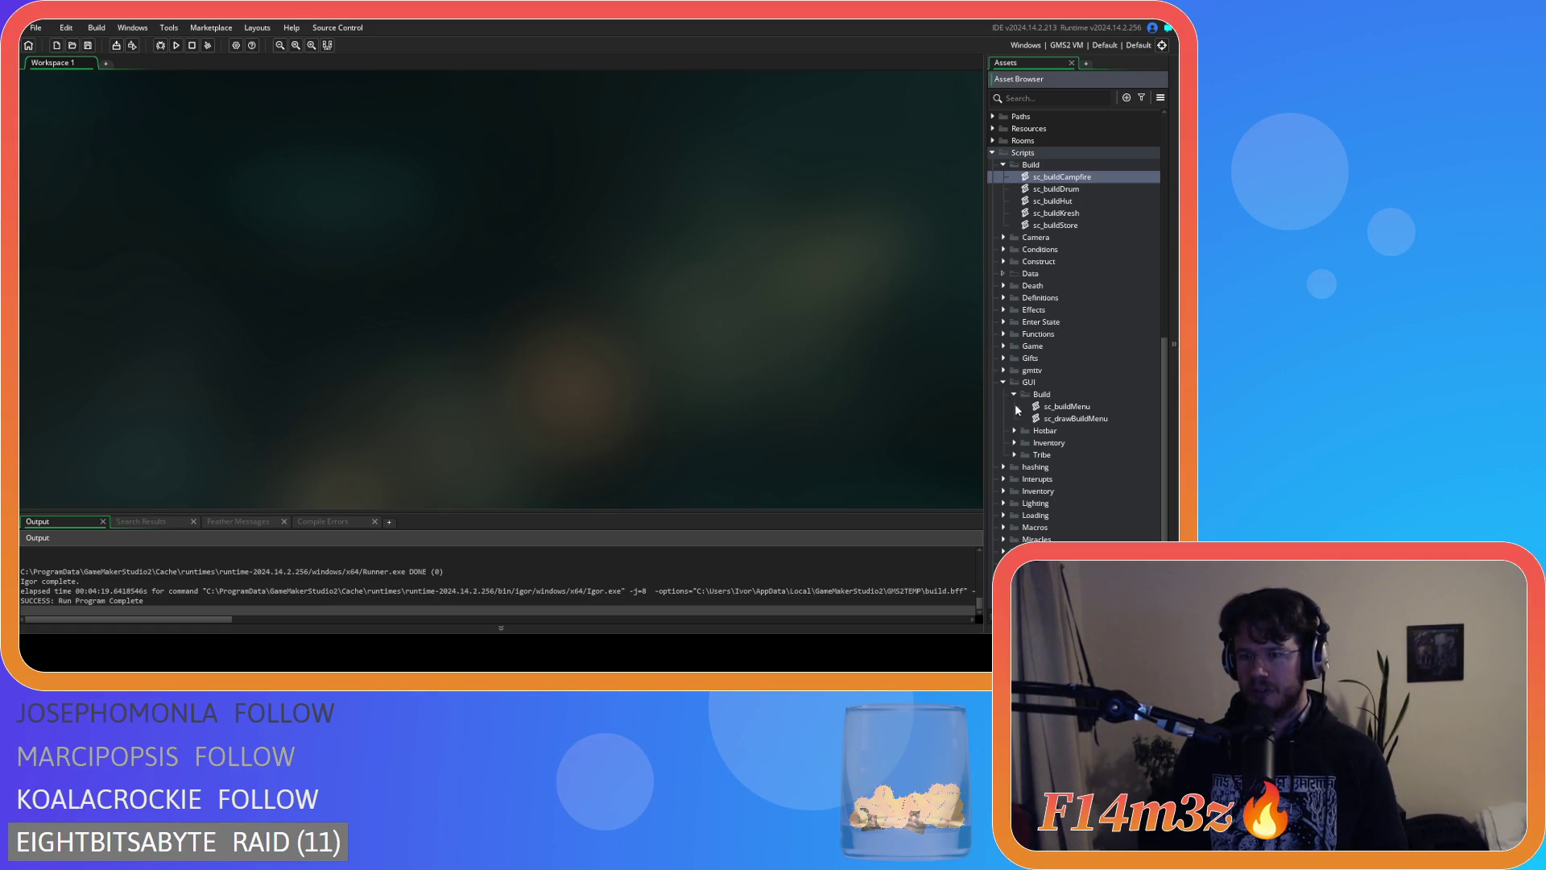
pyautogui.click(1004, 382)
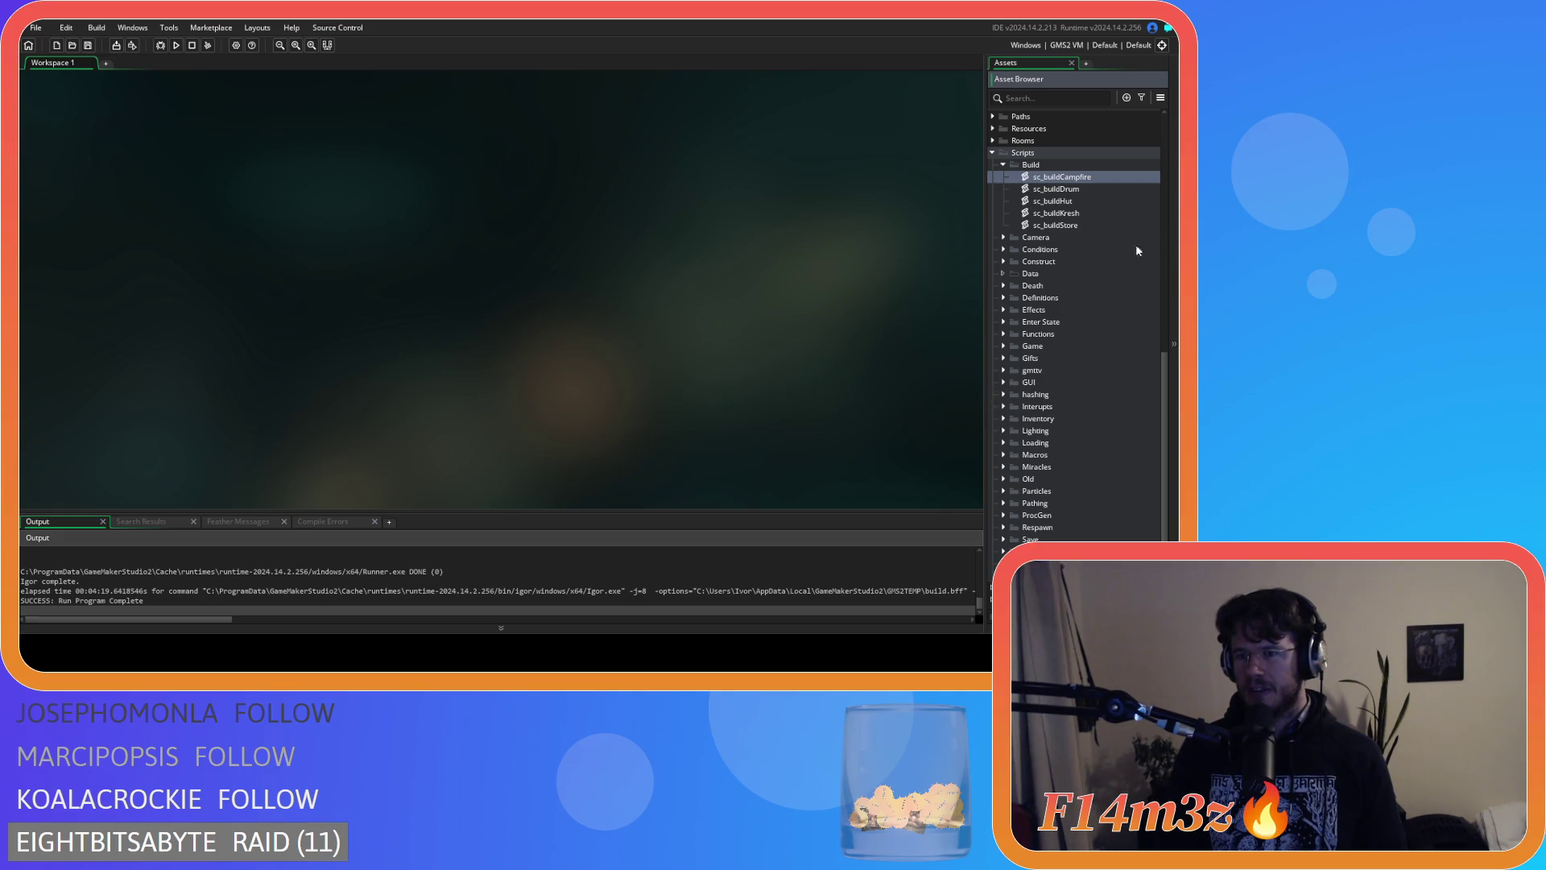
pyautogui.scroll(-2, 1012, 421)
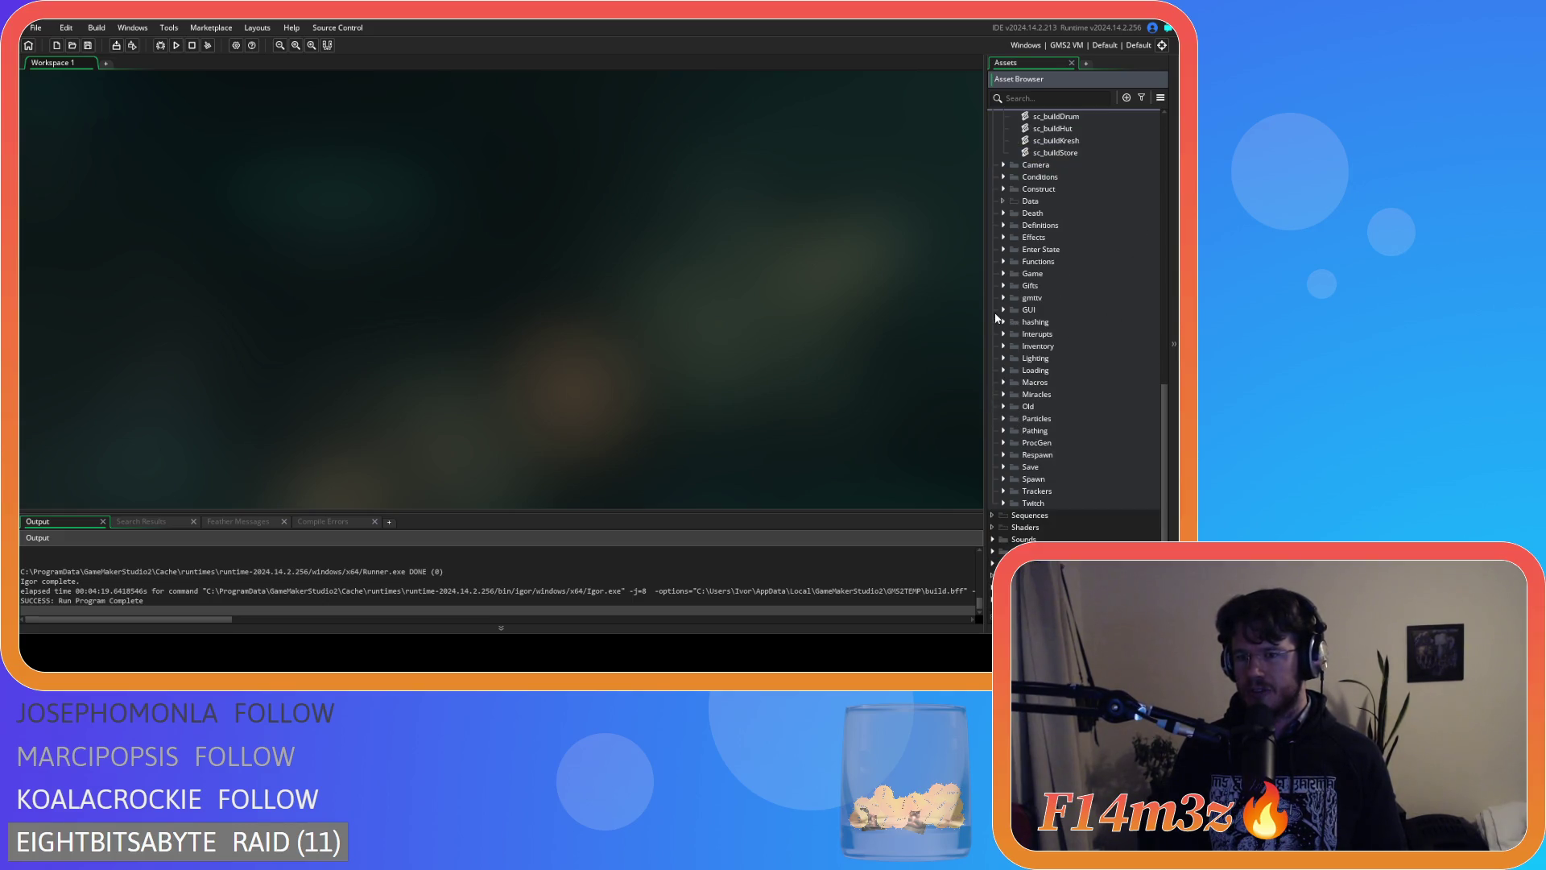
pyautogui.click(1004, 309)
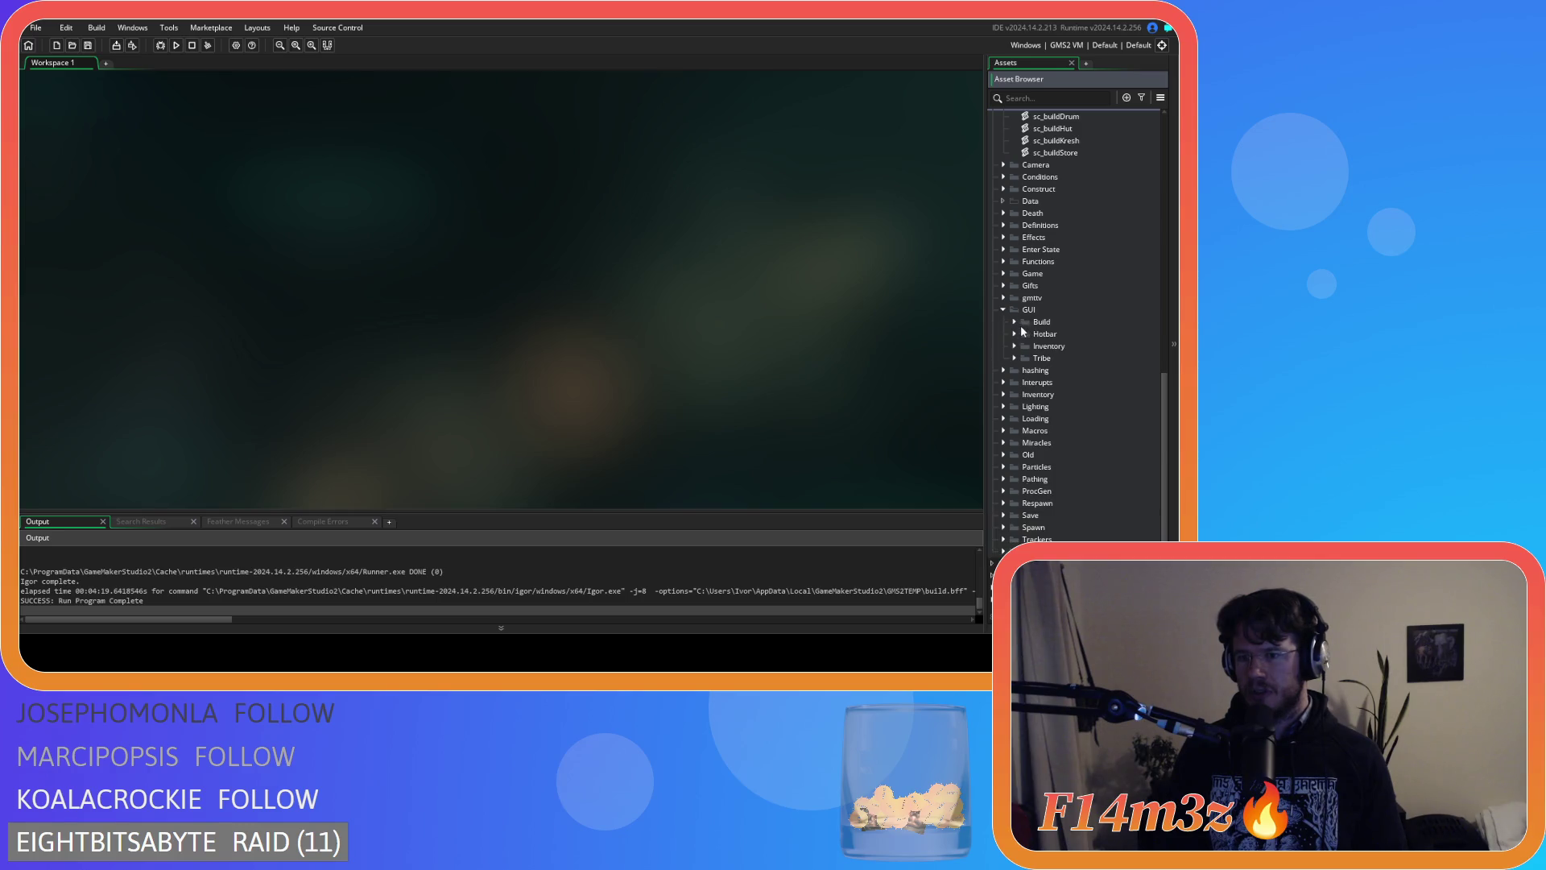
pyautogui.click(1015, 322)
pyautogui.doubleClick(1099, 346)
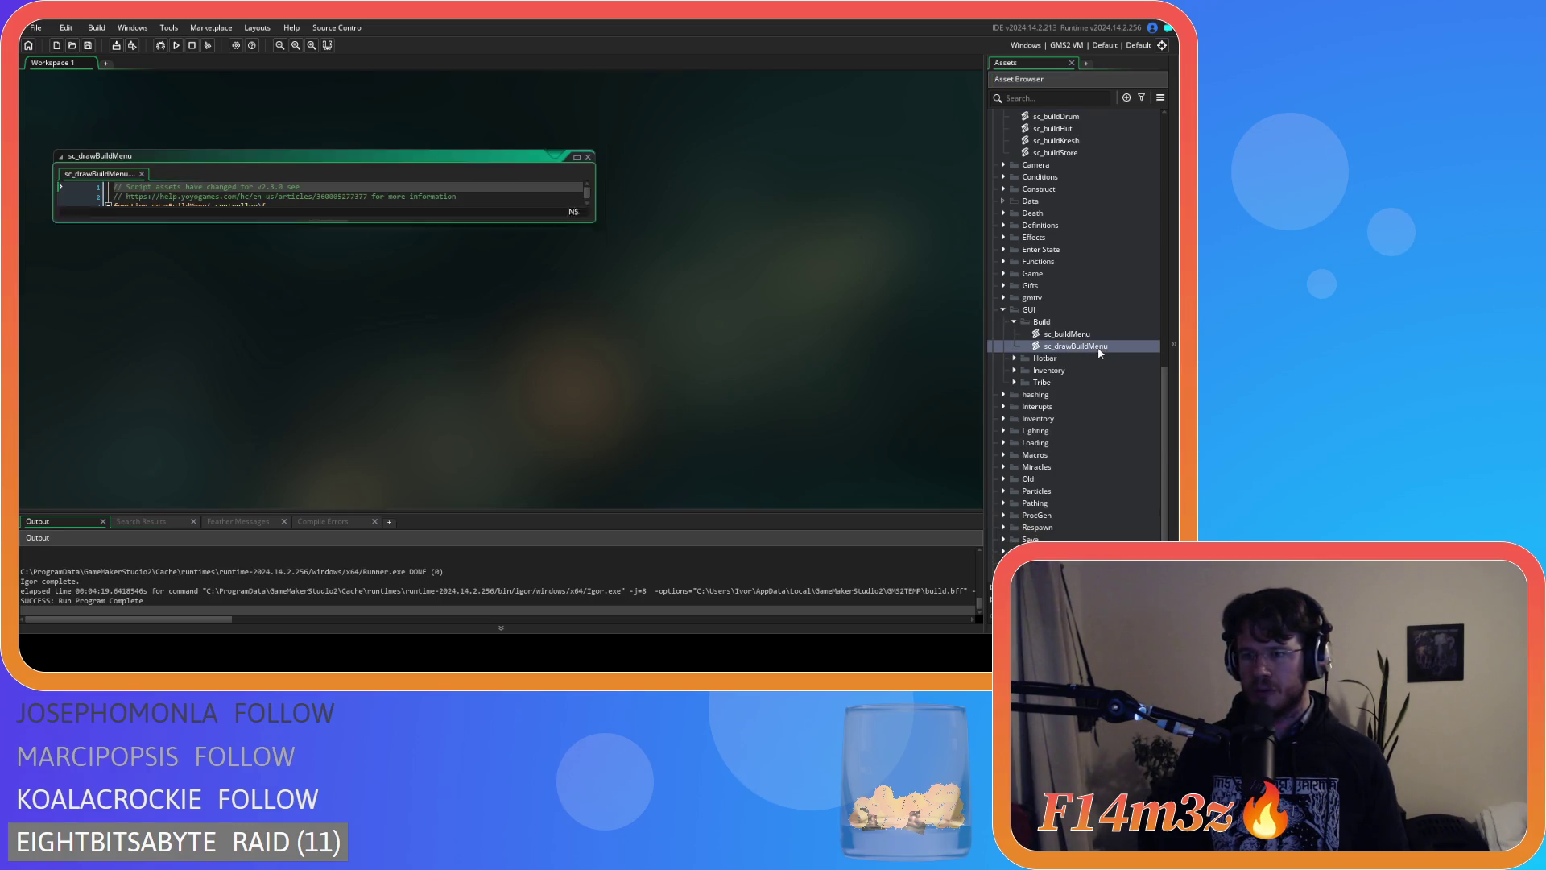
# Duplicate the line-10 background draw_sprite_stretched call onto a new line 24.
pyautogui.click(341, 313)
pyautogui.scroll(-3, 341, 309)
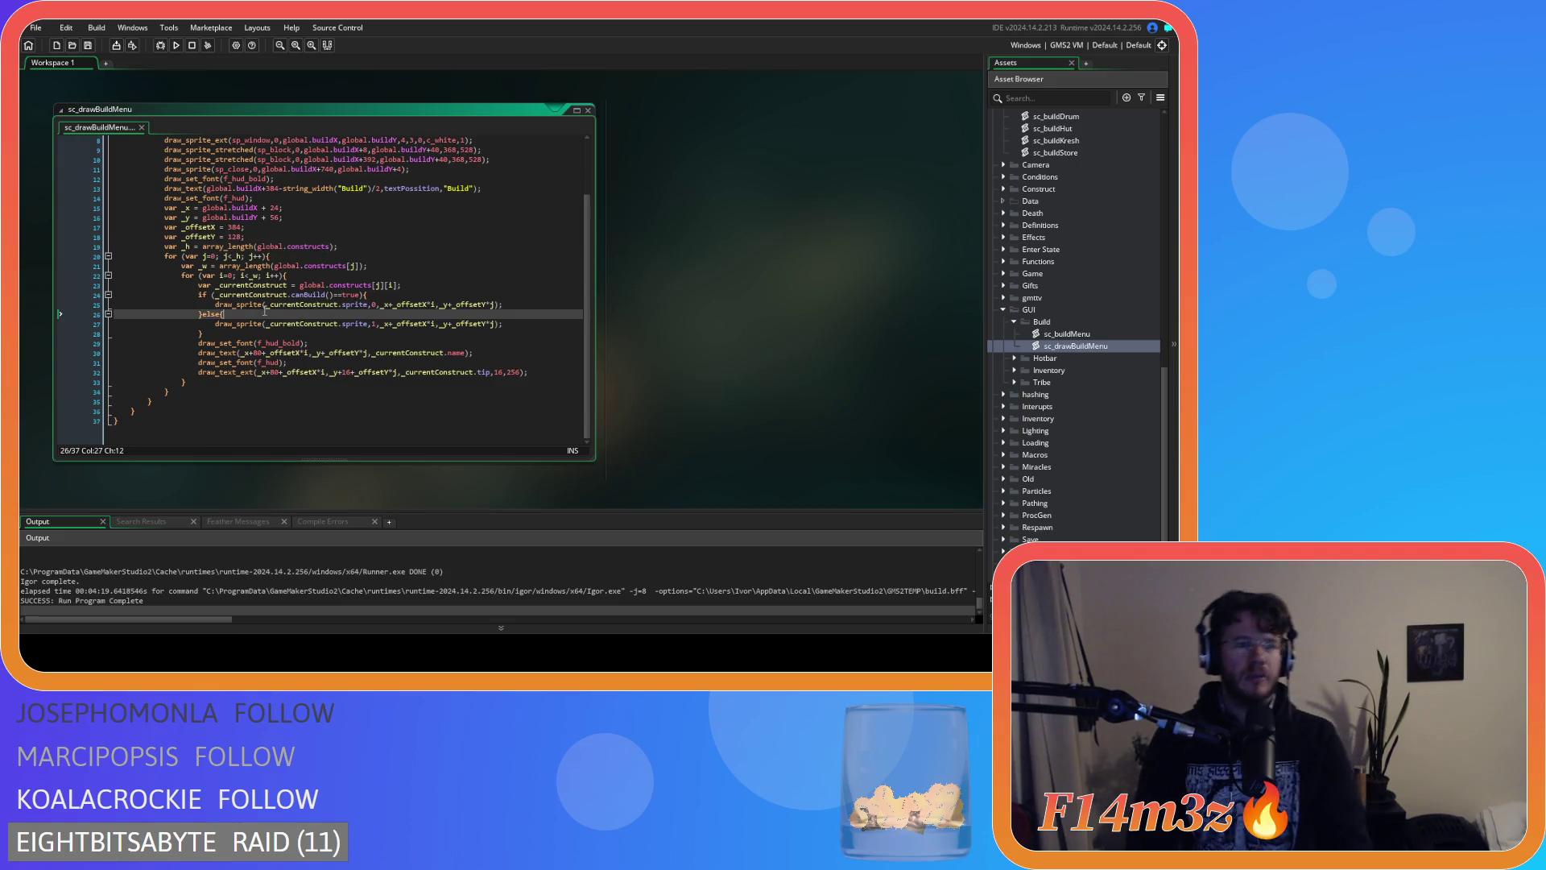
pyautogui.click(289, 274)
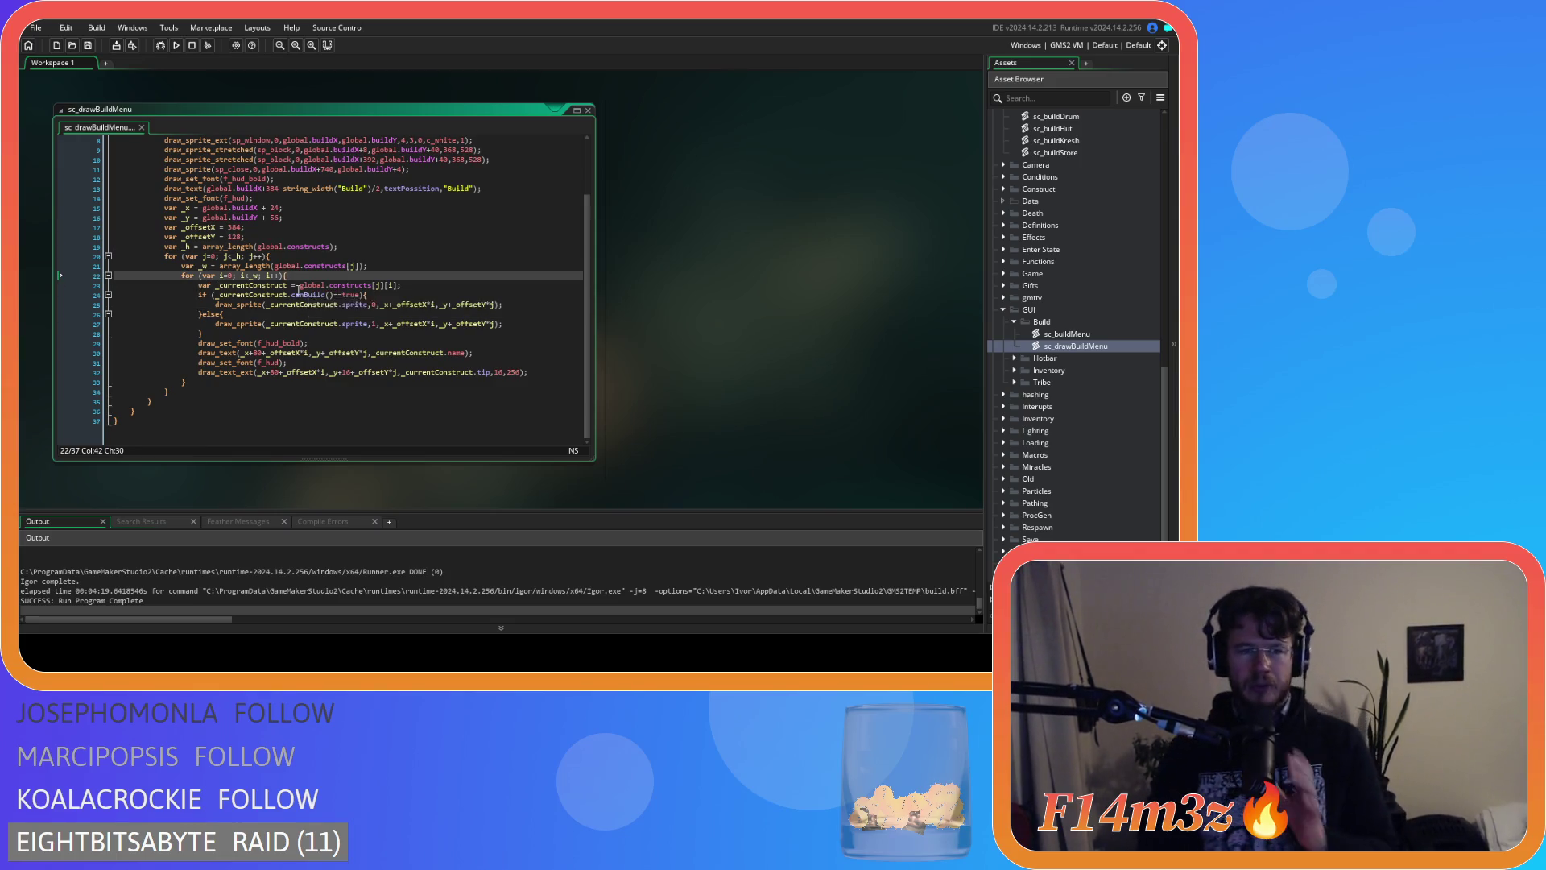
pyautogui.scroll(3, 427, 310)
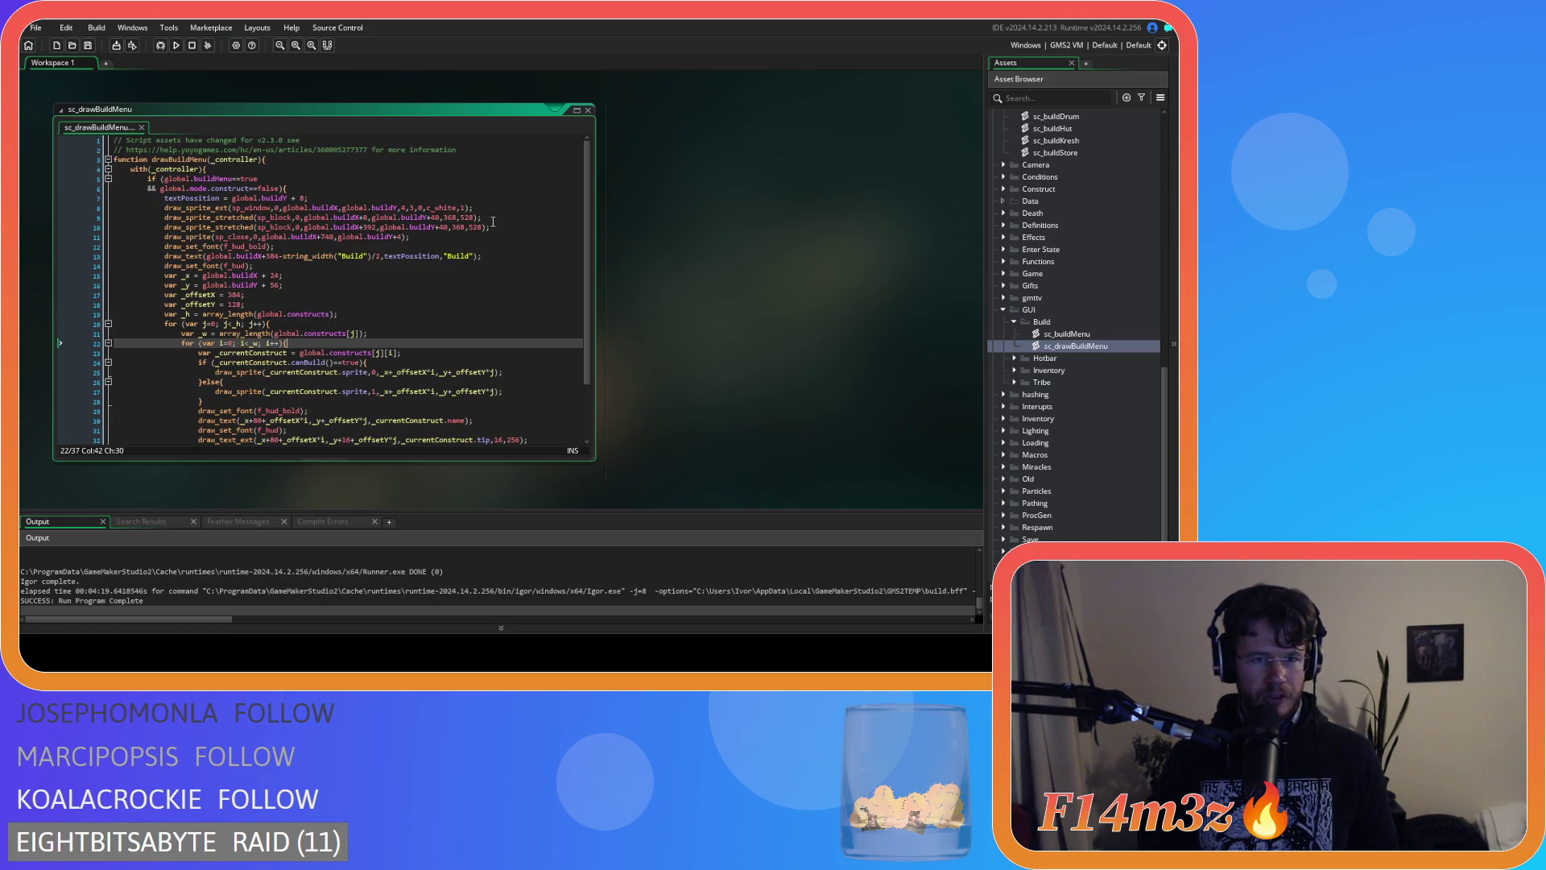
pyautogui.moveTo(491, 227); pyautogui.dragTo(166, 229)
pyautogui.hotkey('ctrl', 'c')
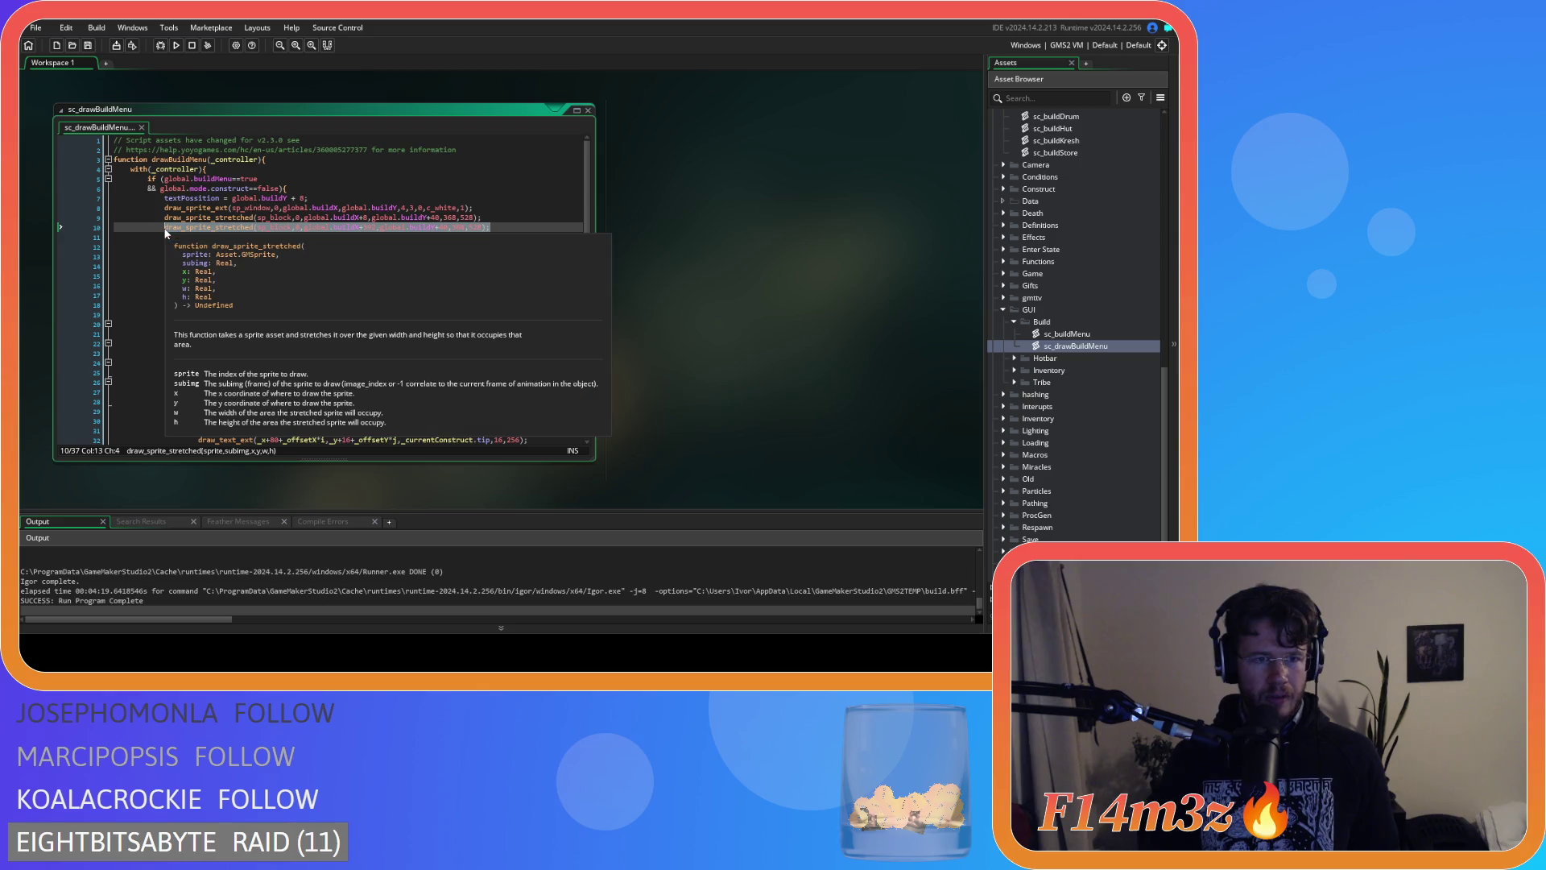
pyautogui.scroll(-3, 424, 299)
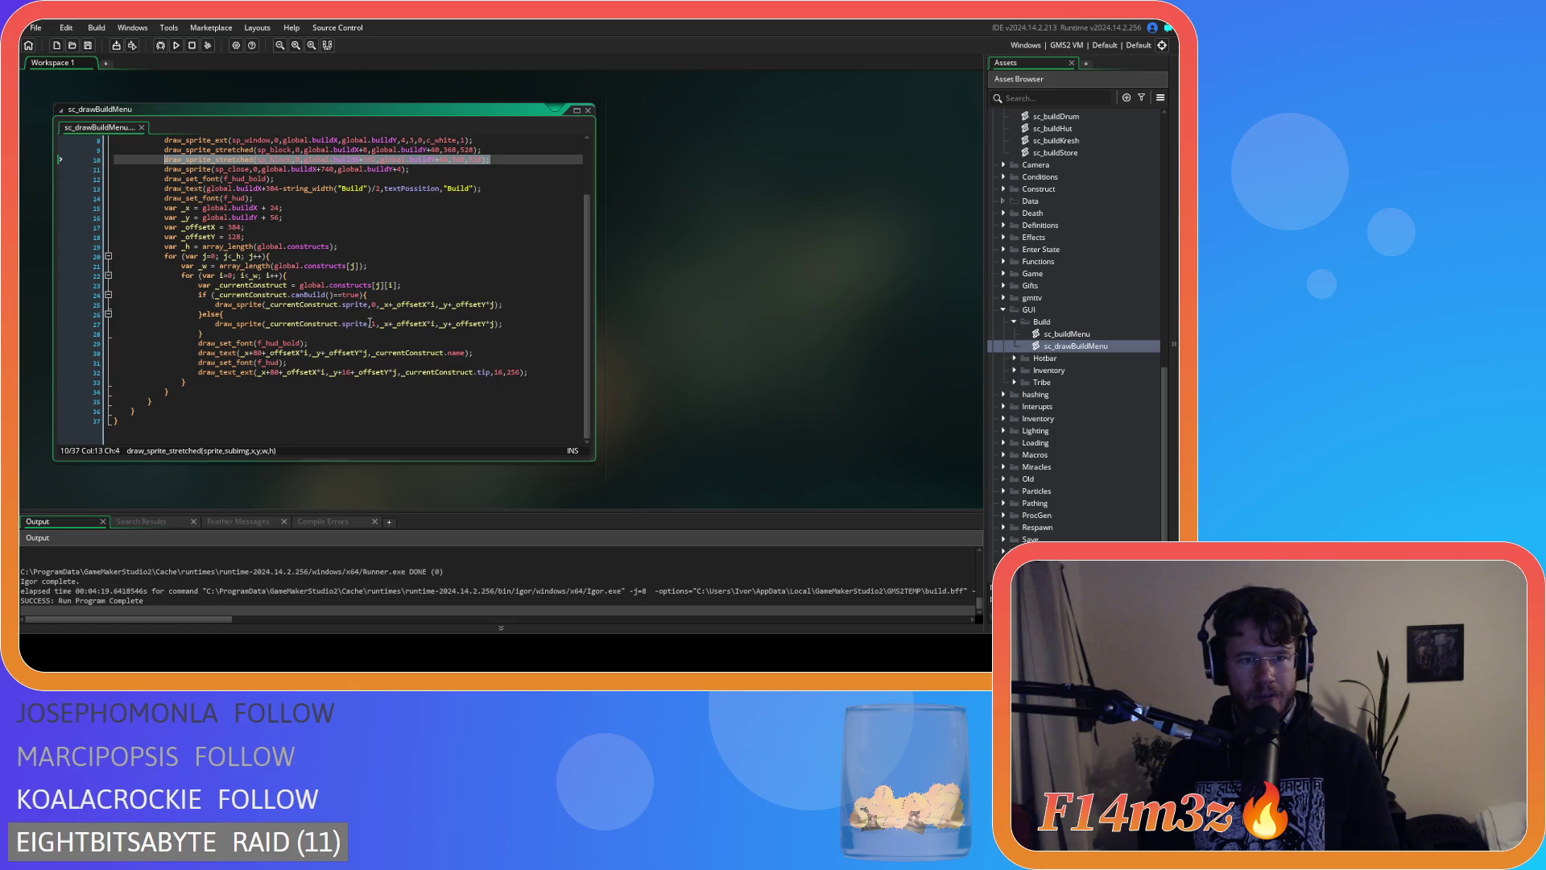
pyautogui.click(422, 284)
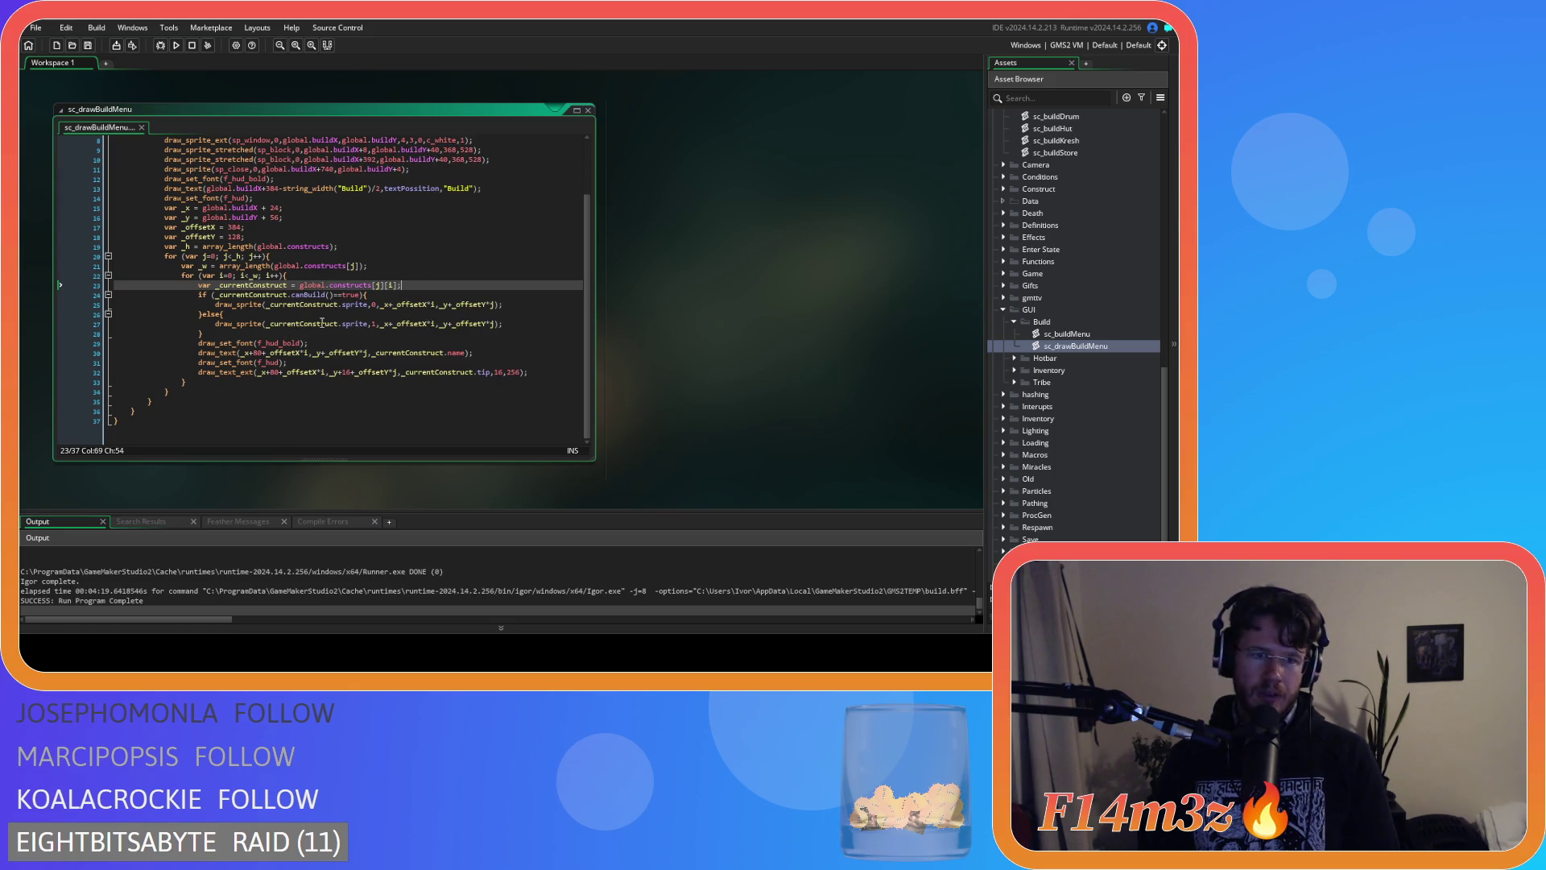
pyautogui.press('Return')
pyautogui.hotkey('ctrl', 'v')
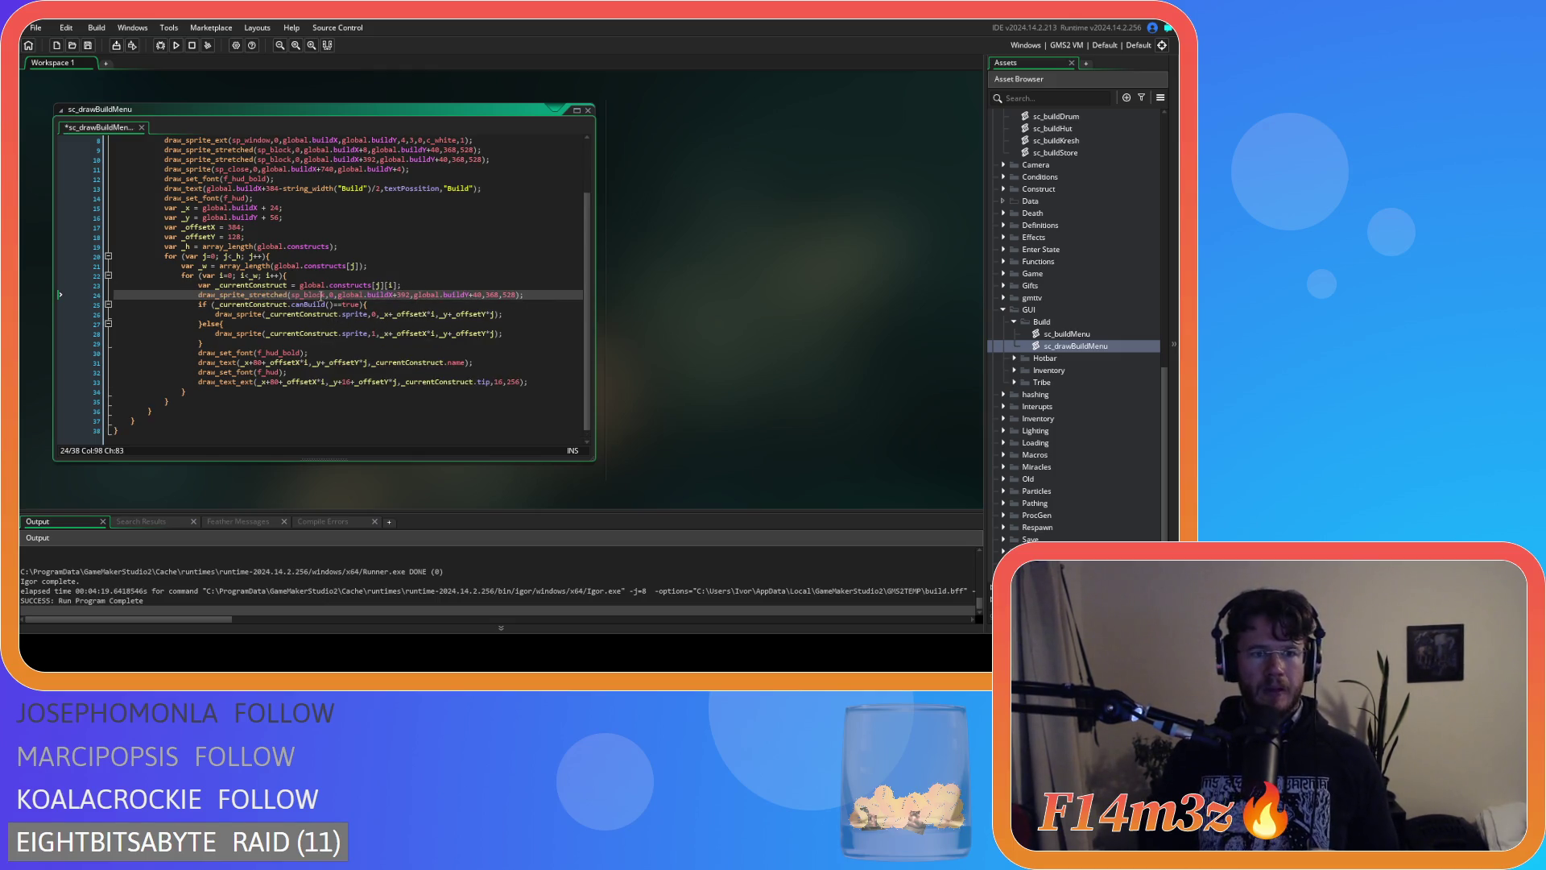
# Change the sprite in the line-24 call from sp_block to sp_block_dark.
pyautogui.click(325, 295)
pyautogui.write('_dark')
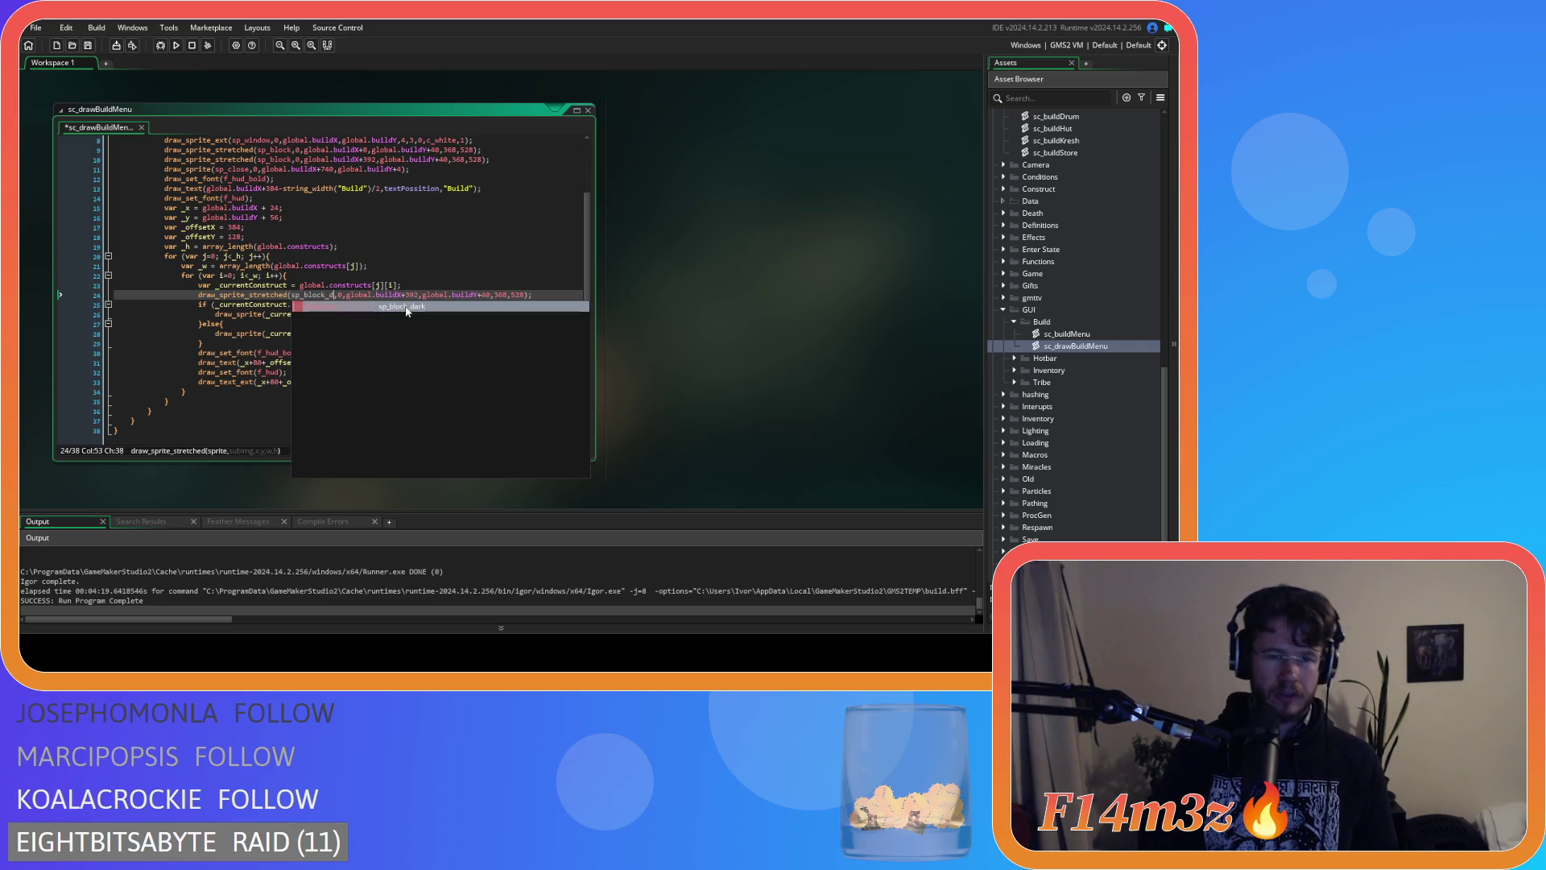
pyautogui.click(352, 295)
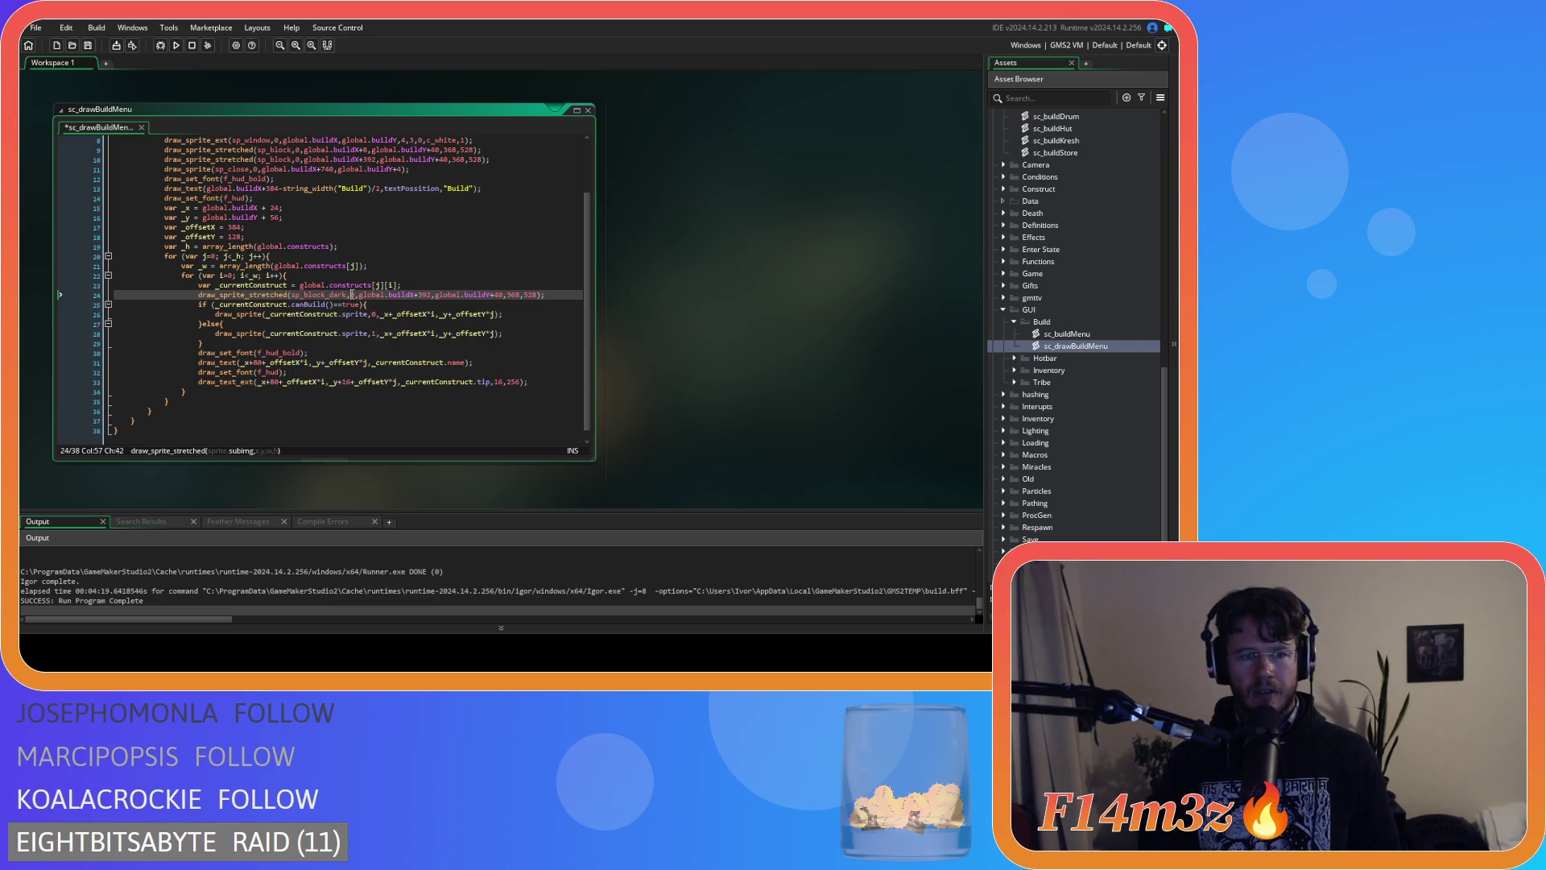
pyautogui.click(390, 295)
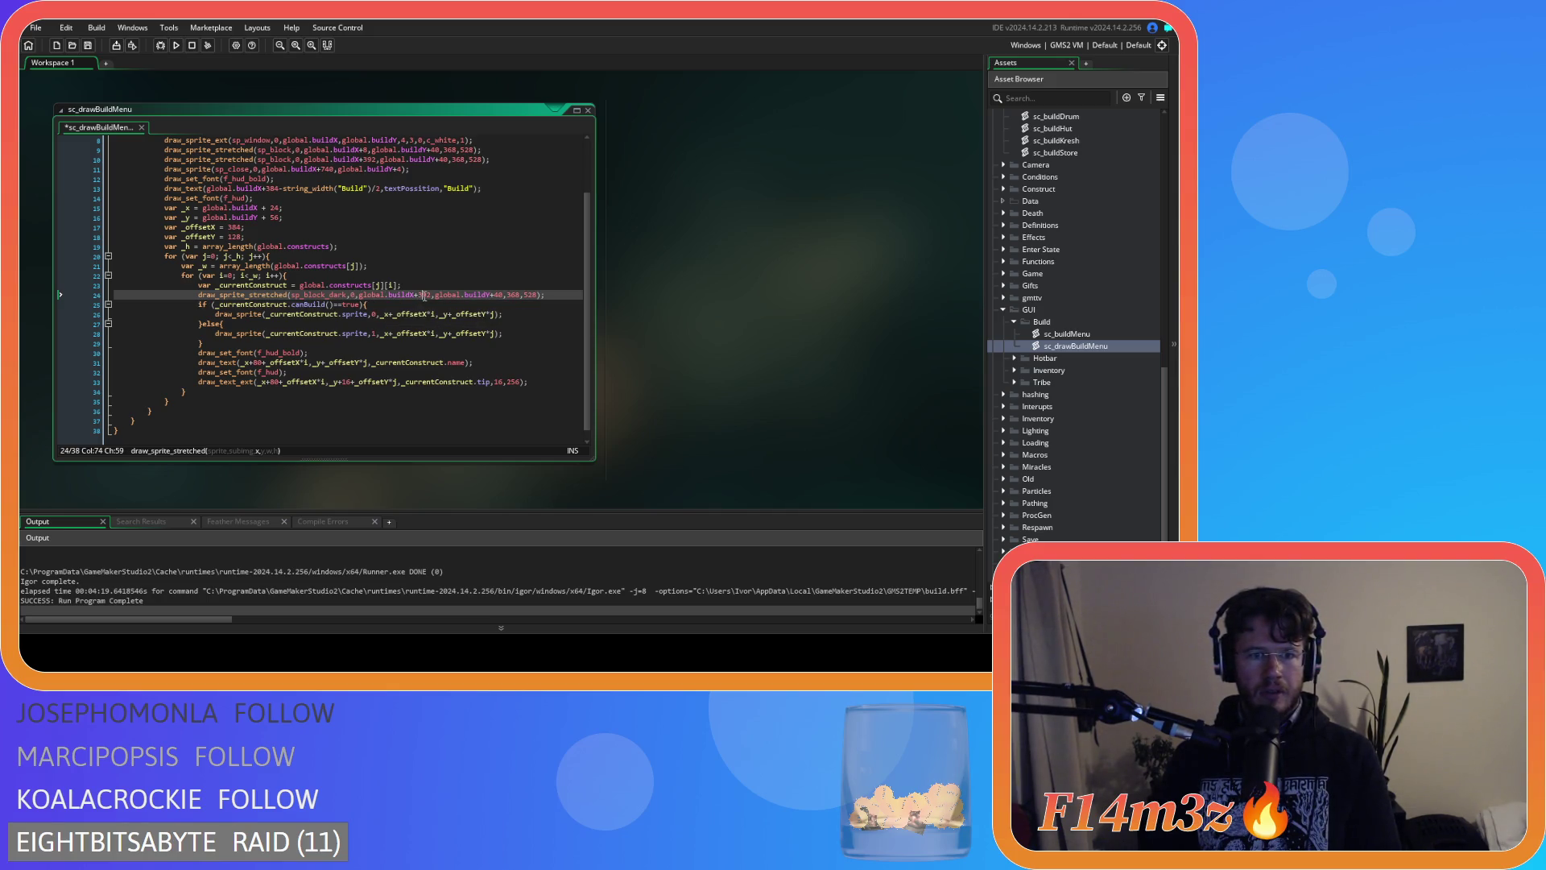
pyautogui.scroll(2, 435, 302)
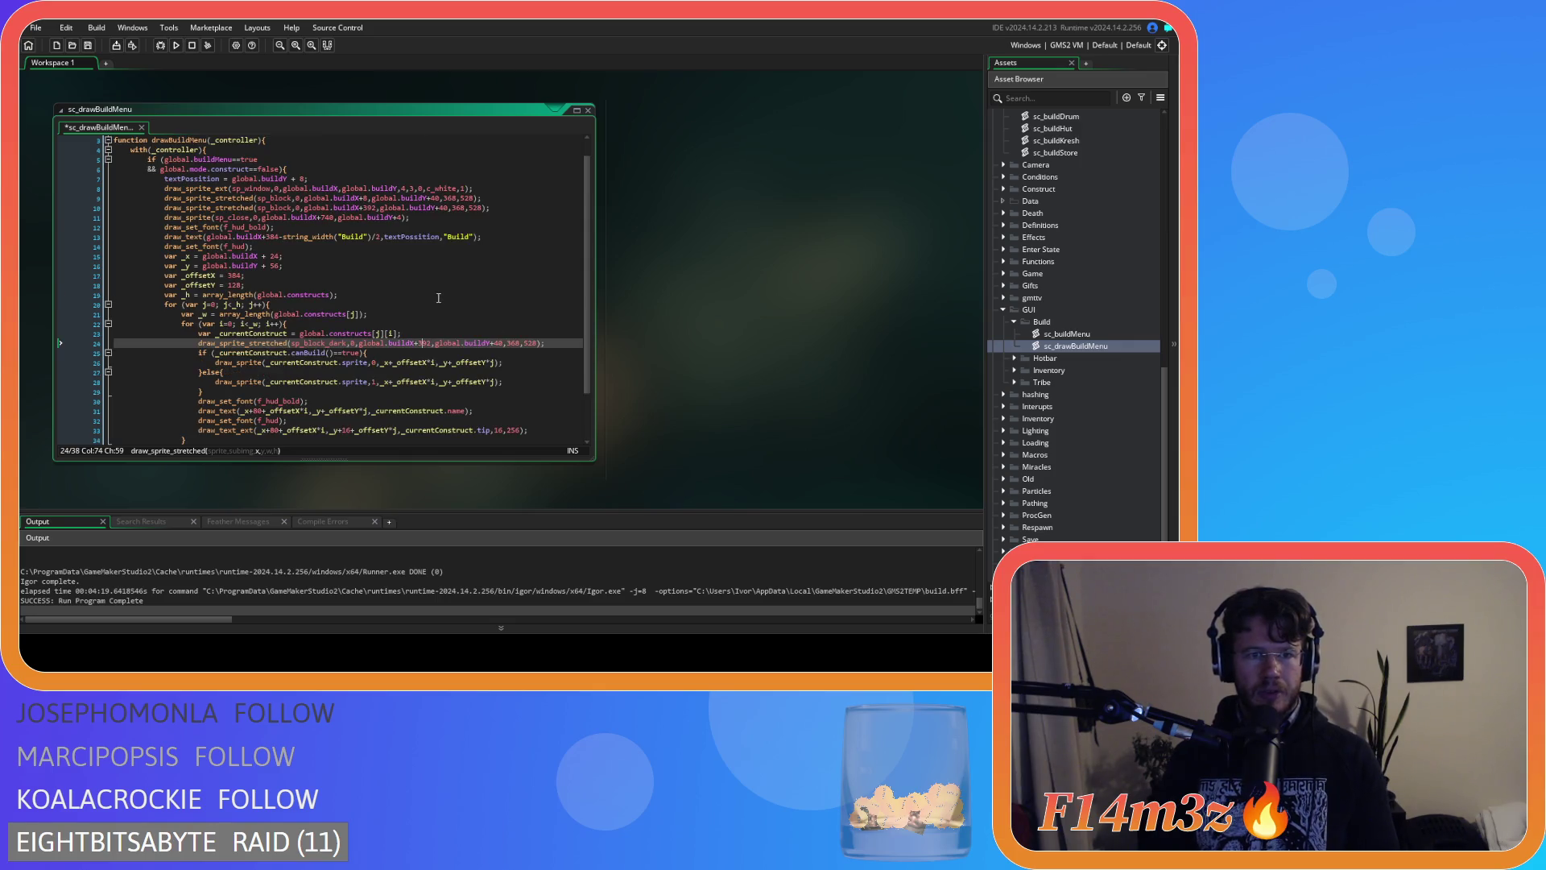
pyautogui.doubleClick(419, 343)
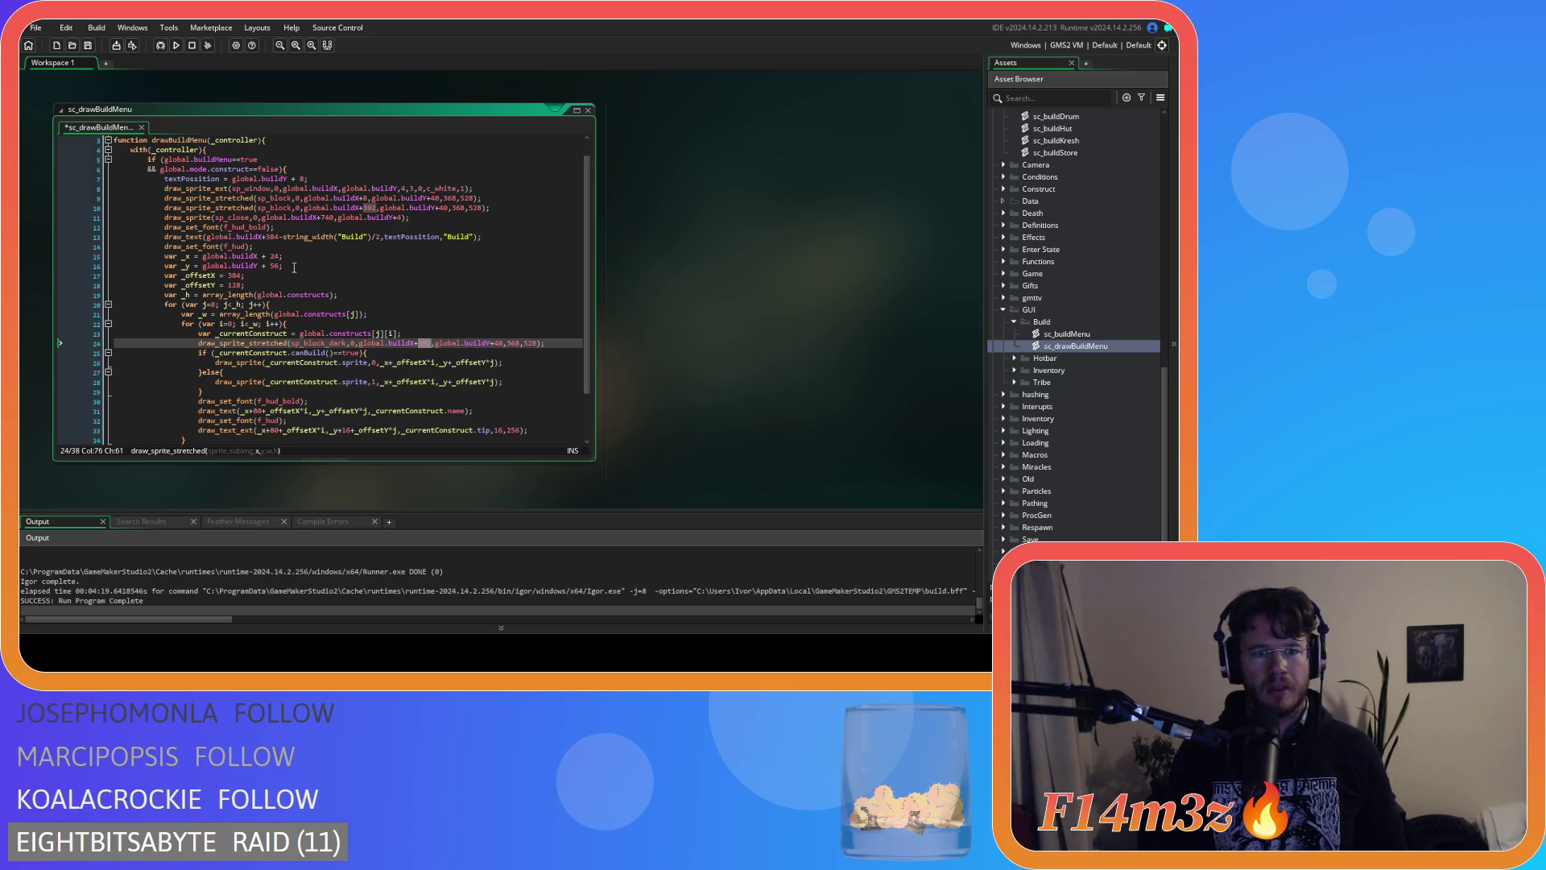
# On line 24, replace global.buildX+ with _x-8 and global.buildY with _y-8.
pyautogui.click(186, 258)
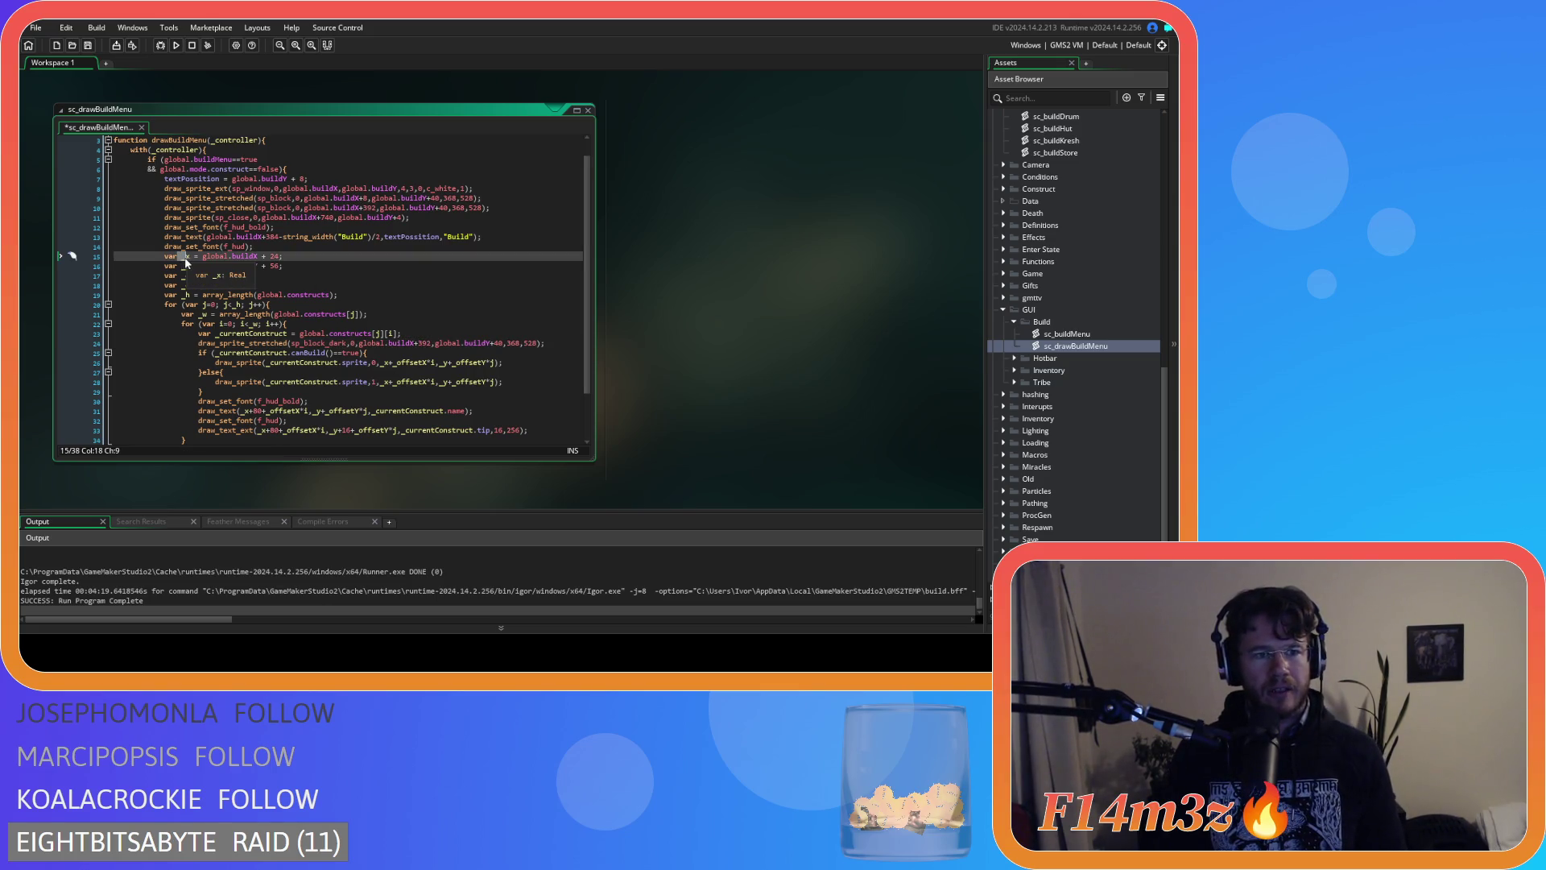
pyautogui.click(187, 258)
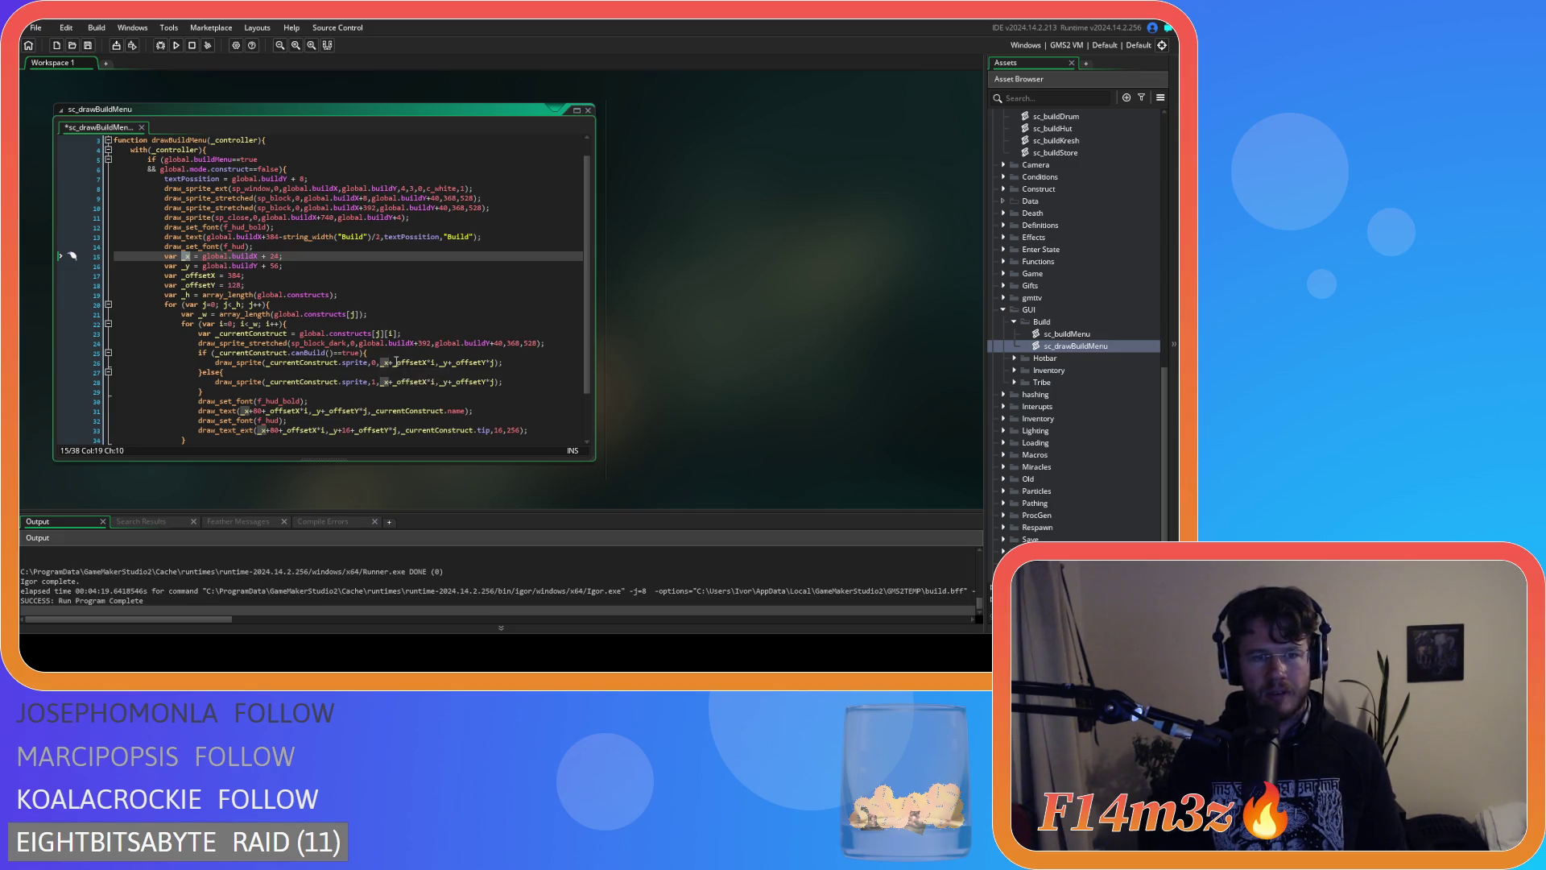
pyautogui.moveTo(359, 345); pyautogui.dragTo(430, 345)
pyautogui.write('_x')
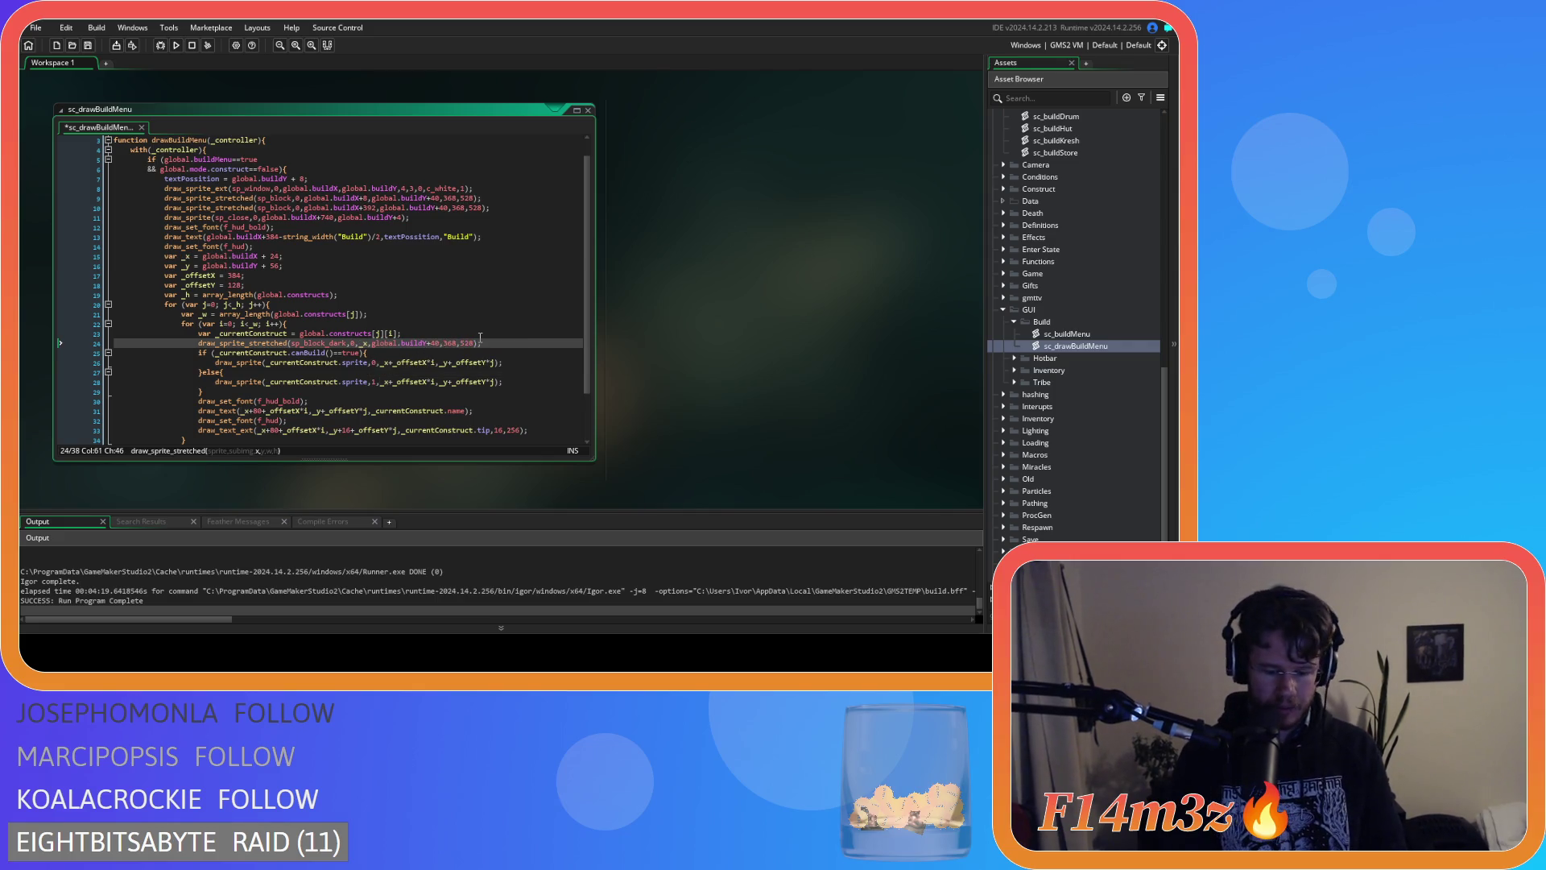
pyautogui.write('-8')
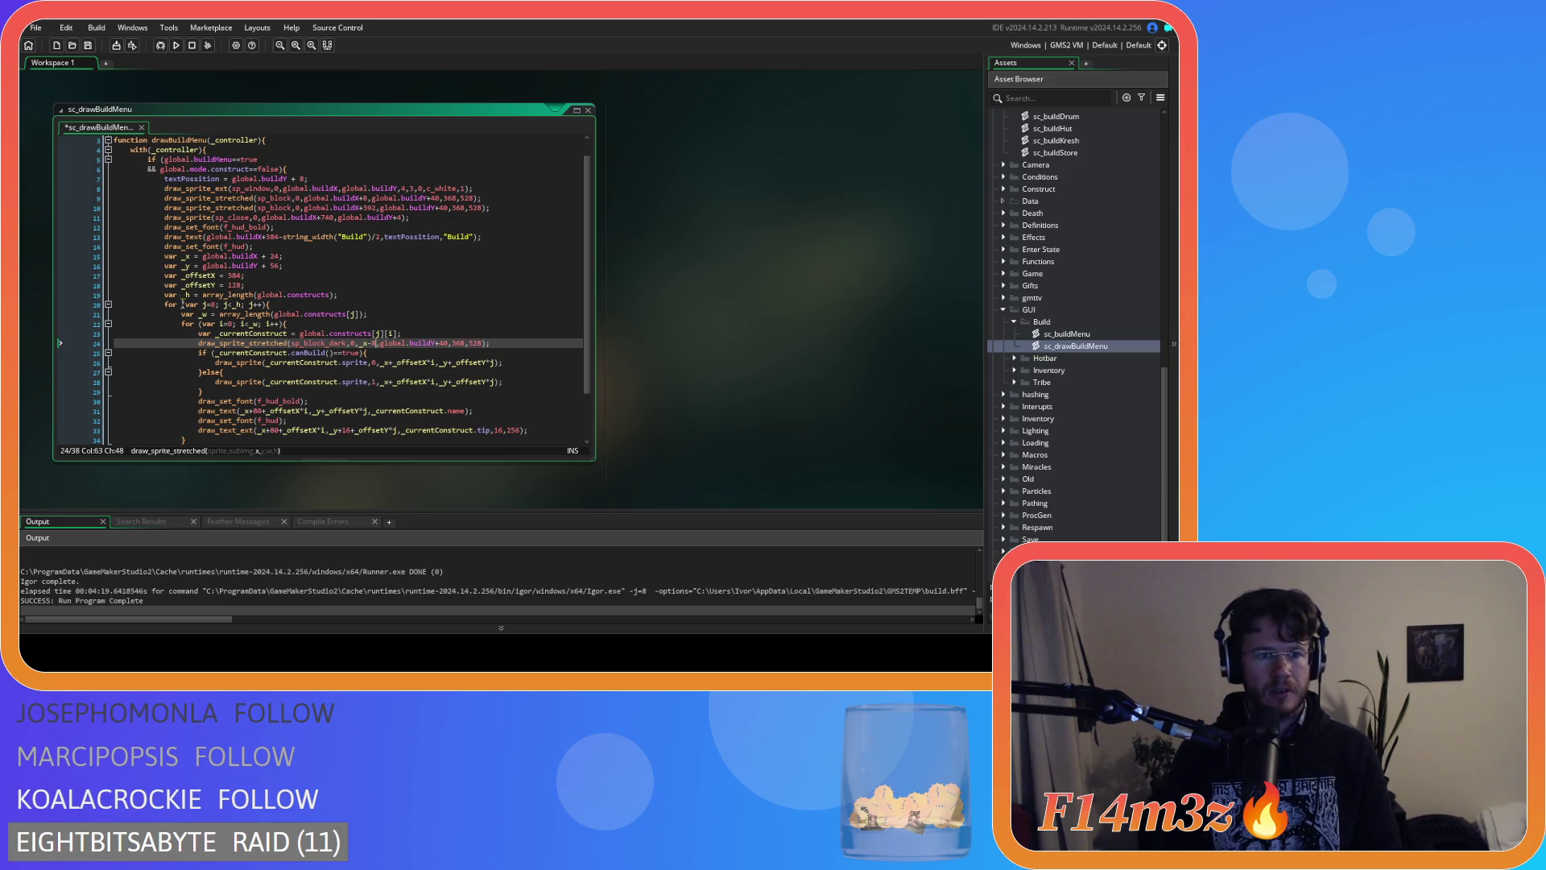
pyautogui.click(187, 265)
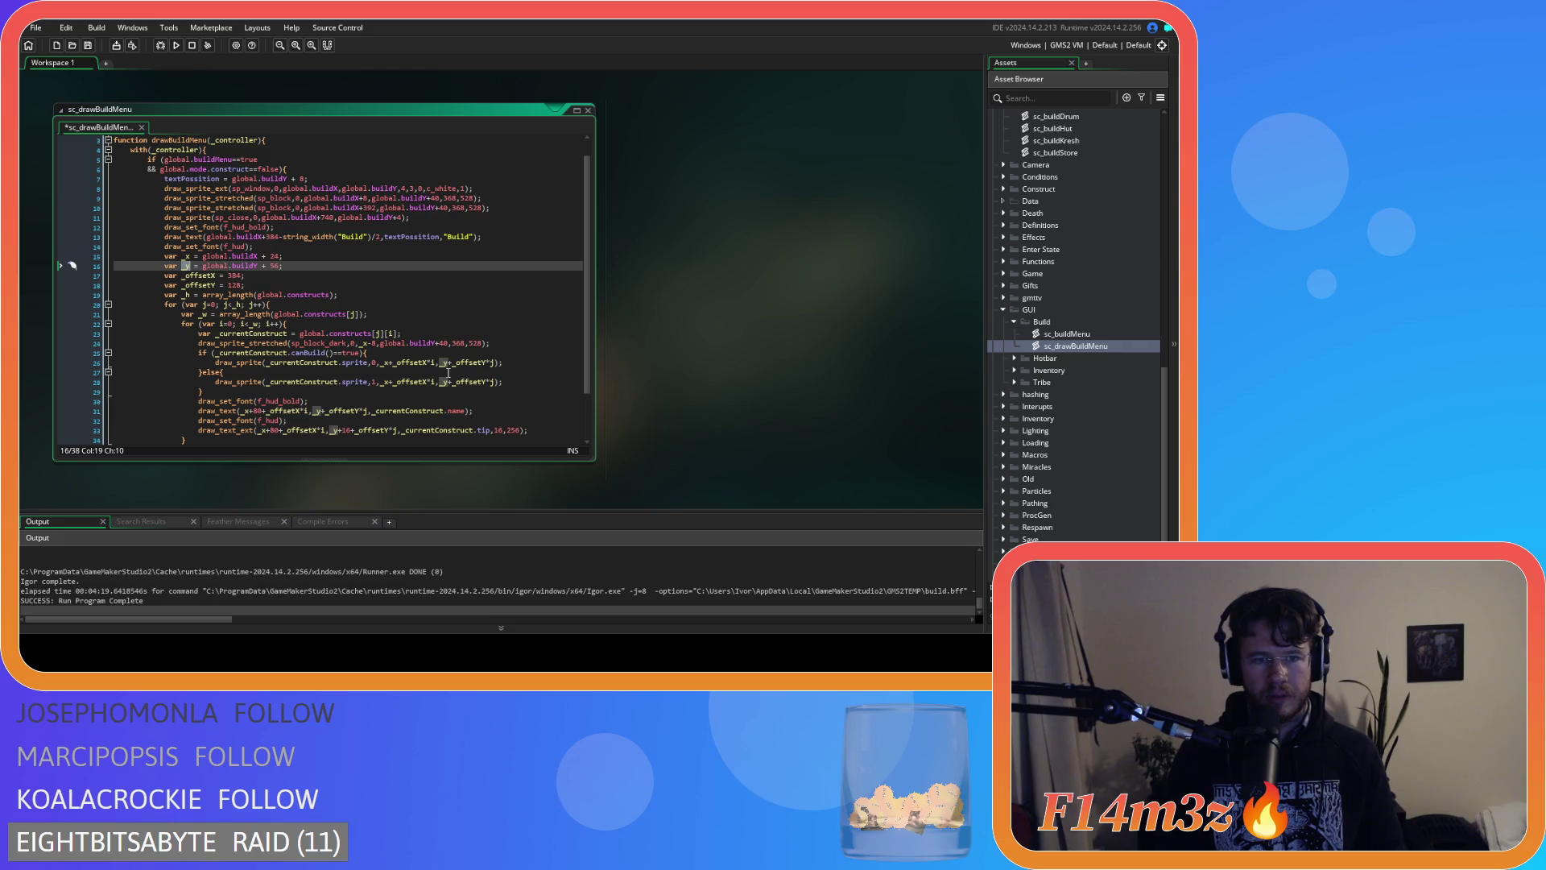
pyautogui.click(381, 344)
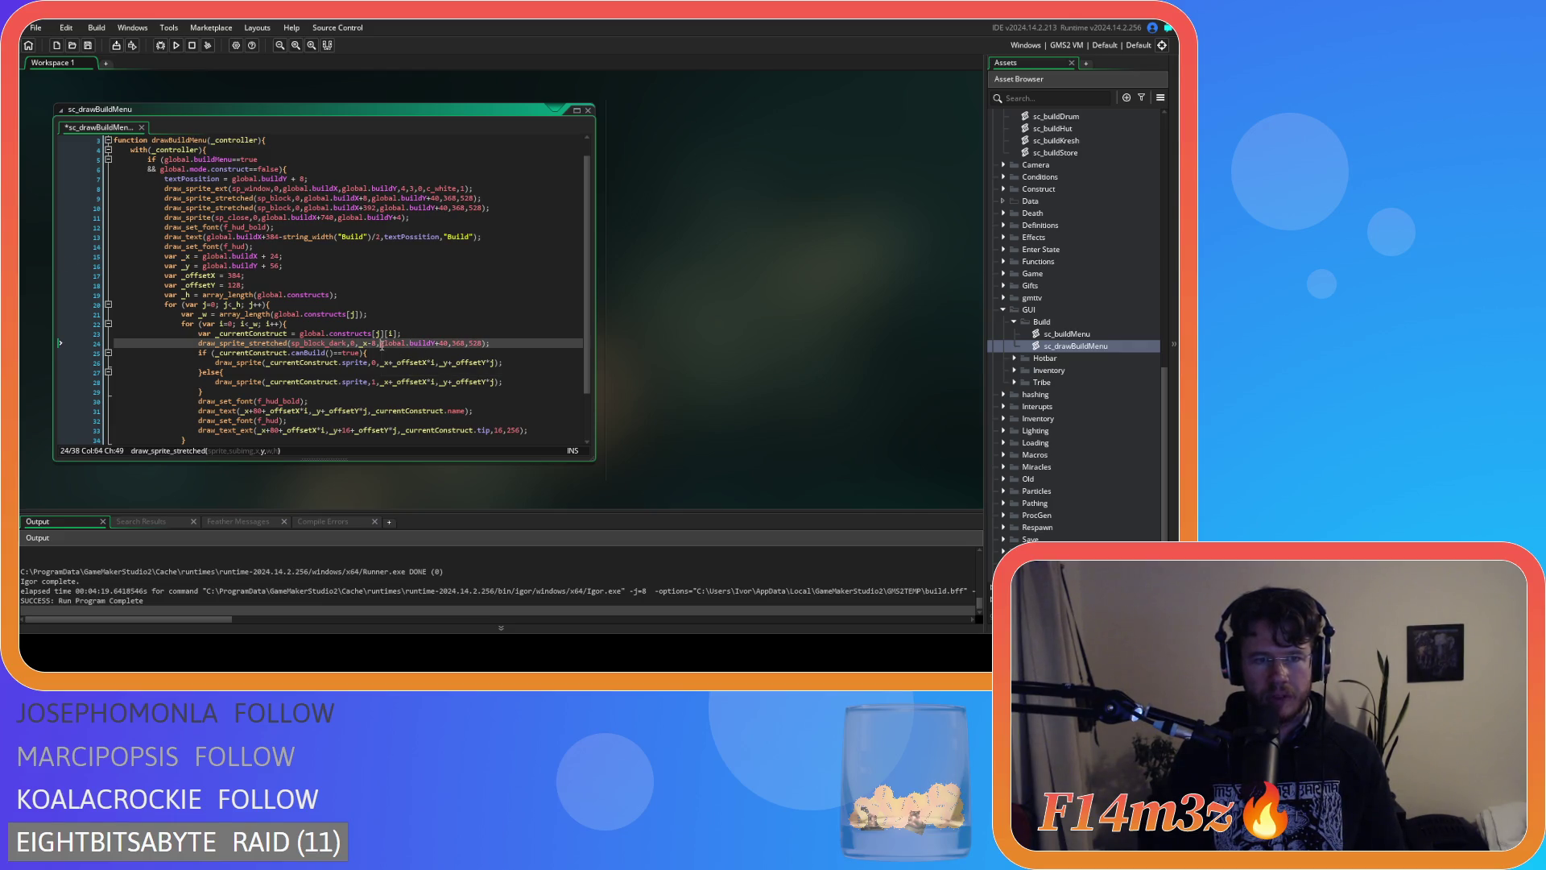
pyautogui.moveTo(417, 346); pyautogui.dragTo(428, 346)
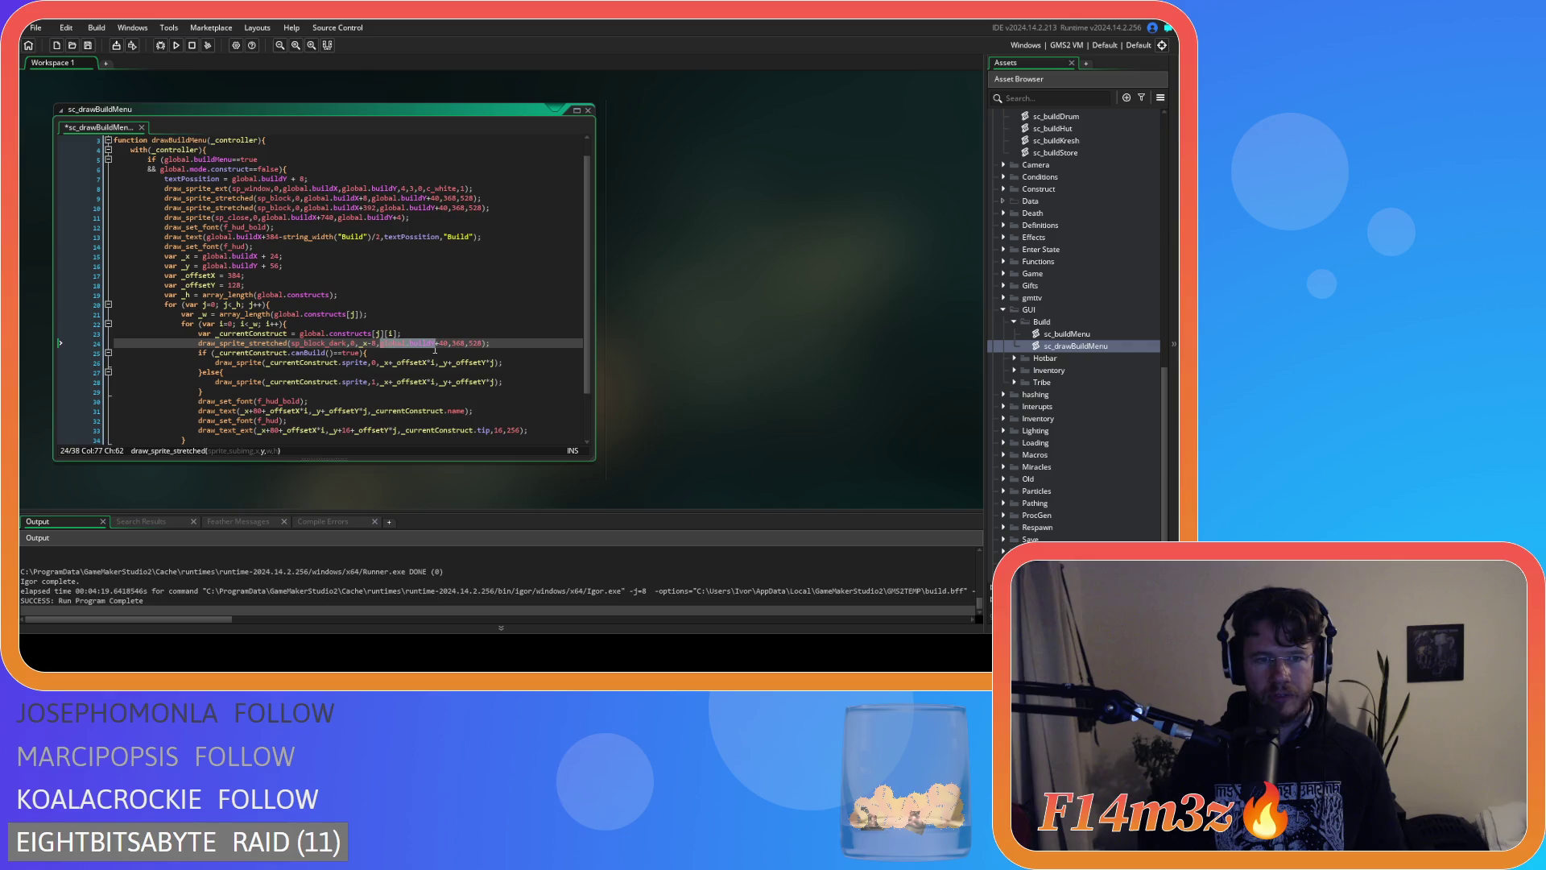
pyautogui.write('_y')
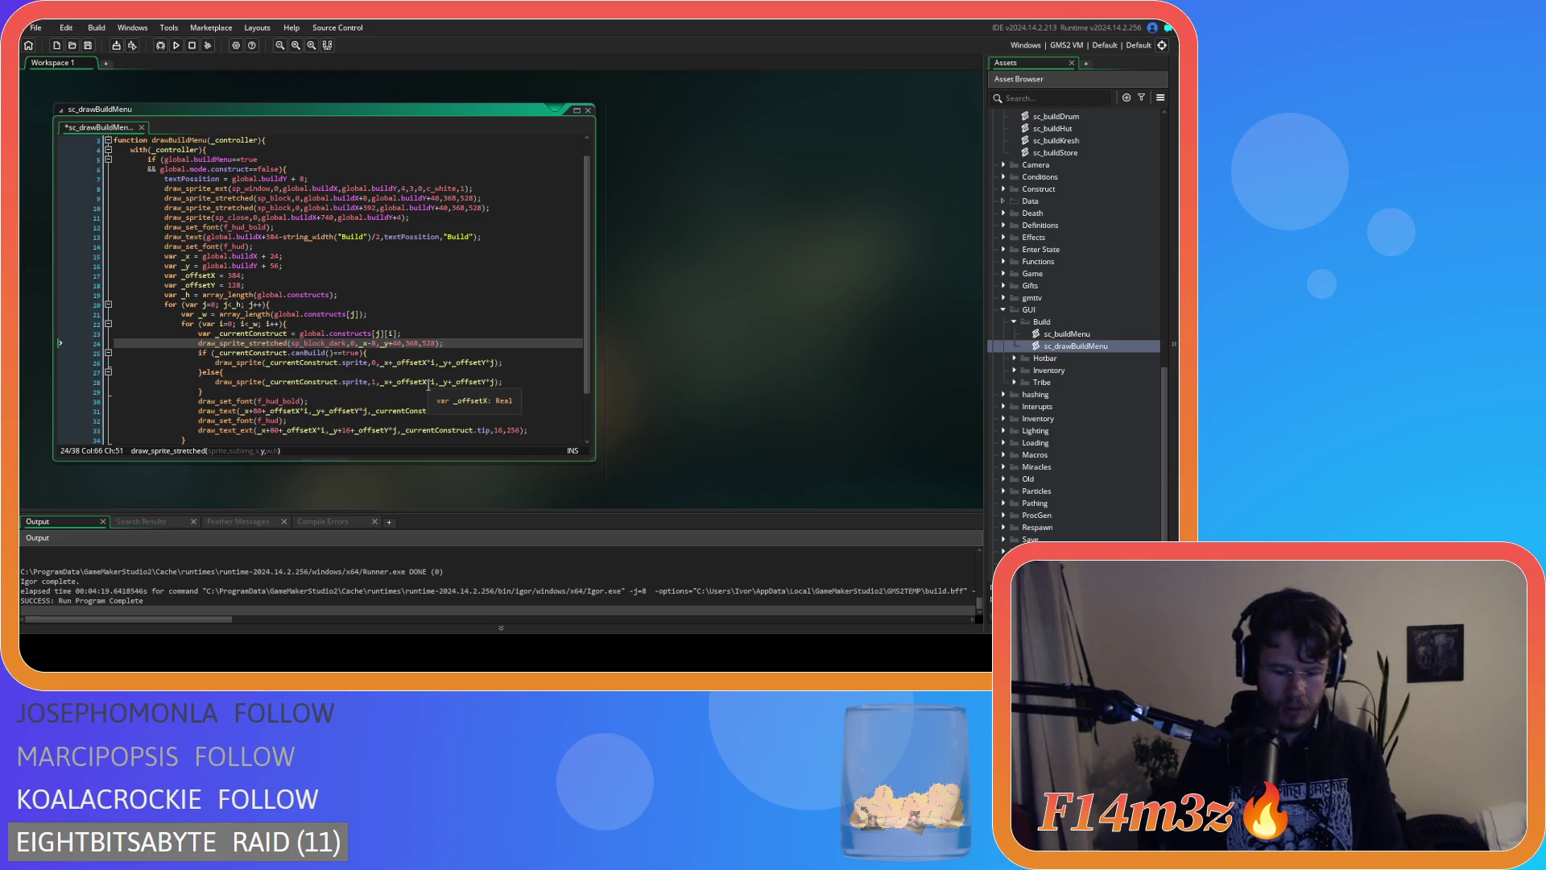
pyautogui.write('-8')
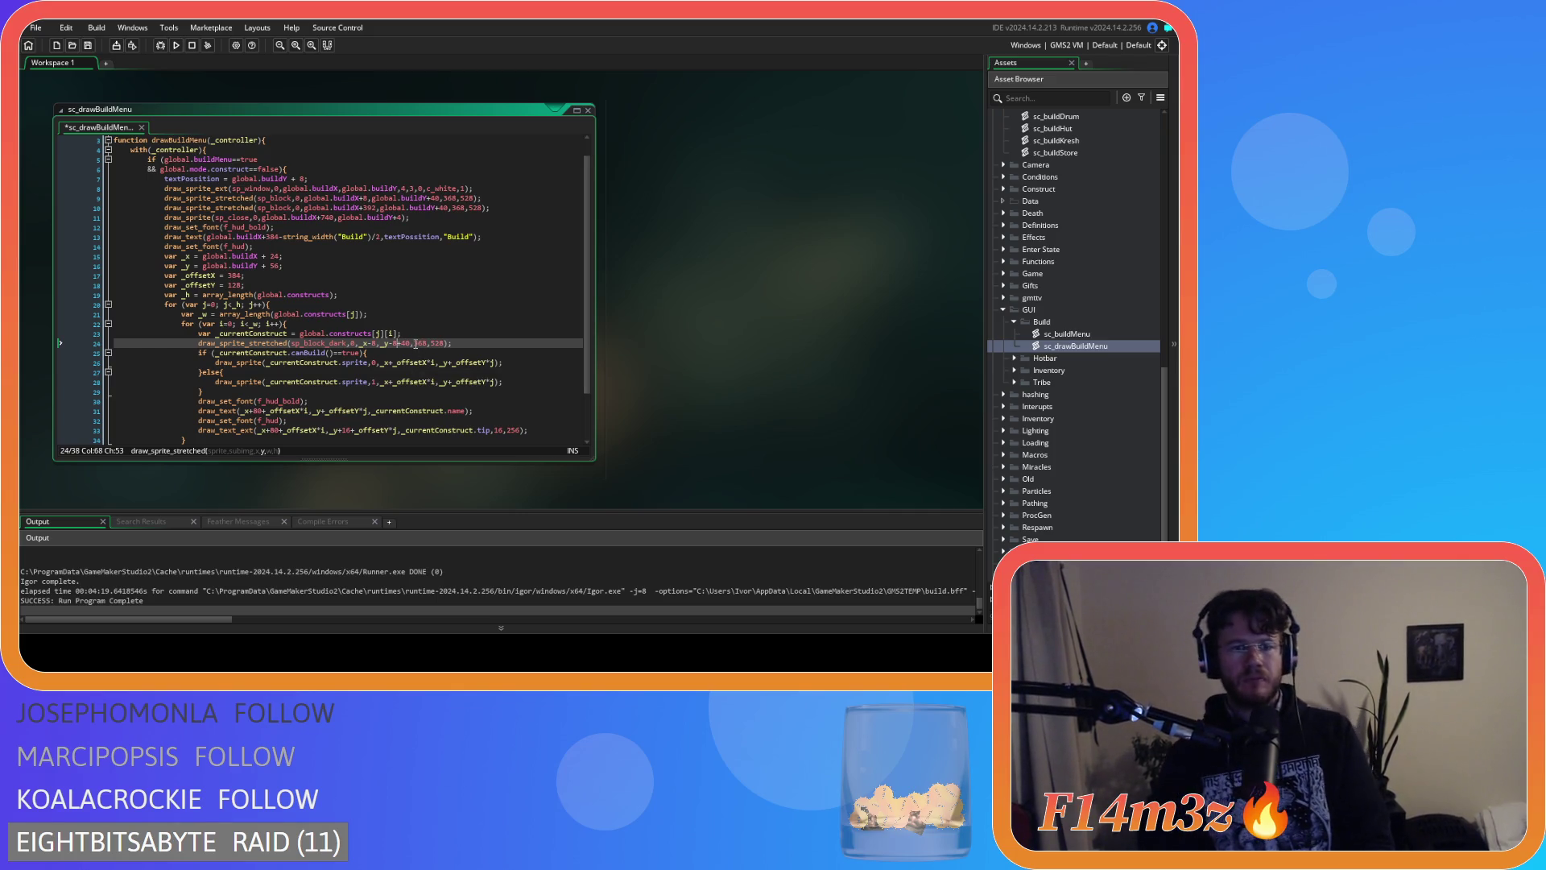
# Change the card background height from 528 to 90 and save the script.
pyautogui.press('Right')
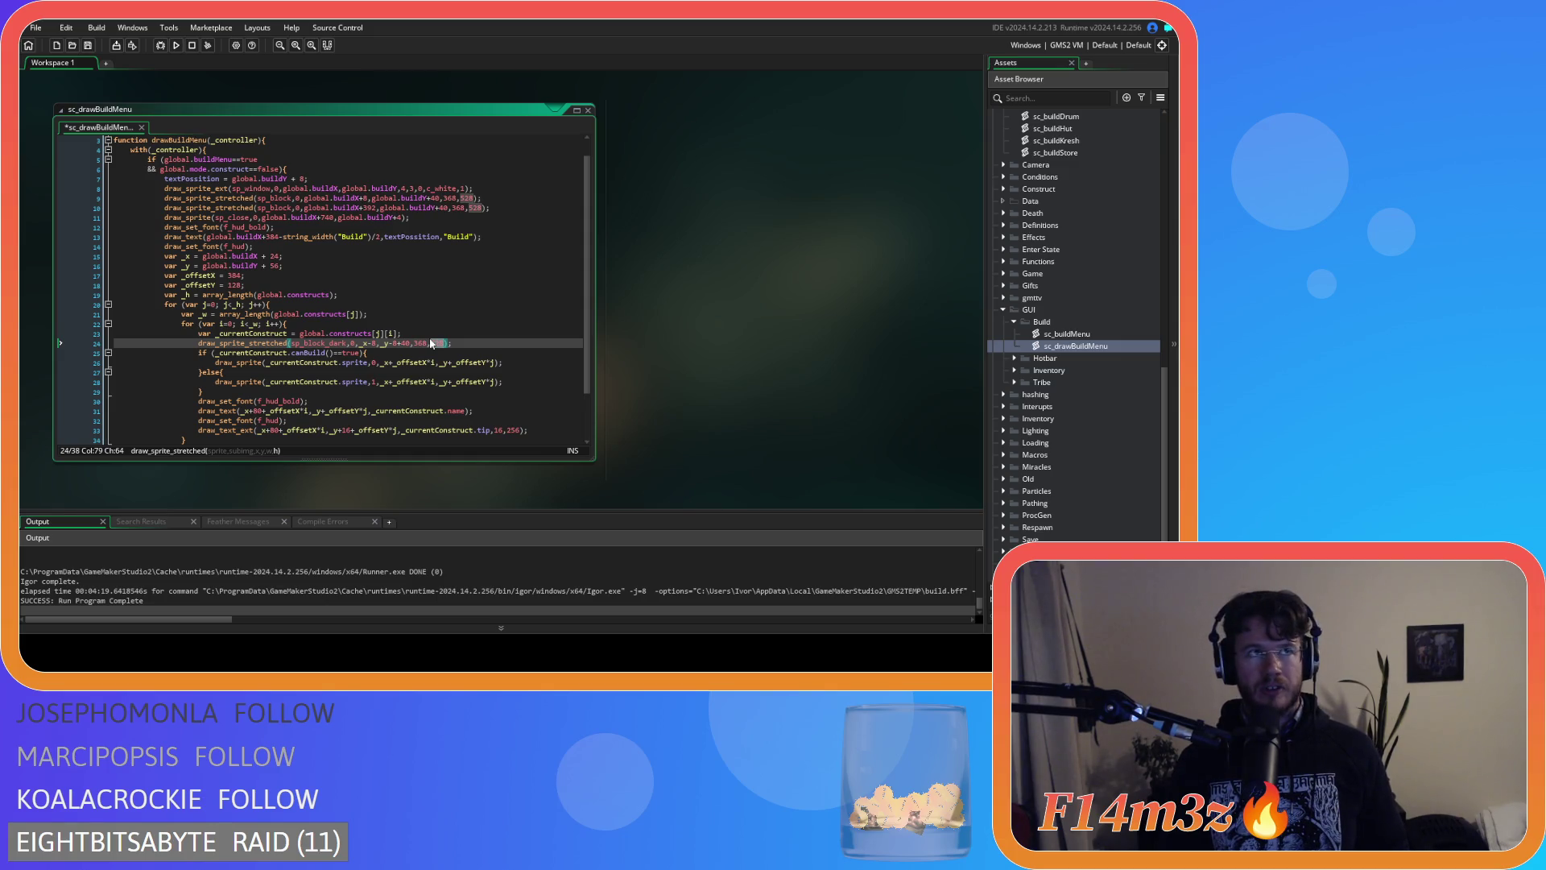
pyautogui.click(419, 344)
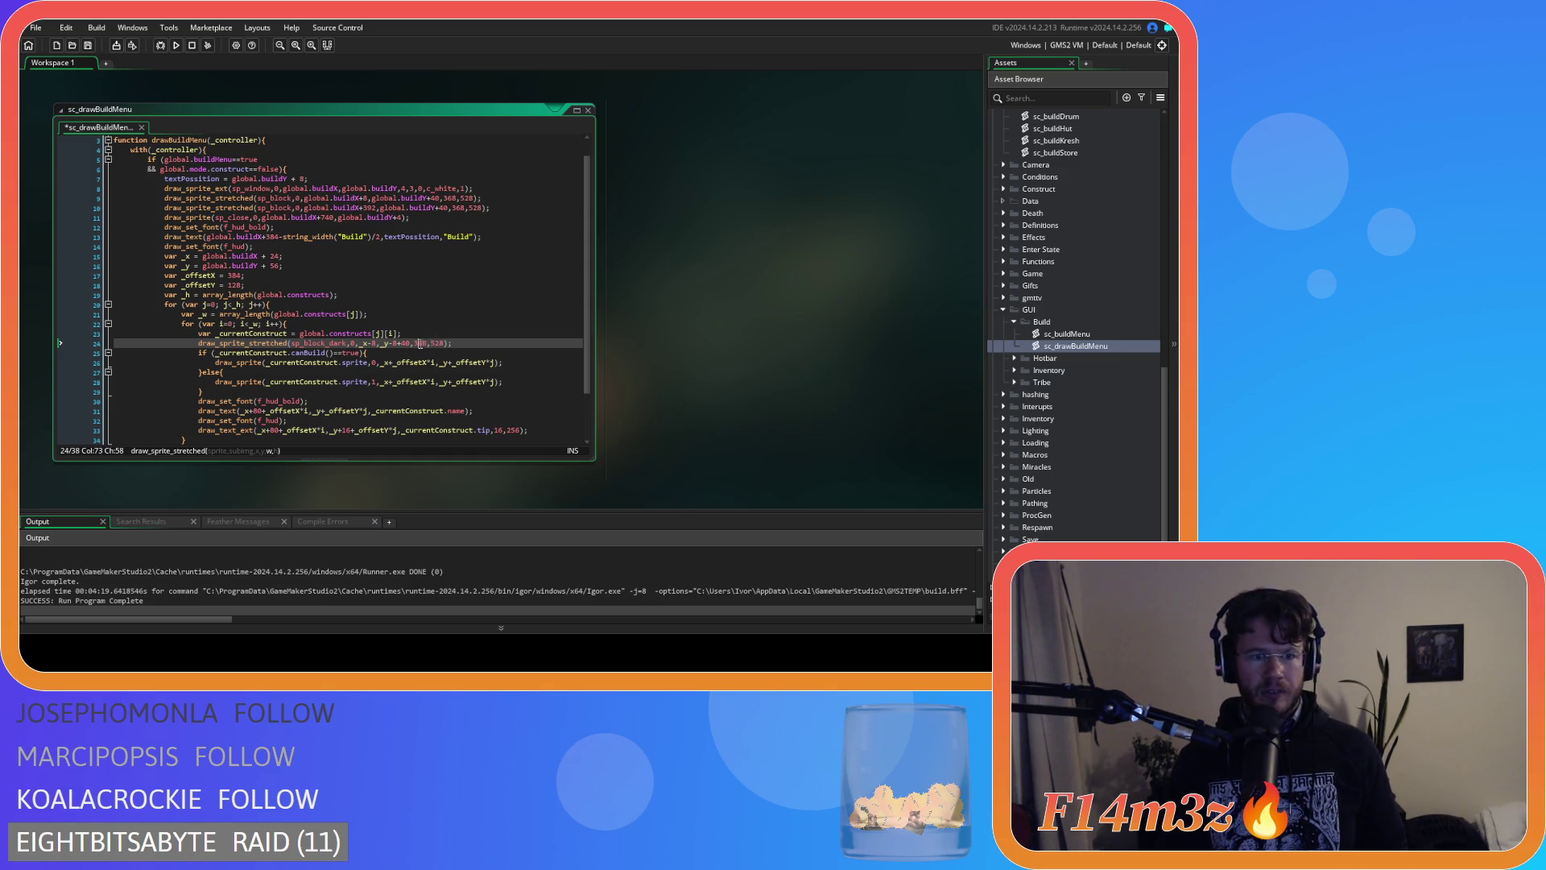
pyautogui.doubleClick(436, 343)
pyautogui.write('90')
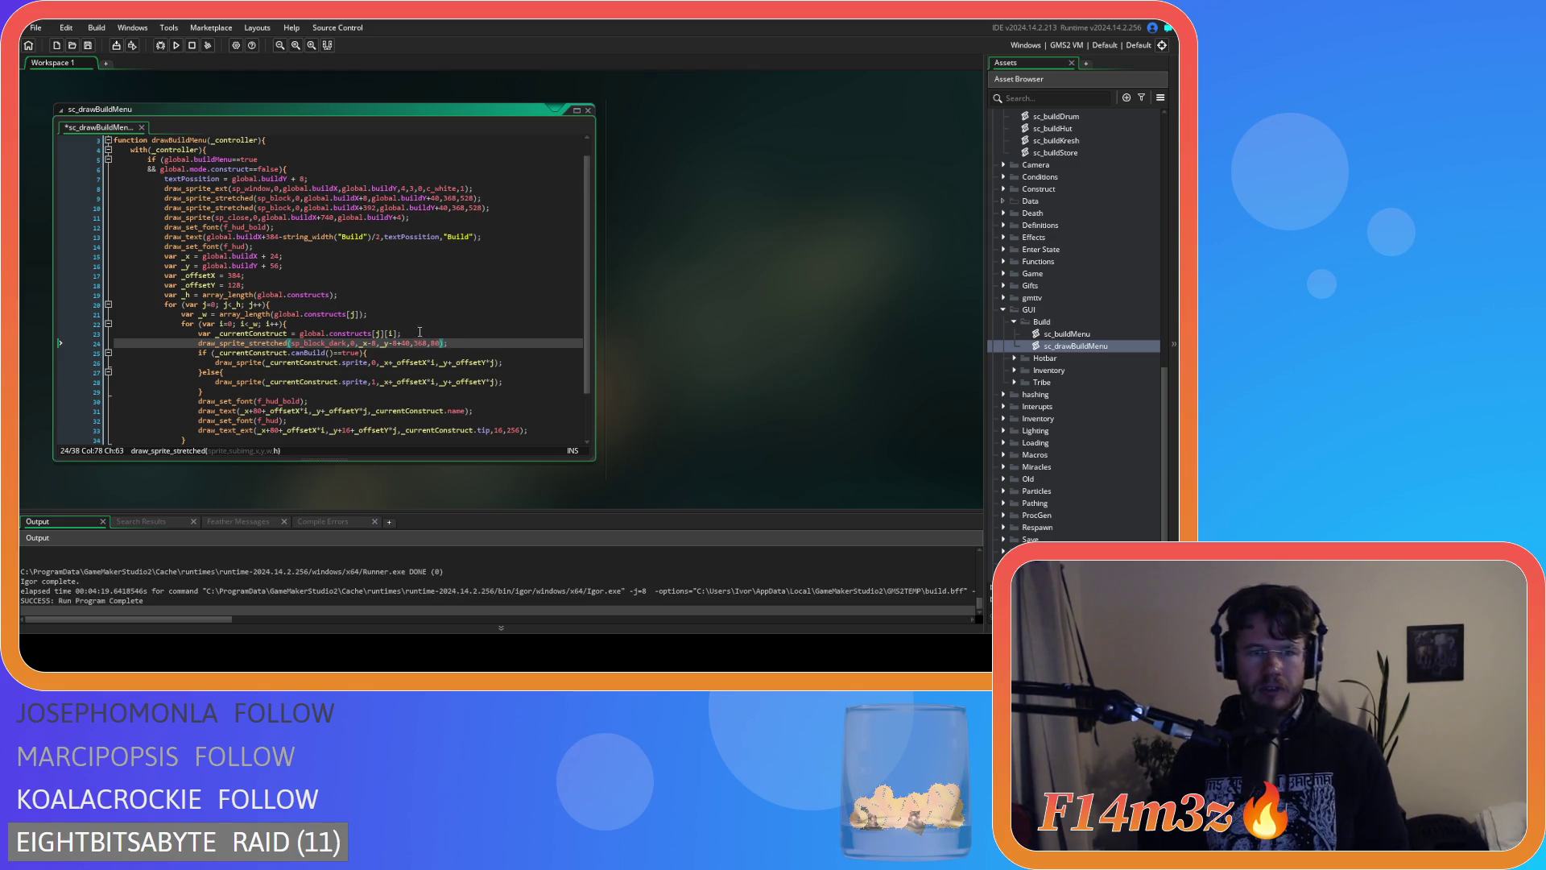
pyautogui.doubleClick(420, 343)
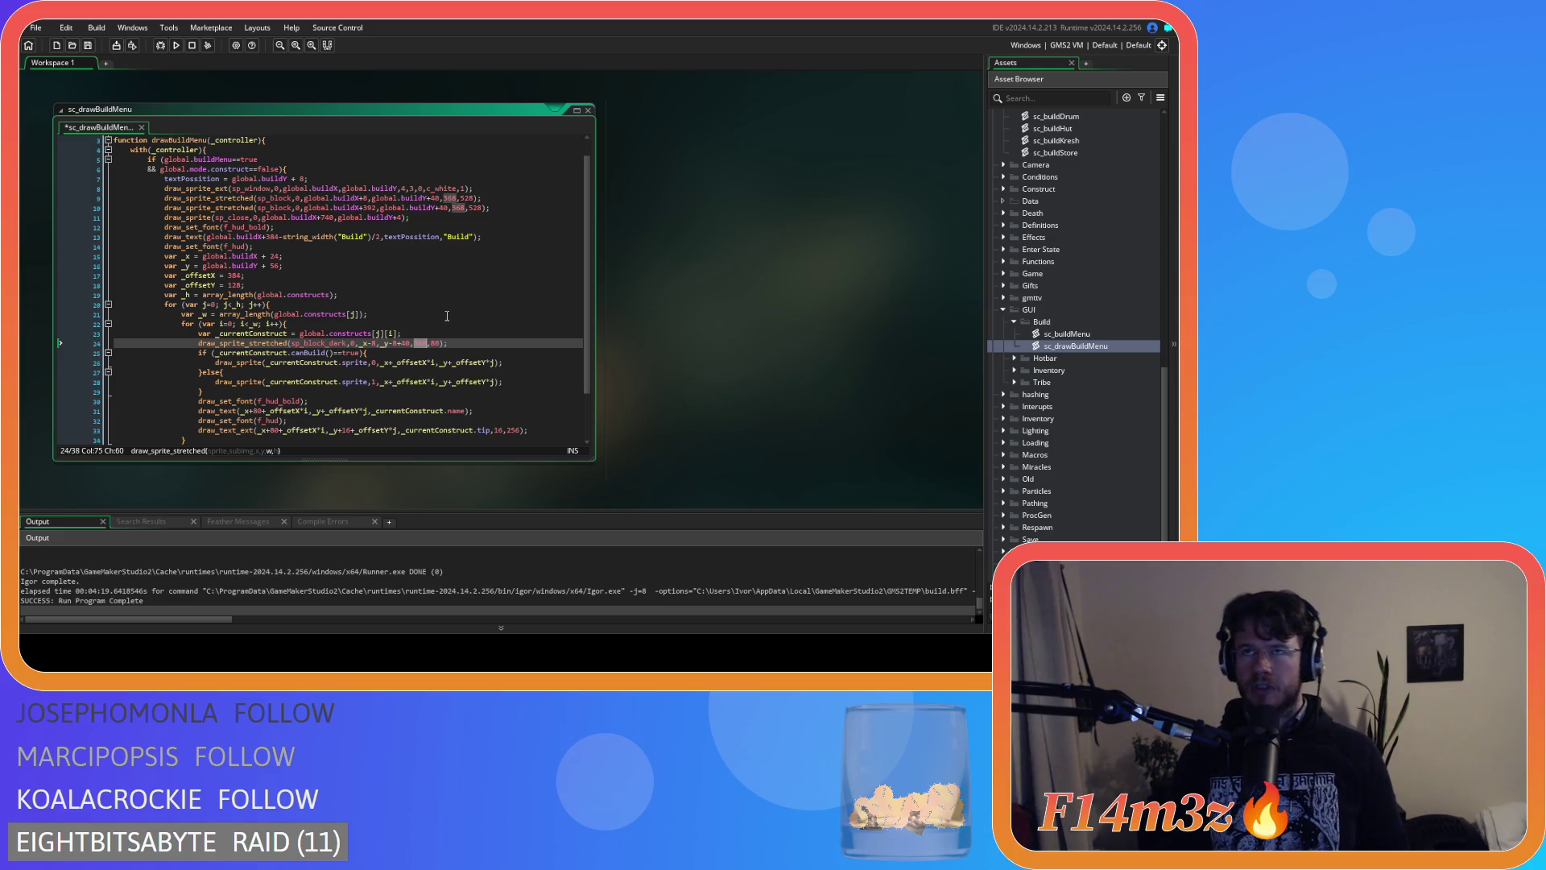
pyautogui.click(448, 342)
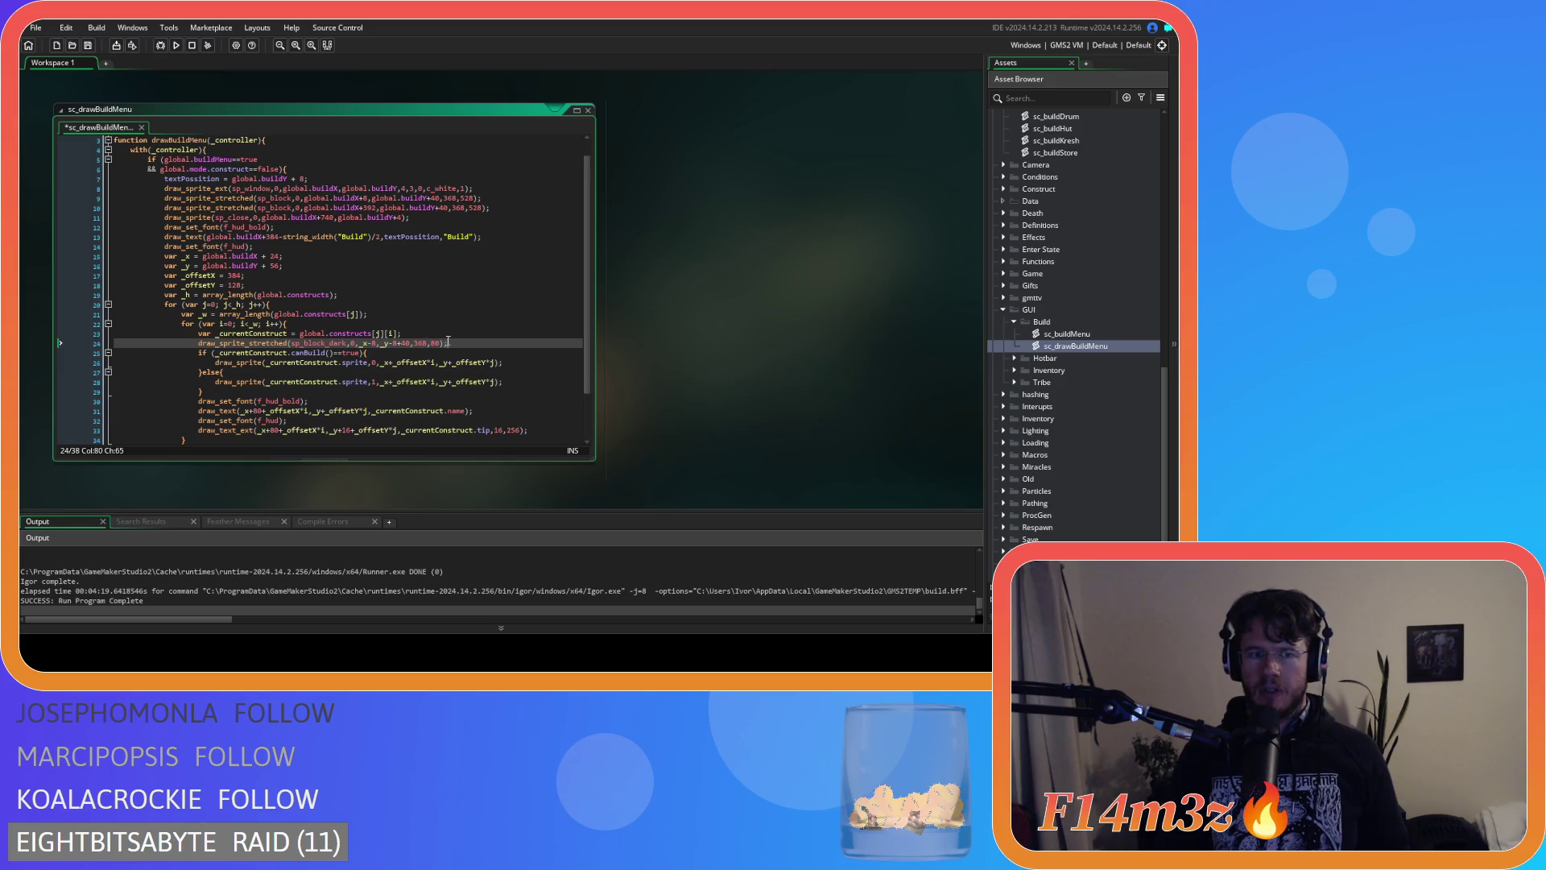
pyautogui.hotkey('ctrl', 's')
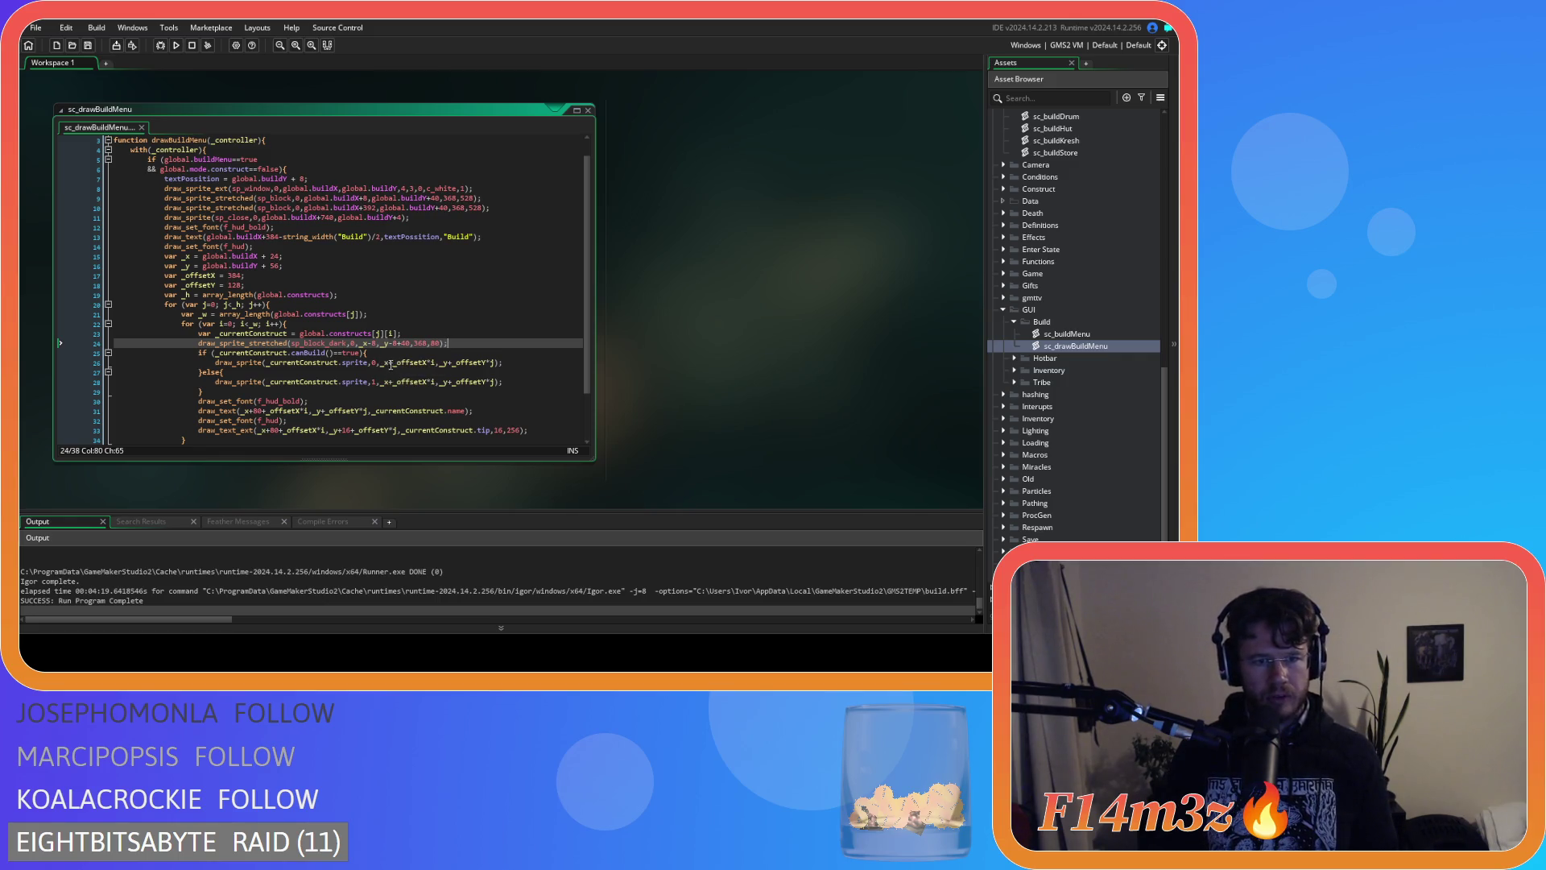
# Add the _offsetX*i column offset to x, make y 8+_offsetY*j, and run with F5.
pyautogui.doubleClick(391, 364)
pyautogui.moveTo(391, 366); pyautogui.dragTo(435, 368)
pyautogui.hotkey('ctrl', 'c')
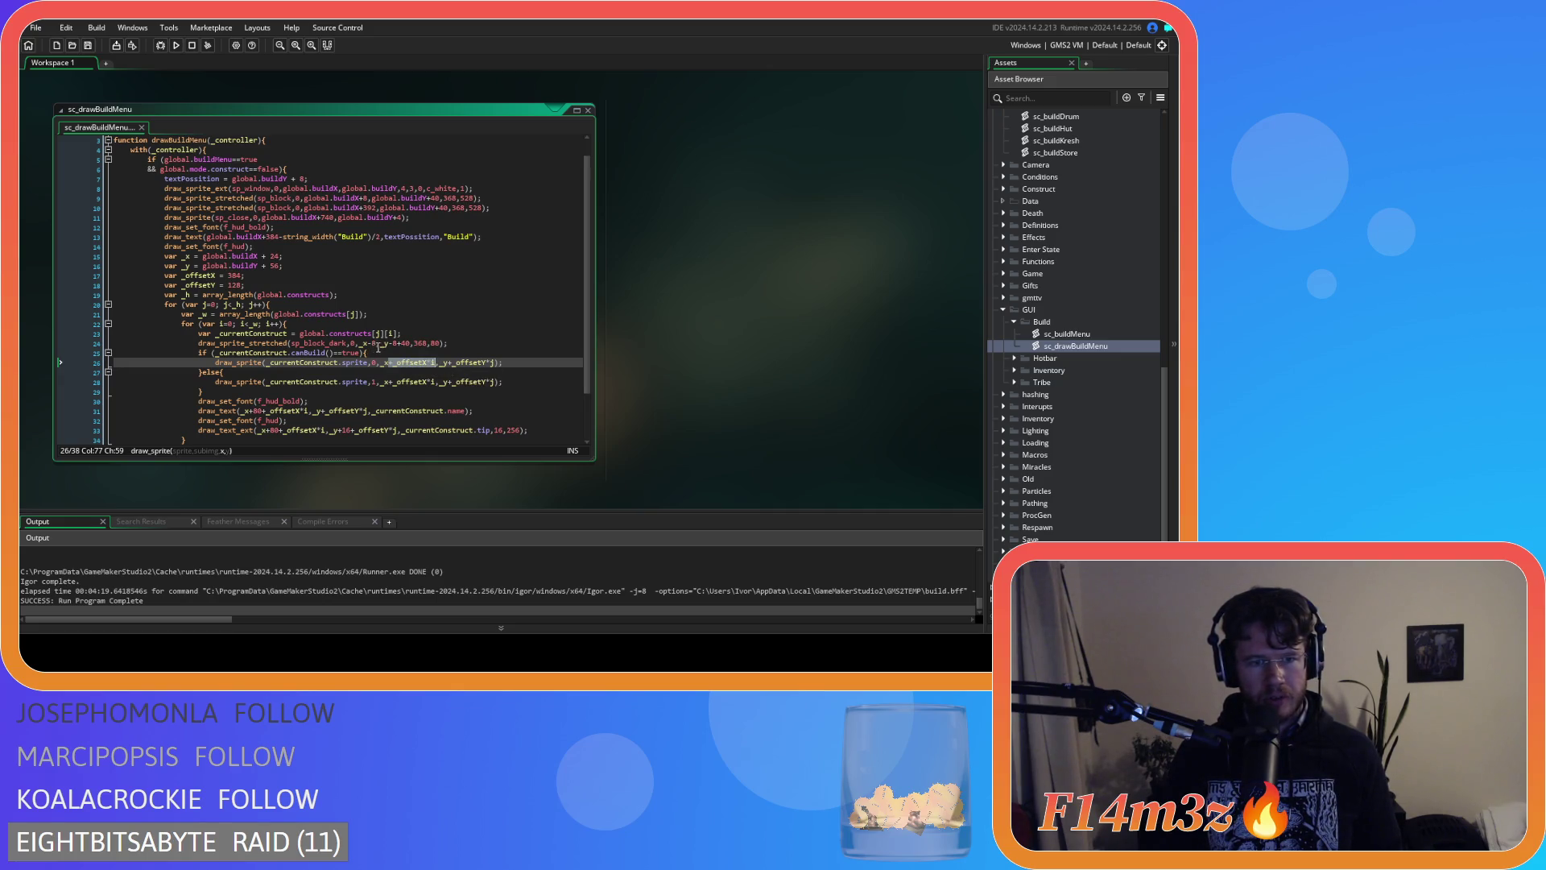
pyautogui.click(376, 343)
pyautogui.hotkey('ctrl', 'v')
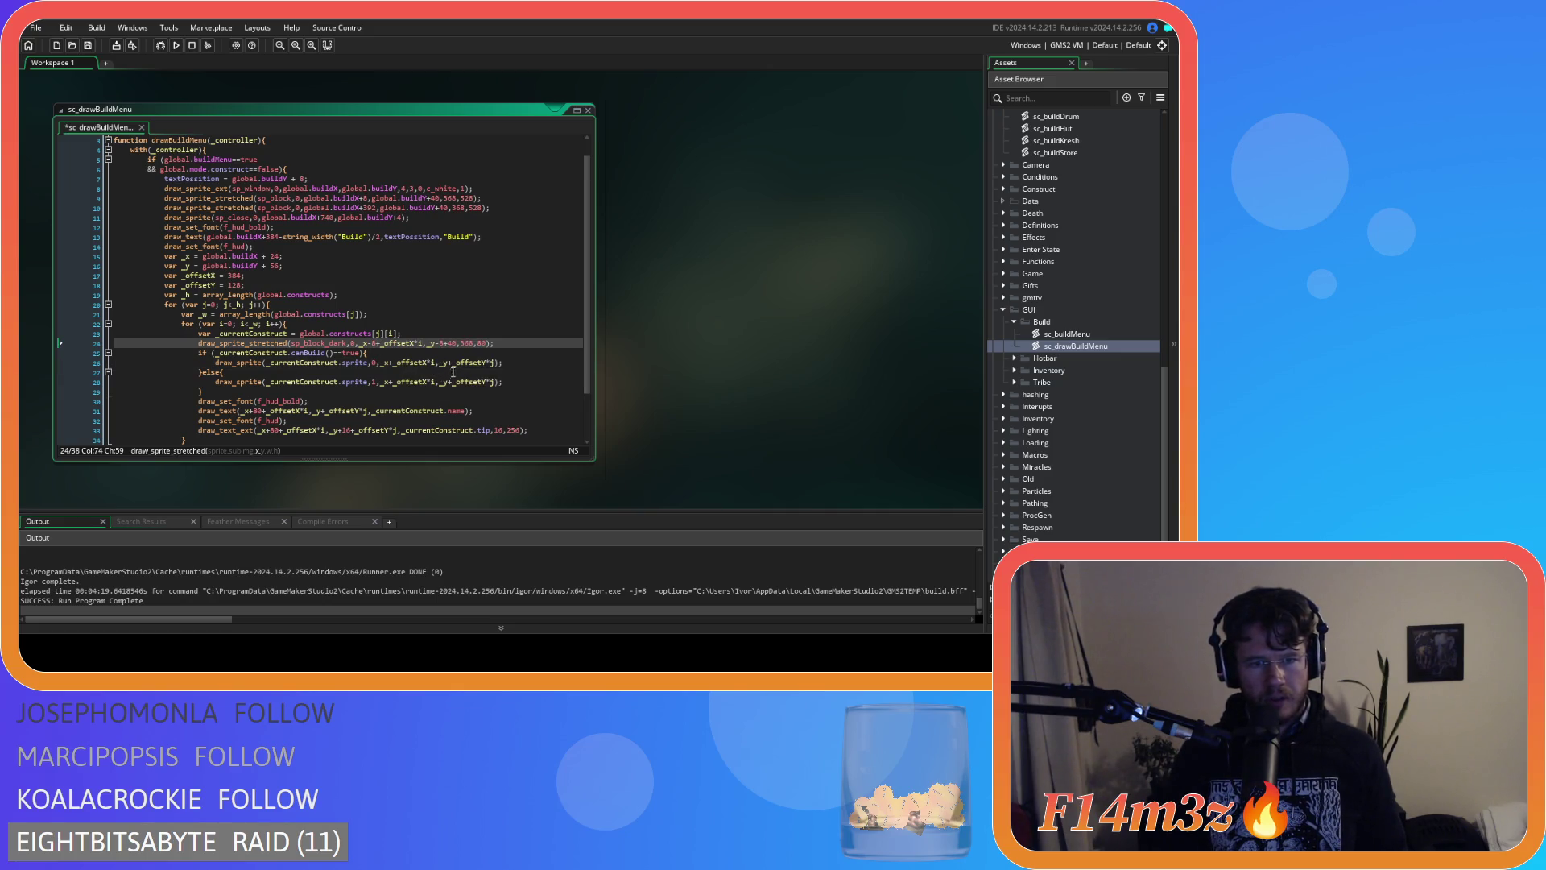
pyautogui.moveTo(449, 362); pyautogui.dragTo(496, 374)
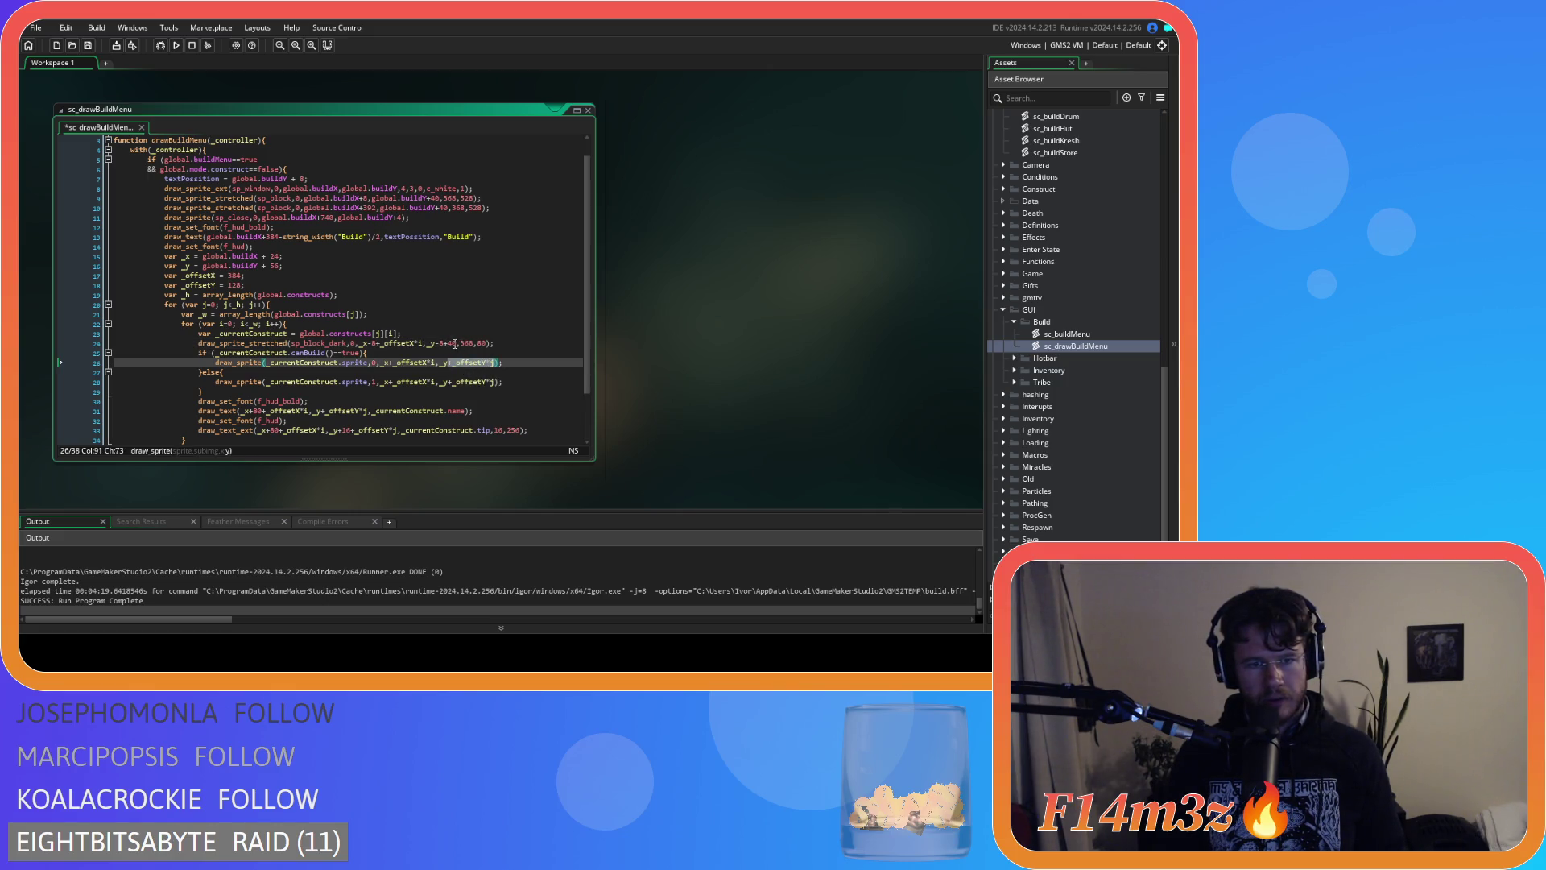
pyautogui.moveTo(440, 344); pyautogui.dragTo(456, 344)
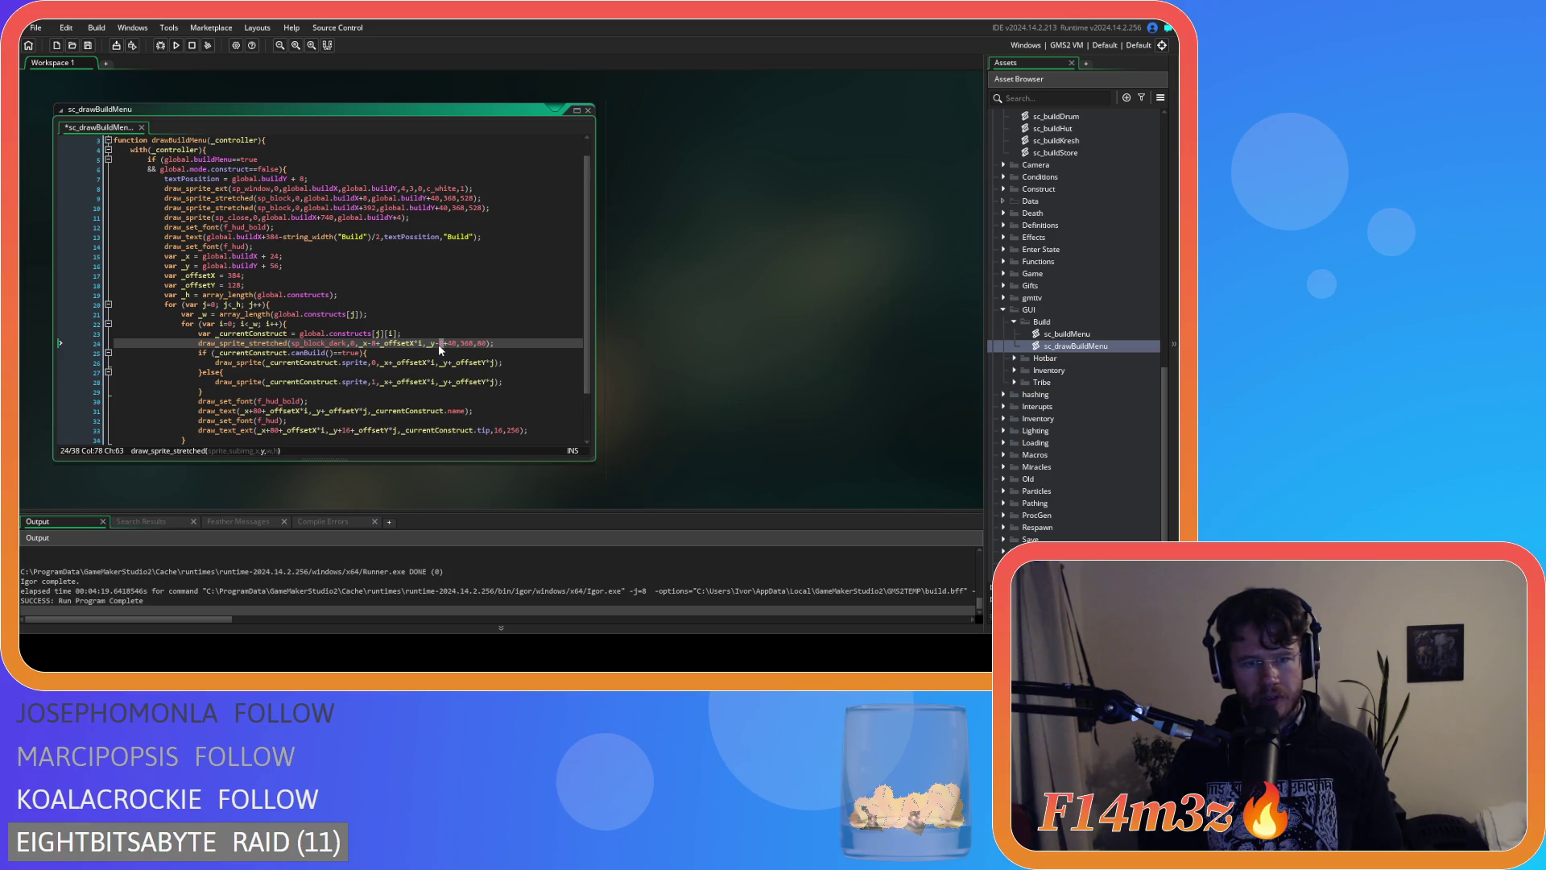
pyautogui.moveTo(444, 345); pyautogui.dragTo(454, 346)
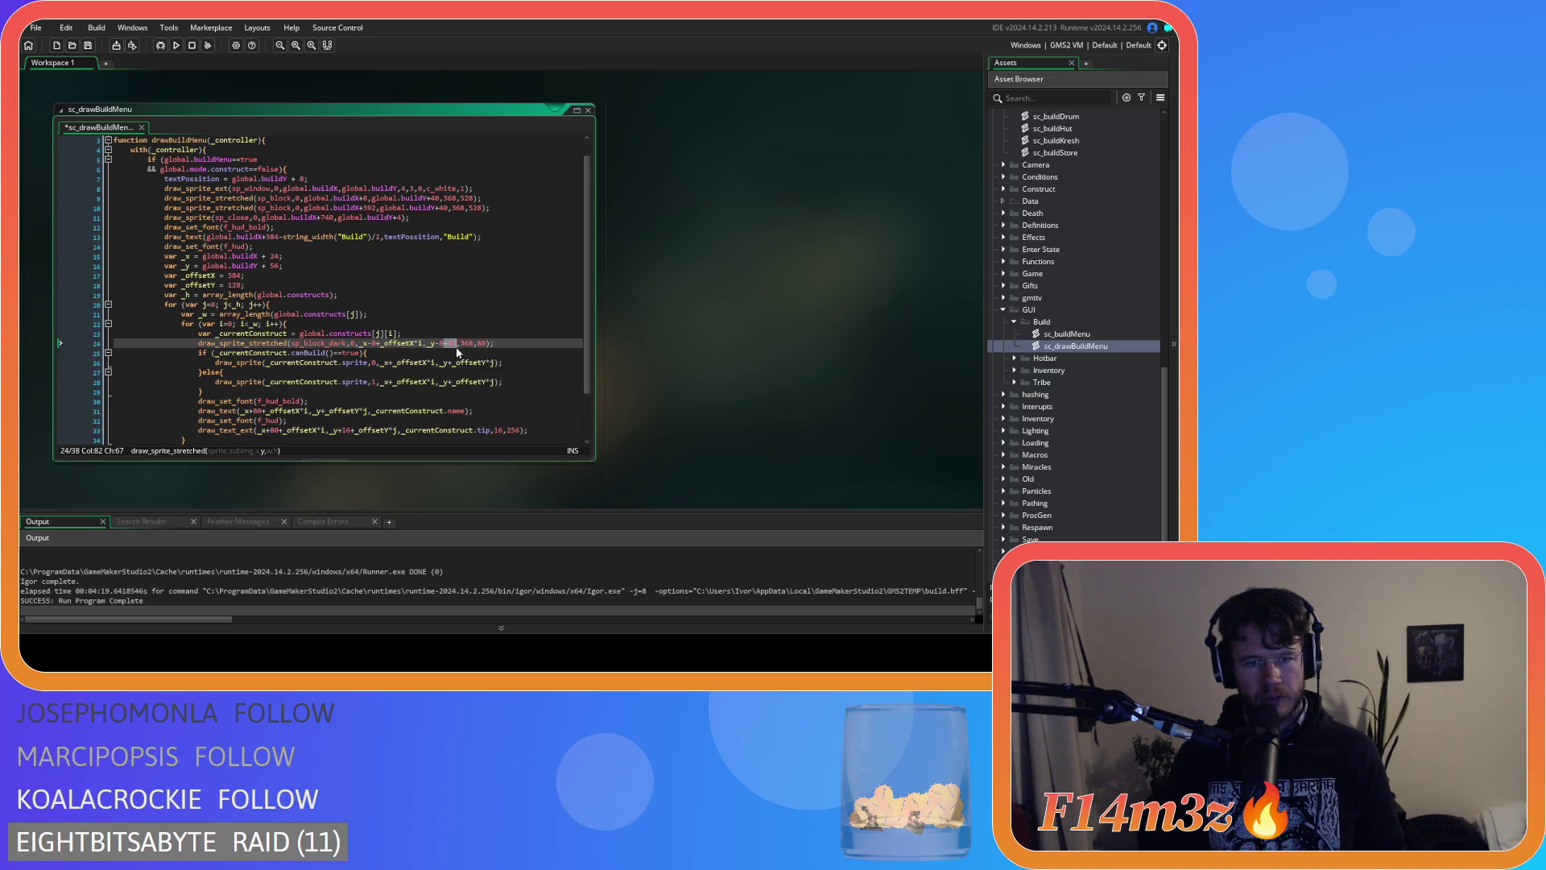
pyautogui.write('8+_offsetY*j')
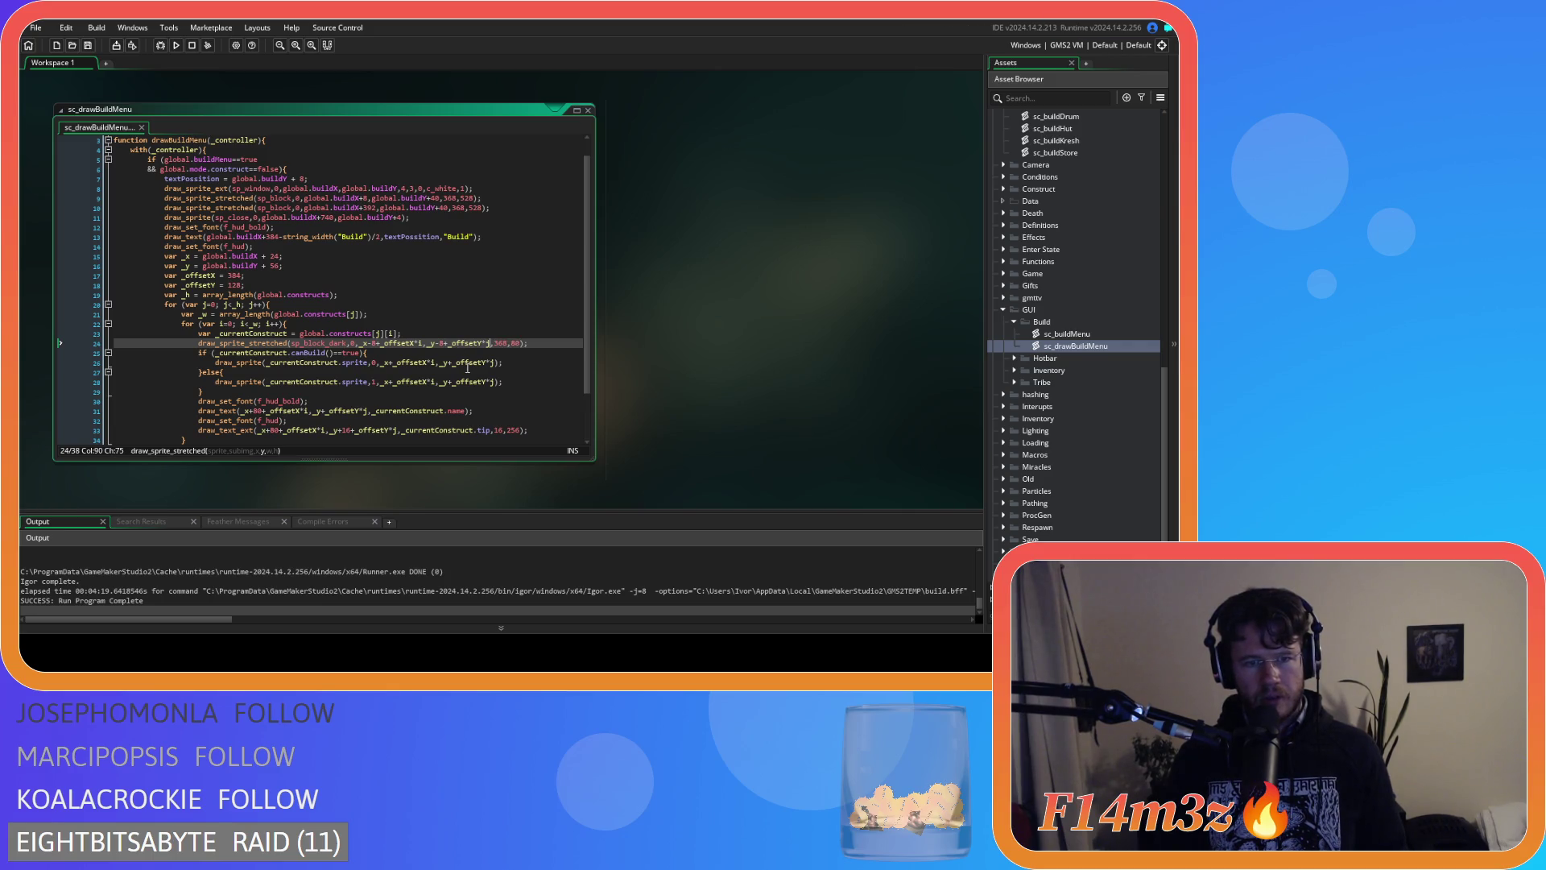
pyautogui.click(538, 345)
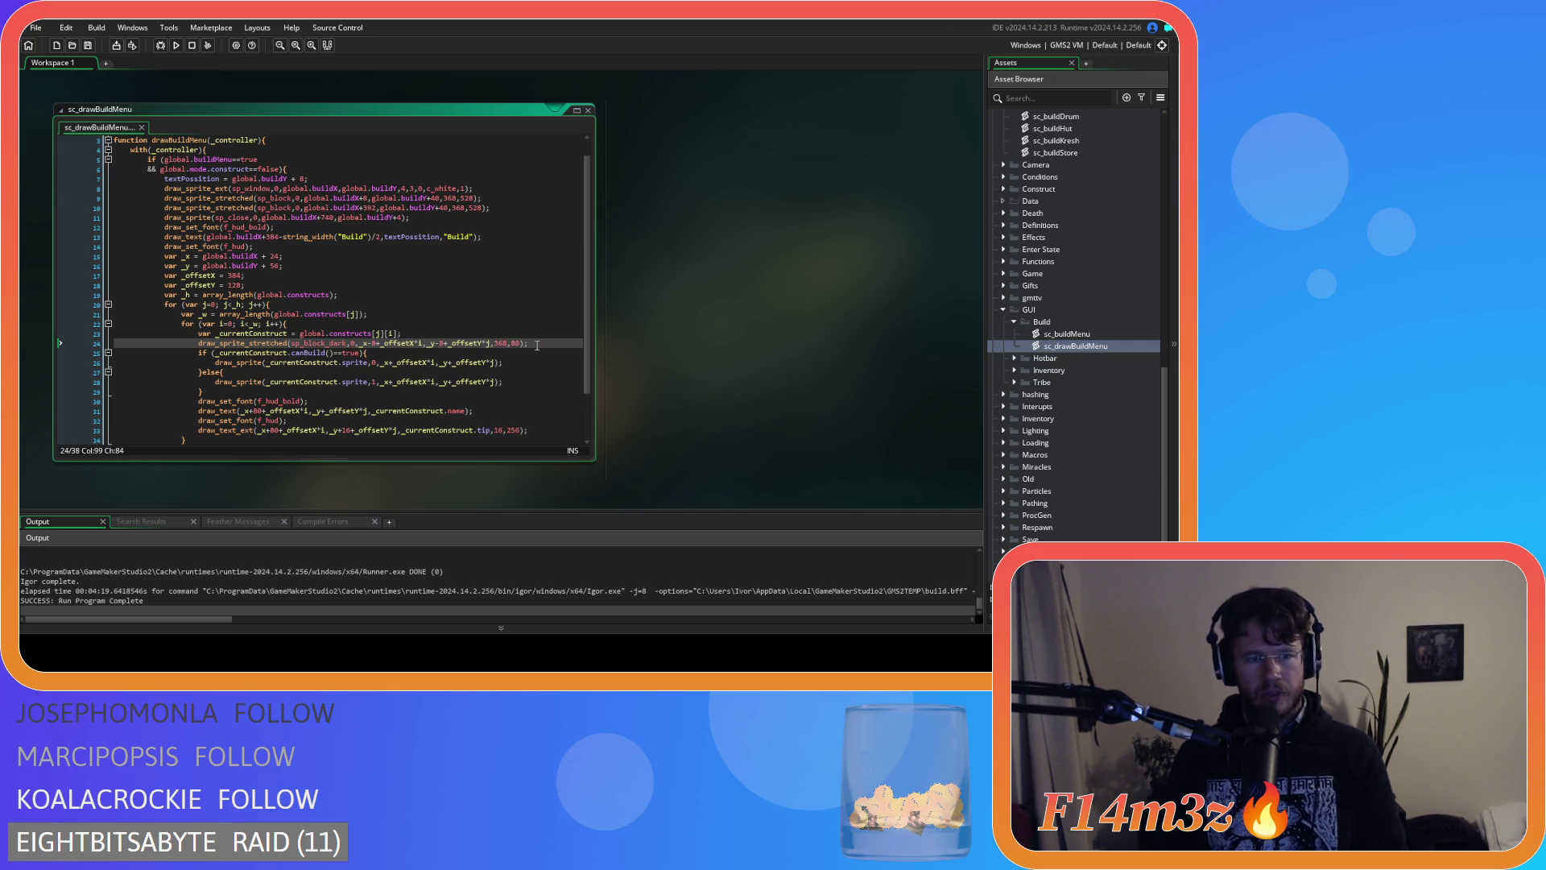
pyautogui.press('F5')
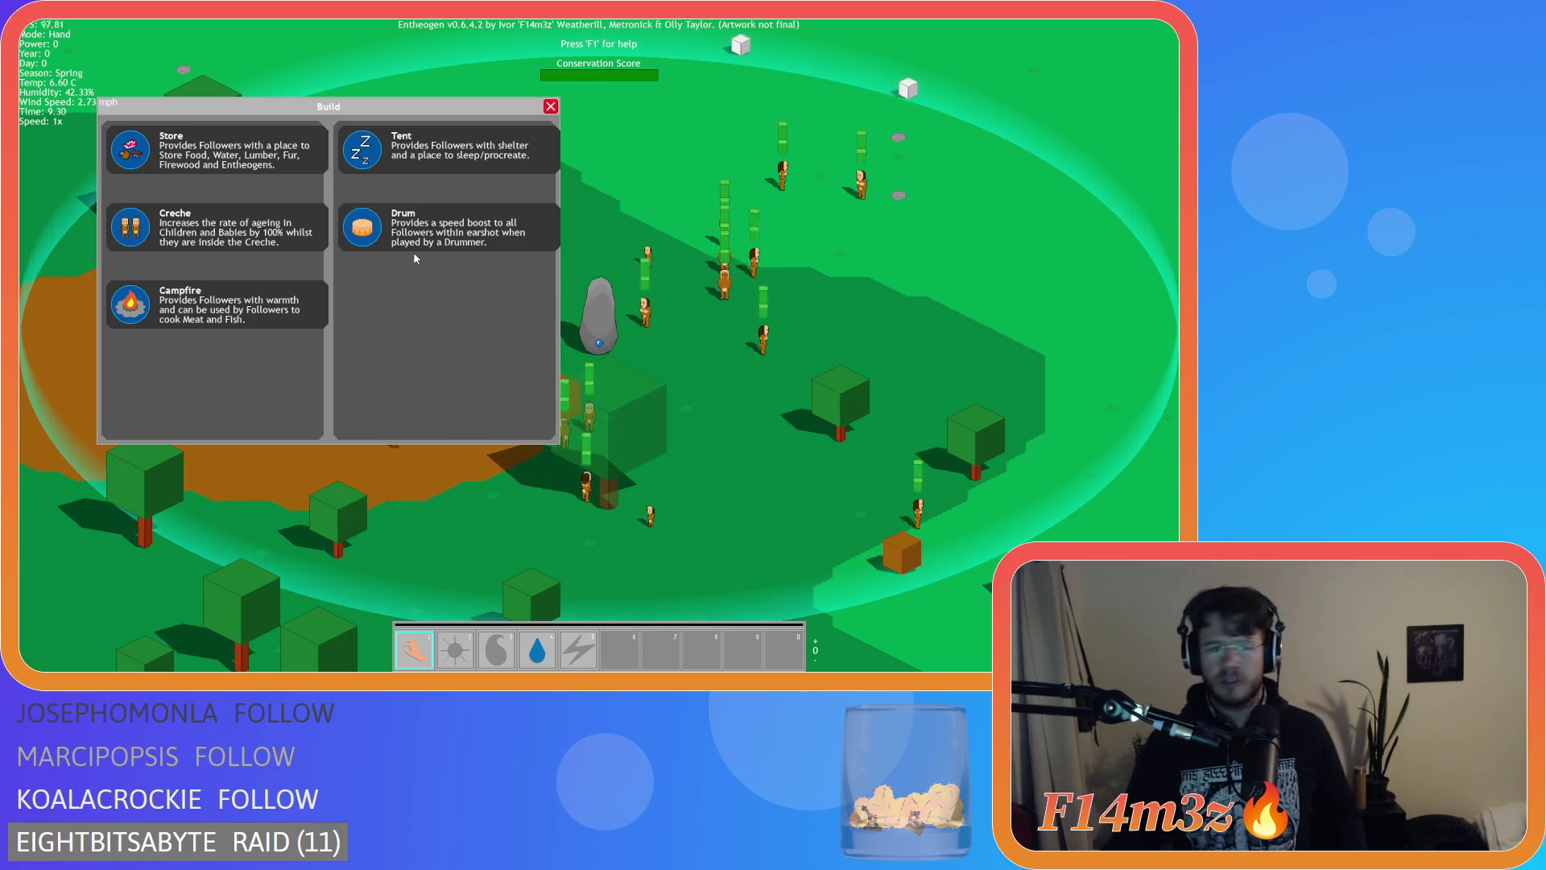
# Close the Build panel, quit to the title menu, and close the game window.
pyautogui.press('Escape')
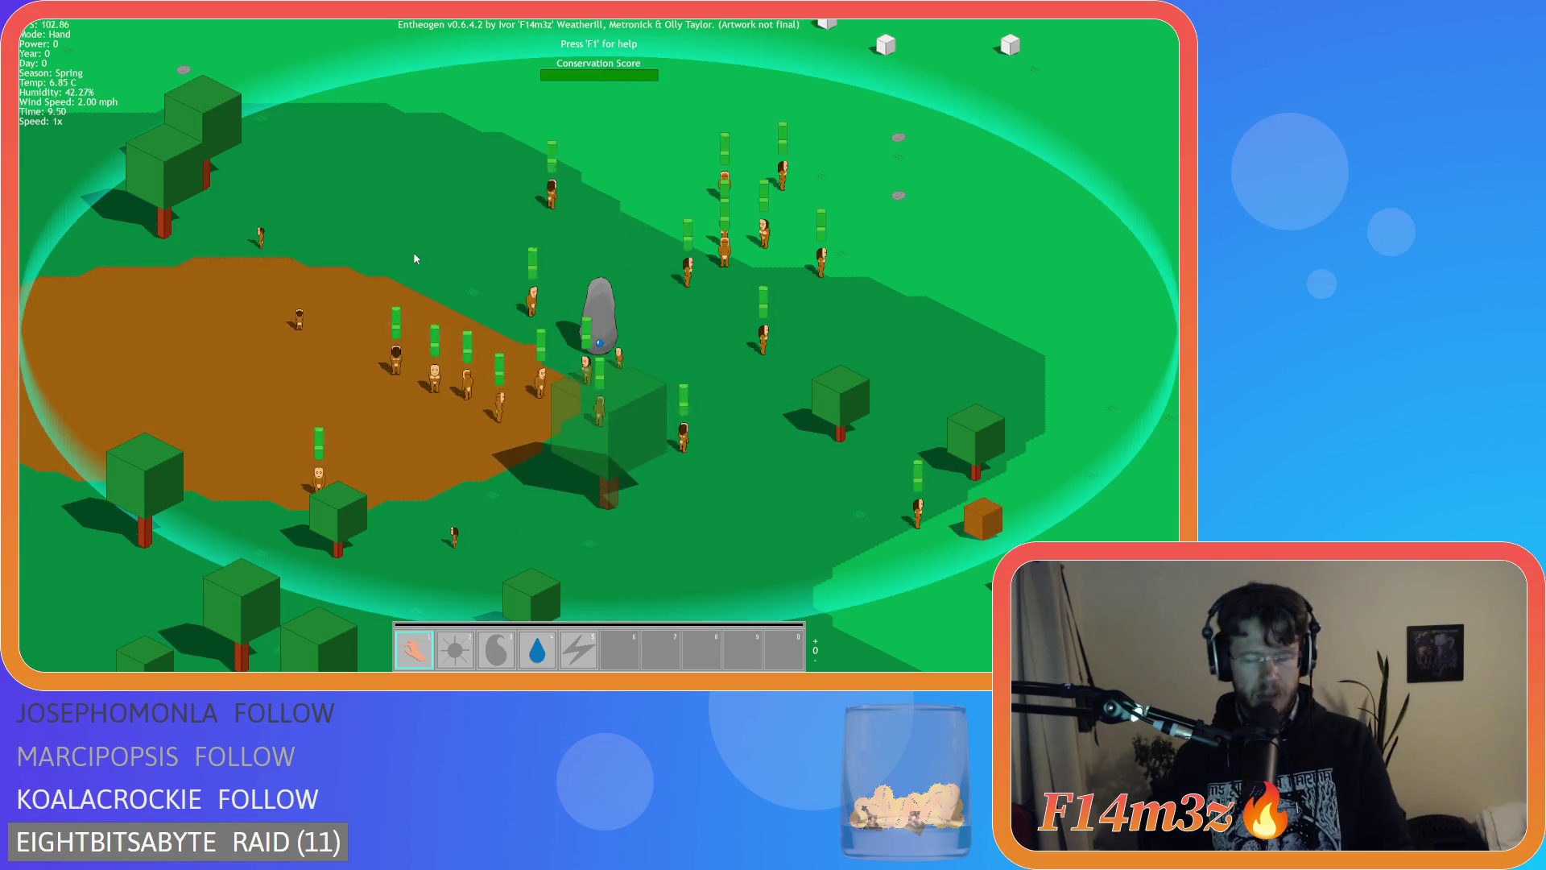
pyautogui.press('Escape')
pyautogui.press('Return')
pyautogui.press('Escape')
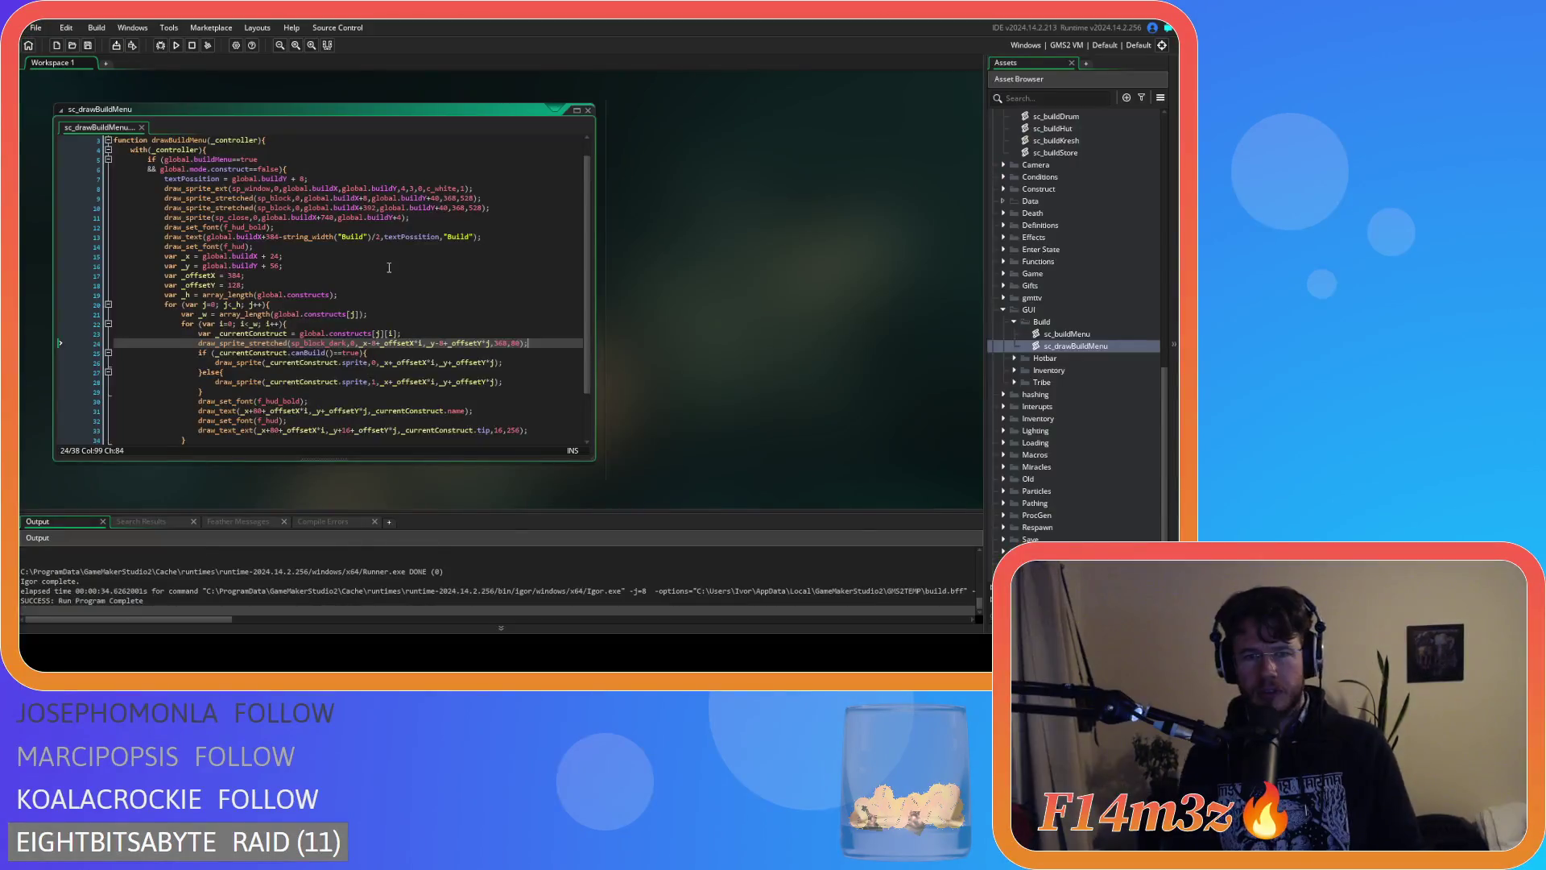
# Change the card background width on line 24 from 368 to 352 and rerun with F5.
pyautogui.click(498, 343)
pyautogui.click(500, 344)
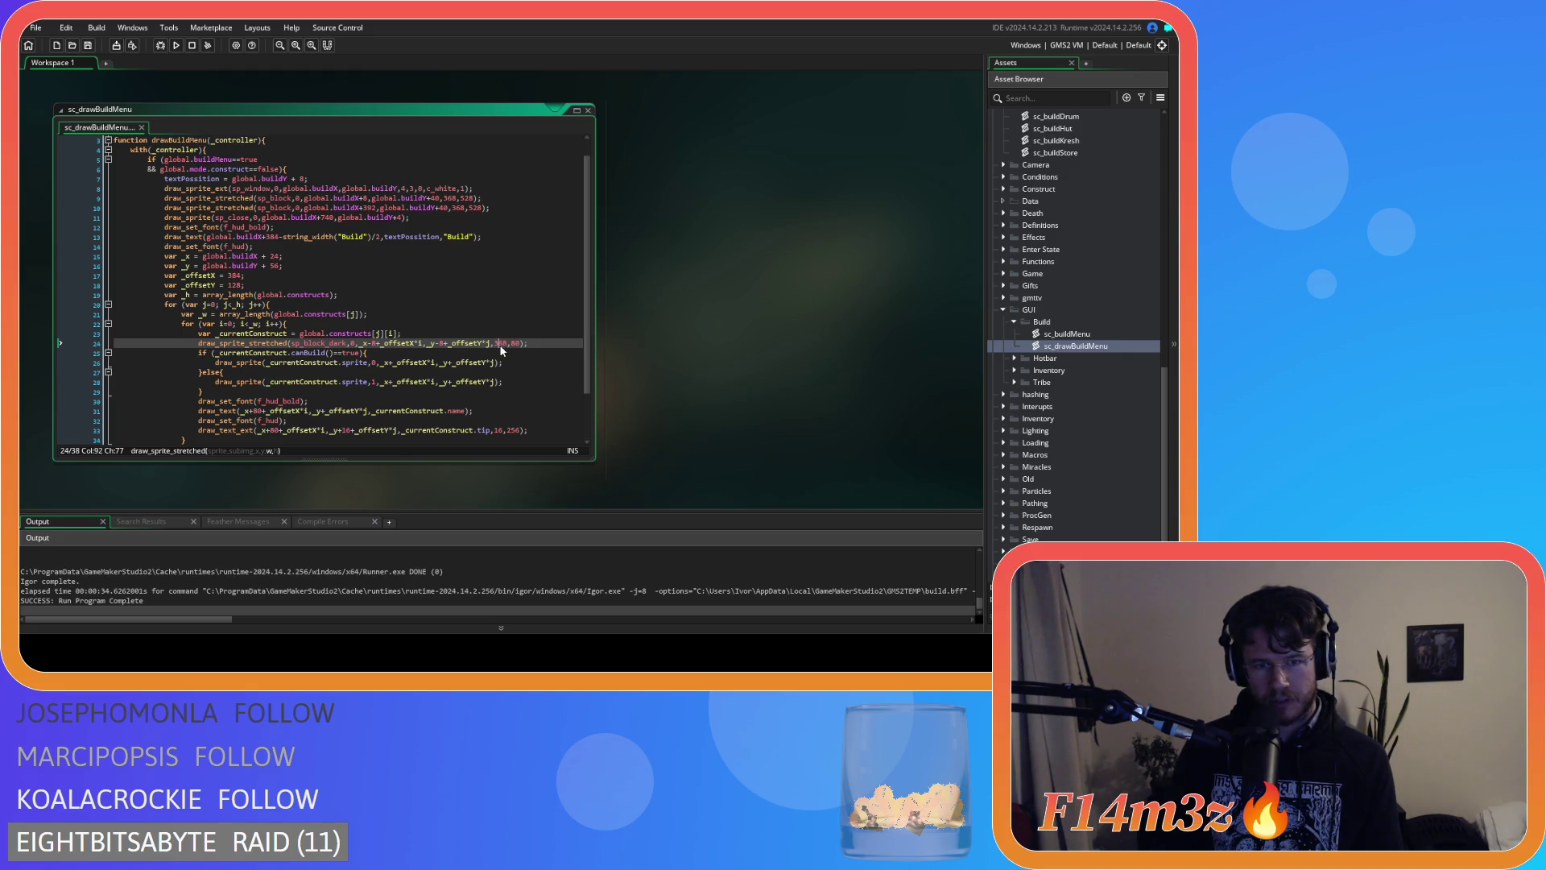
pyautogui.click(501, 344)
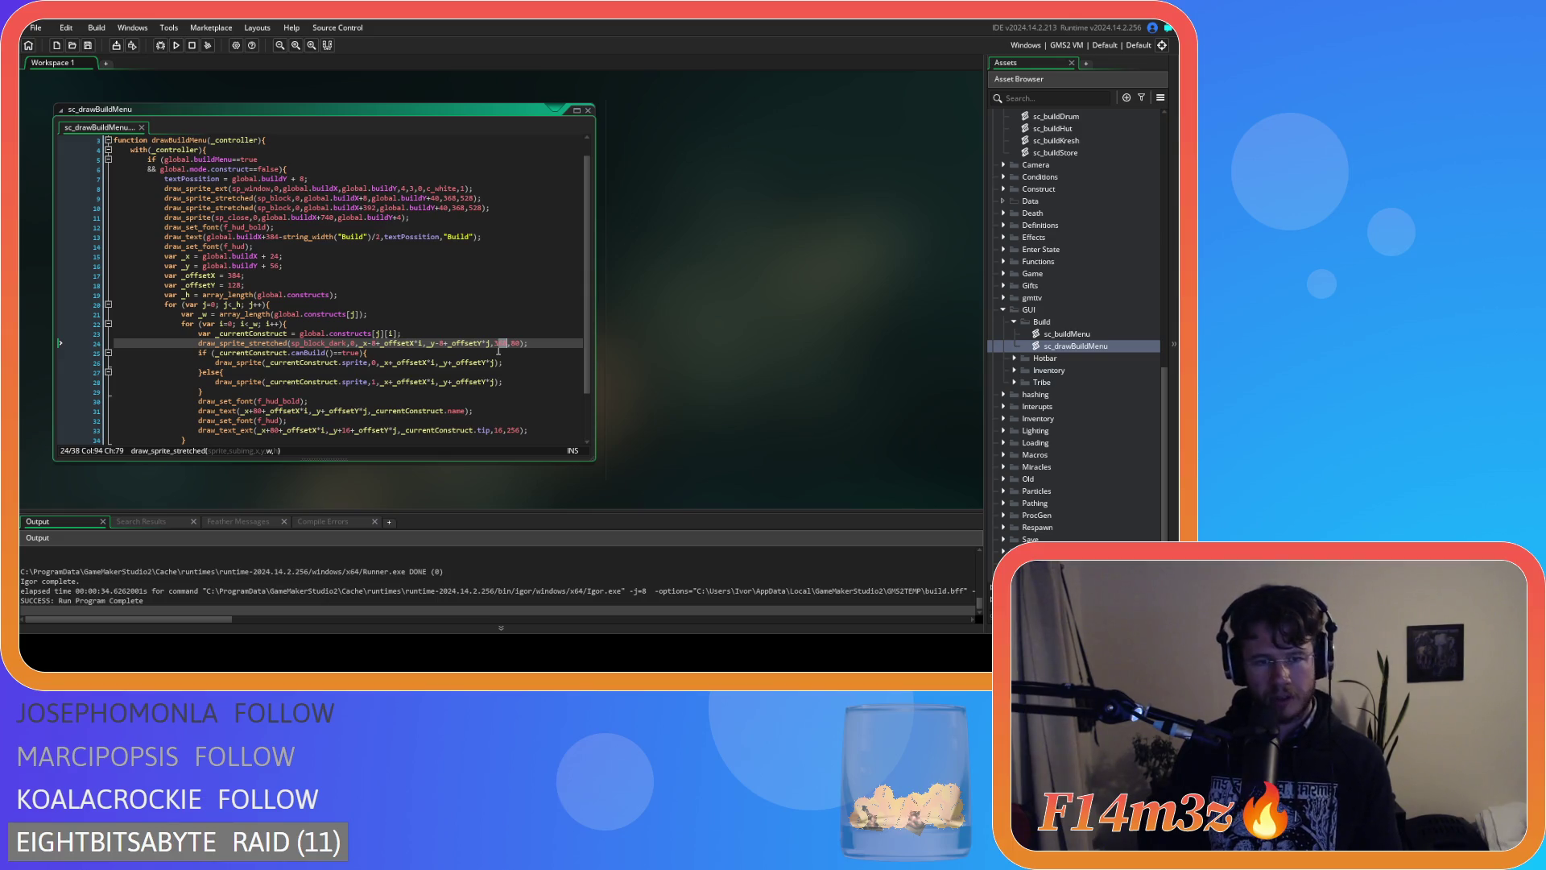
pyautogui.write('52')
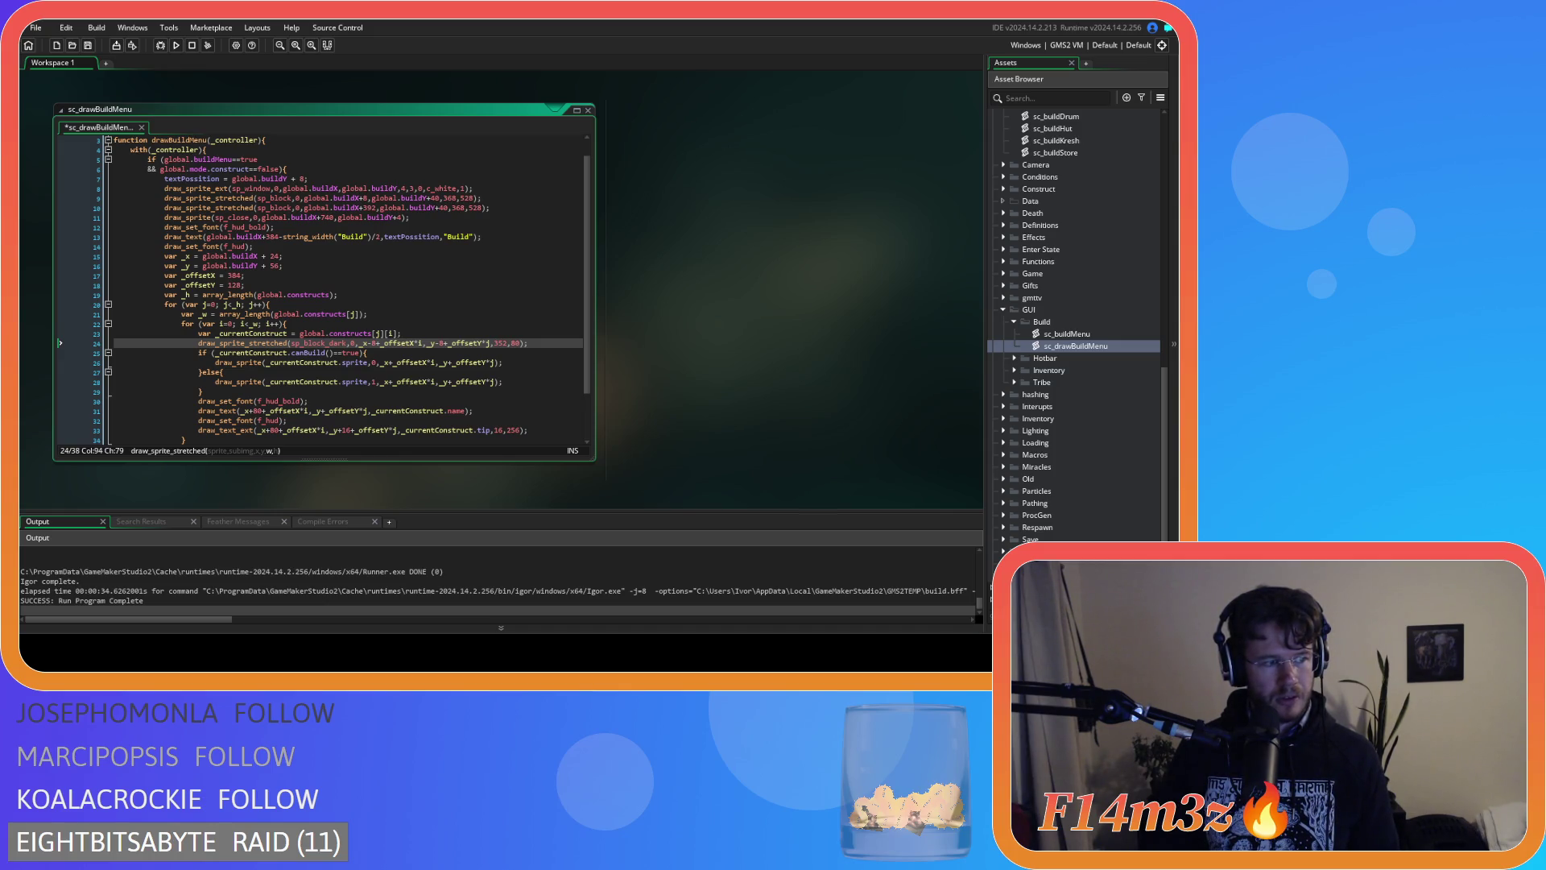
pyautogui.click(473, 305)
pyautogui.press('F5')
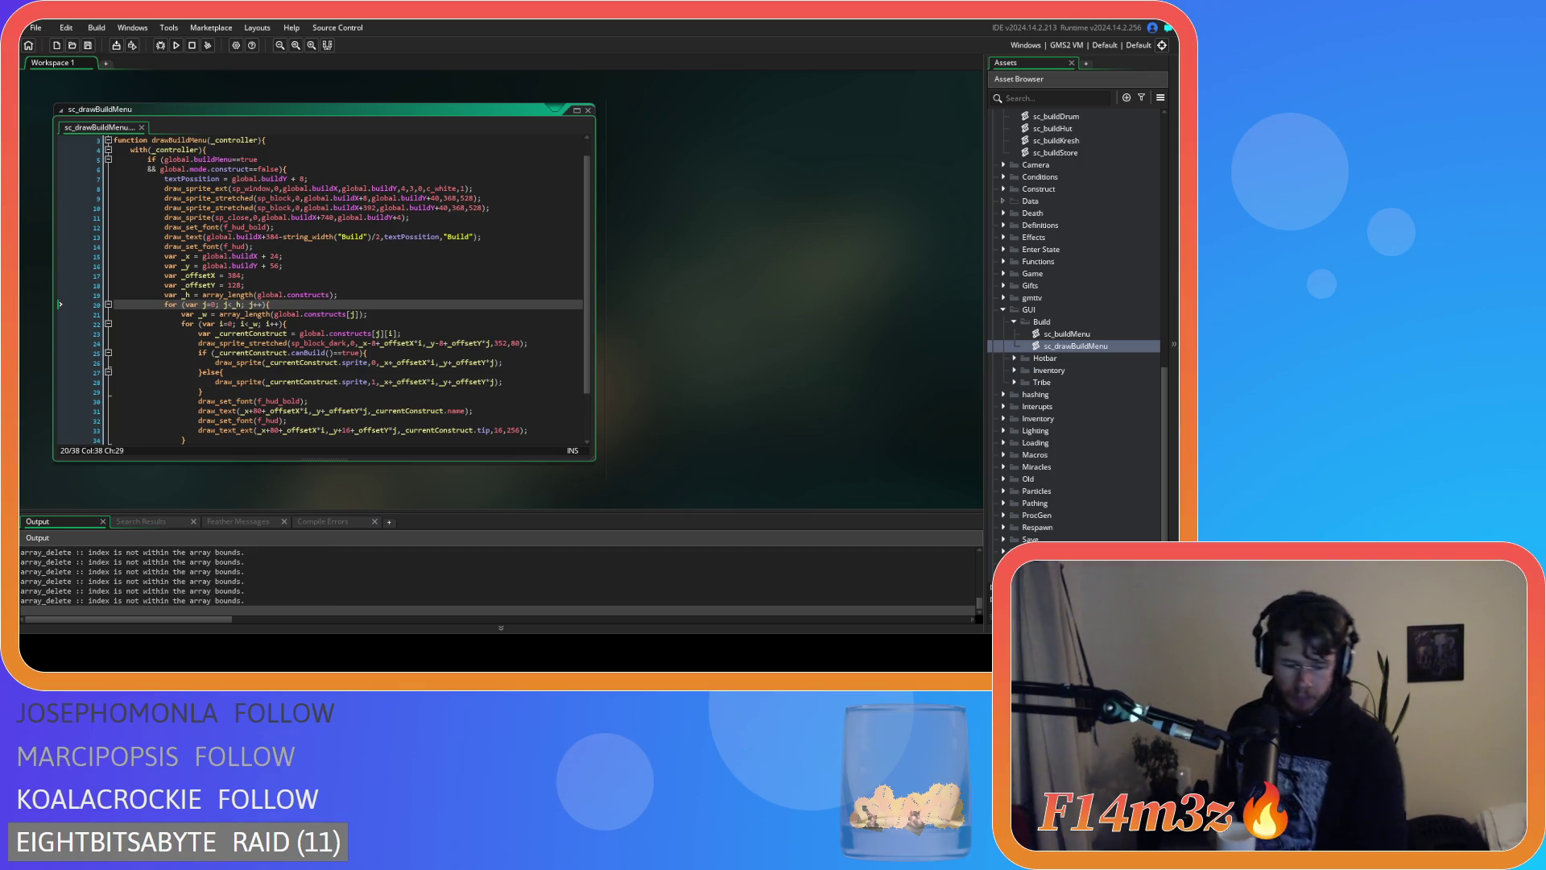
# Bring up the running Entheogen window to review the narrower 352-pixel card backgrounds.
pyautogui.hotkey('alt', 'Tab')
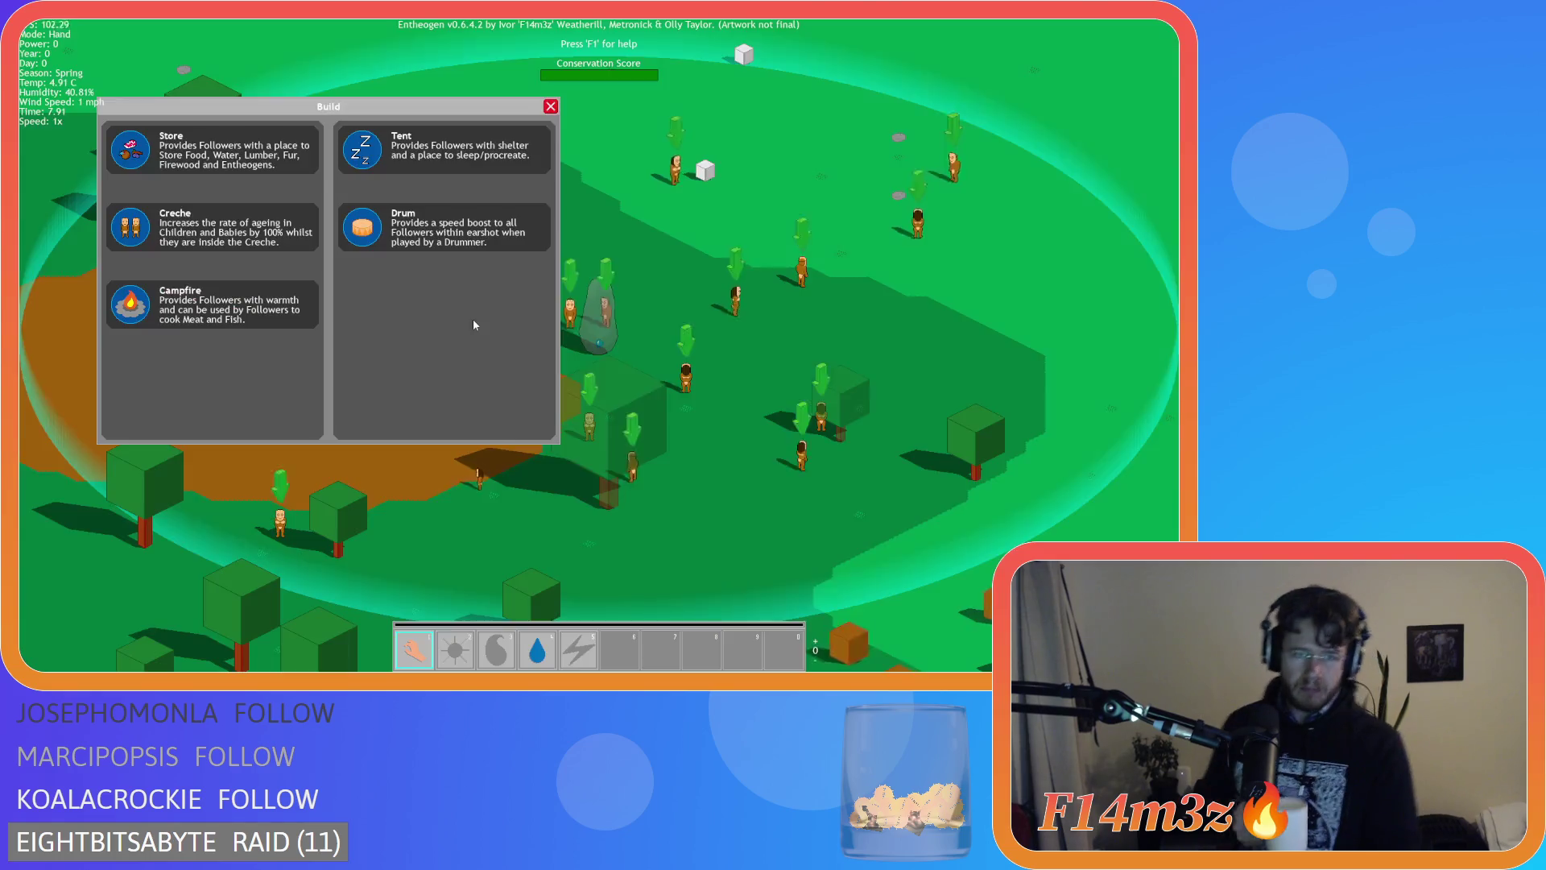
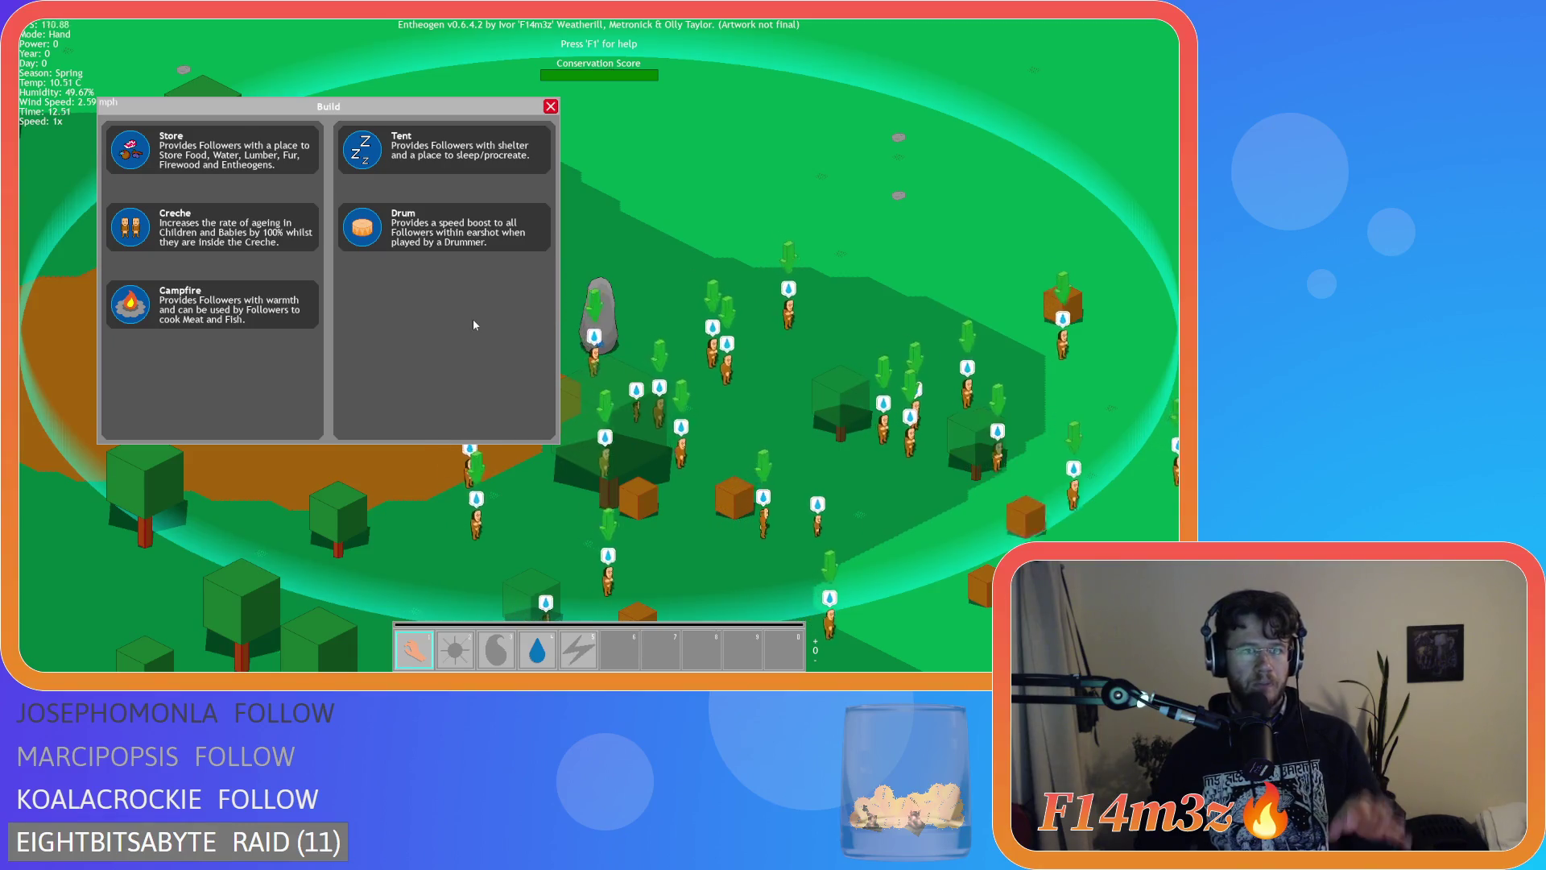
# Close the Build panel with Escape and confirm quitting the Entheogen test run with Y.
pyautogui.press('Escape')
pyautogui.press('Escape')
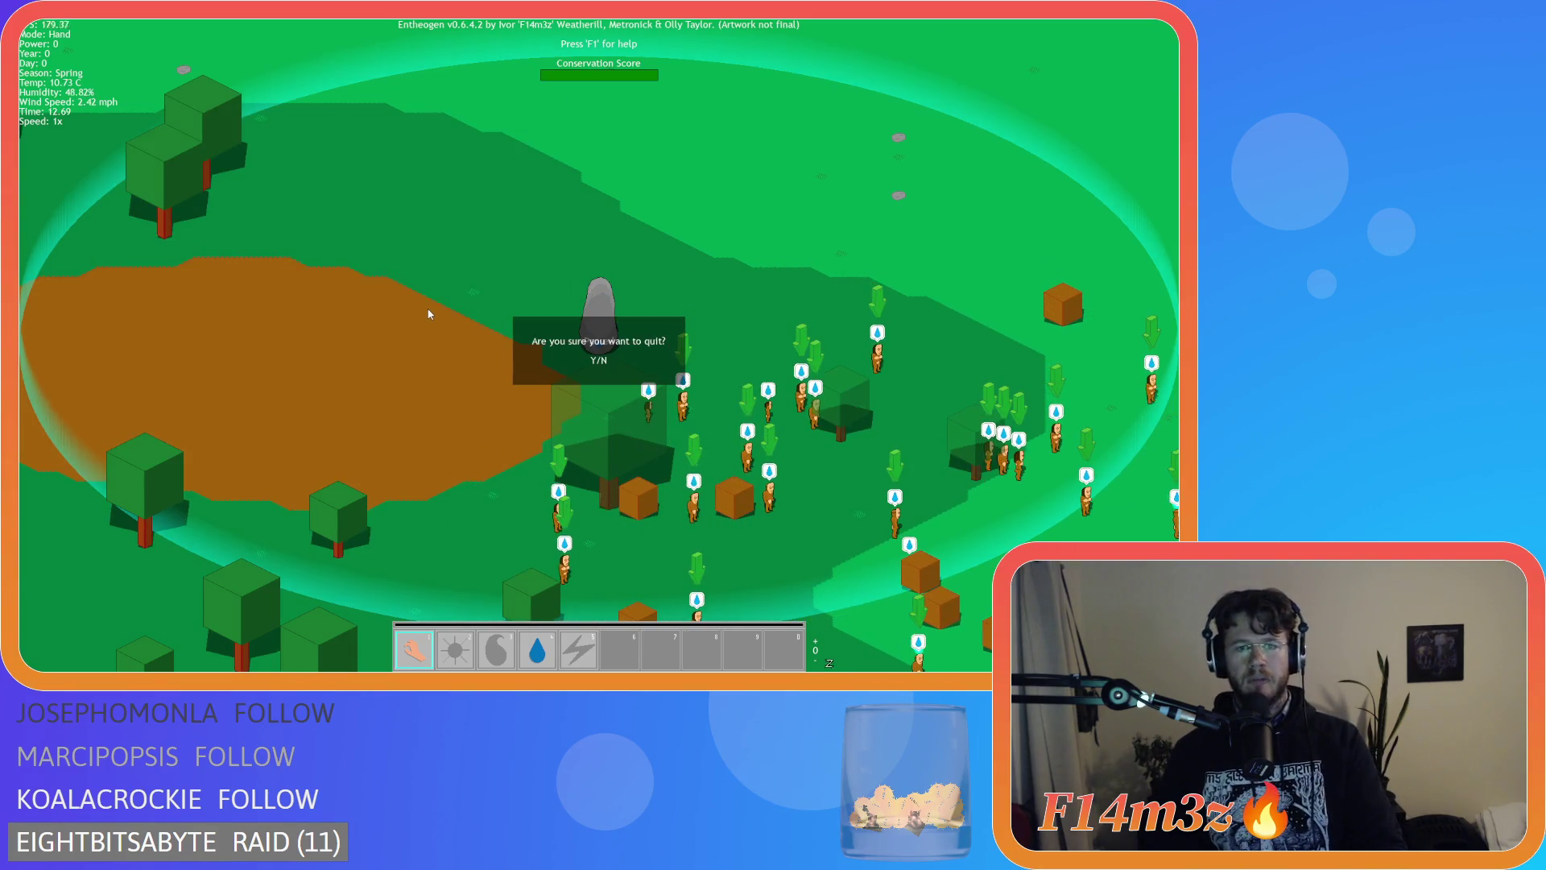
pyautogui.press('y')
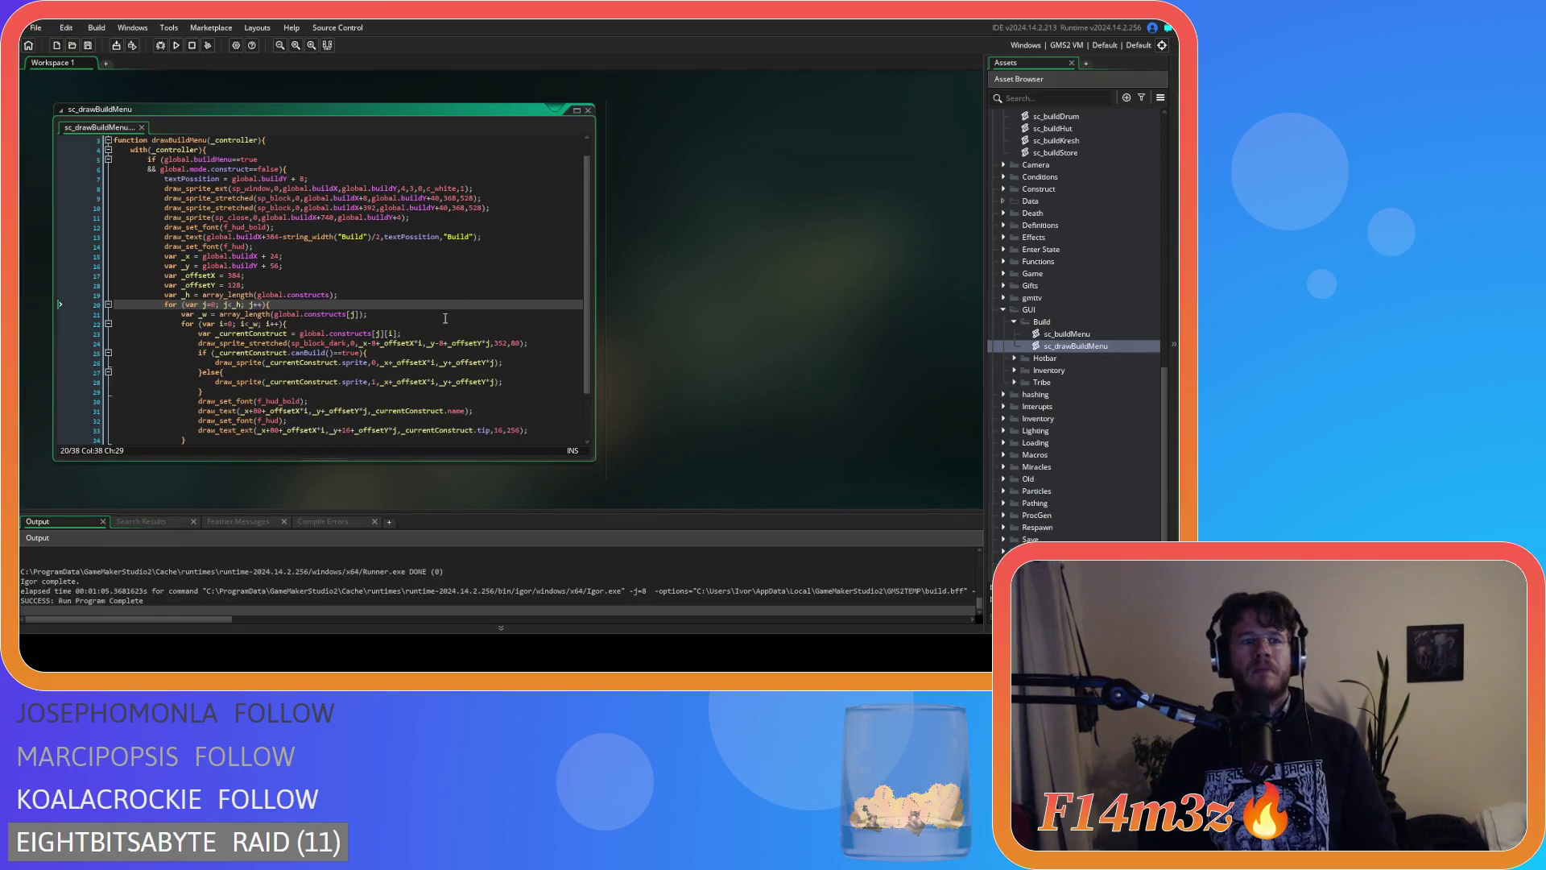
# Replace the whole sc_drawBuildMenu script with the copied longer version.
pyautogui.moveTo(194, 442)
pyautogui.mouseDown()
pyautogui.moveTo(121, 355)
pyautogui.moveTo(64, 75)
pyautogui.mouseUp()
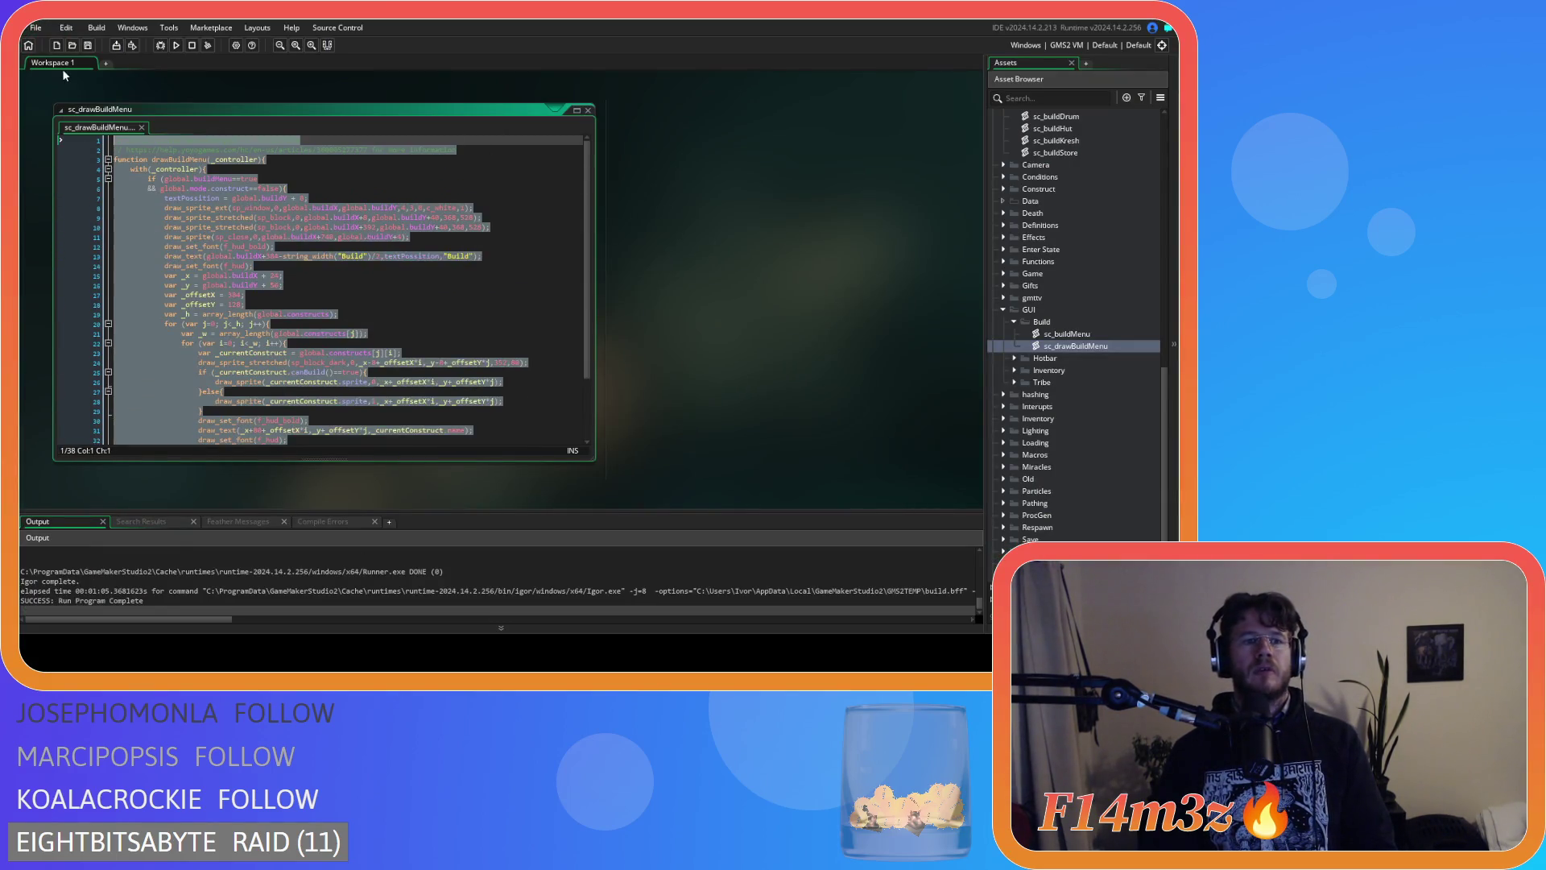
pyautogui.scroll(-5, 138, 288)
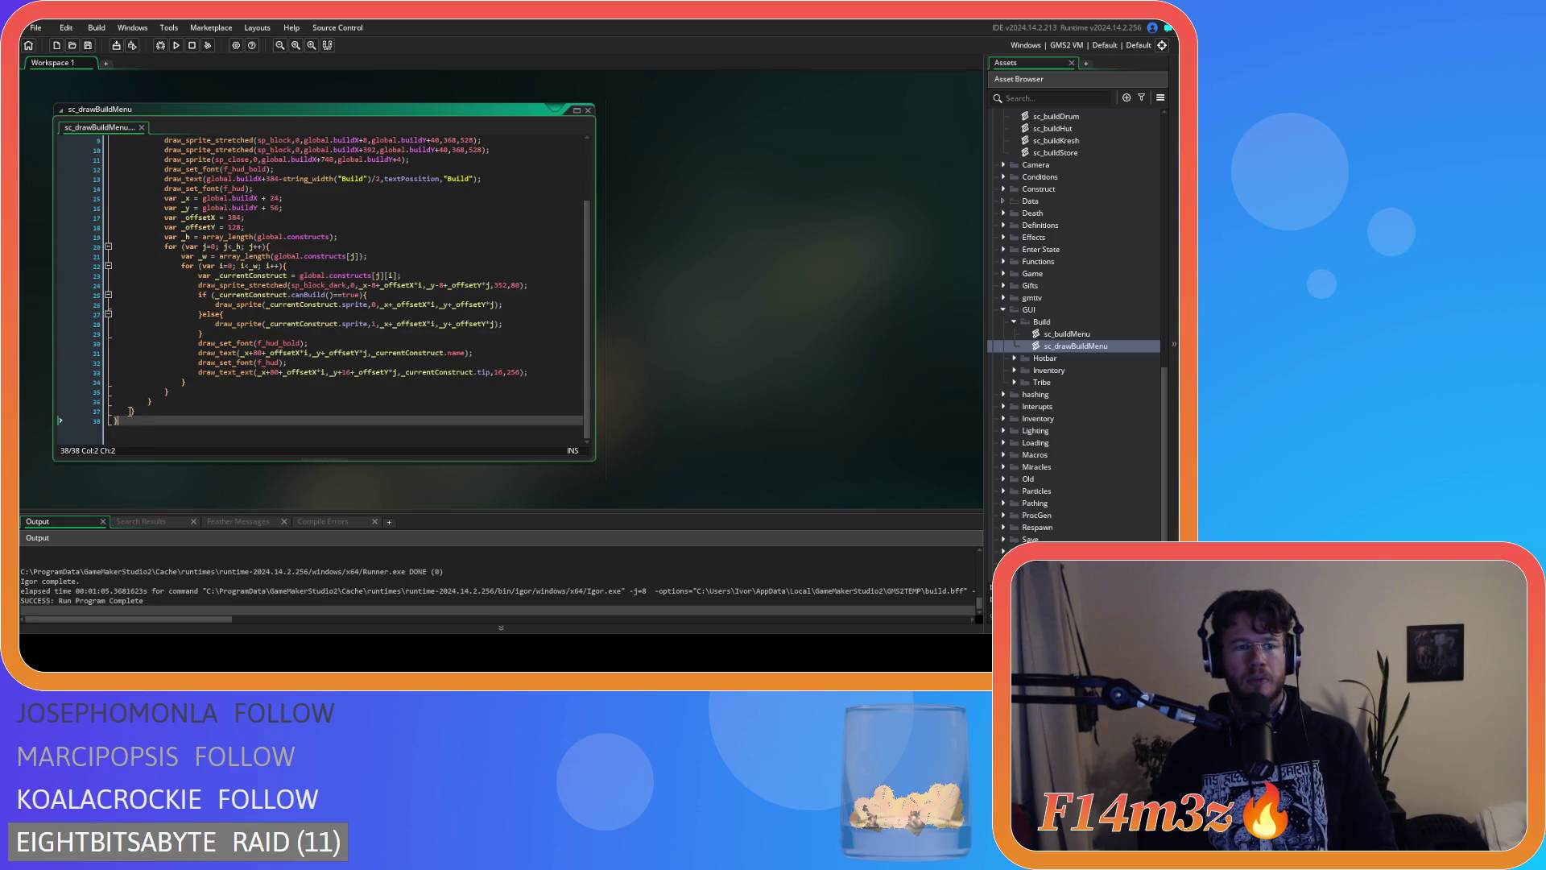
pyautogui.scroll(5, 137, 287)
pyautogui.hotkey('ctrl', 'v')
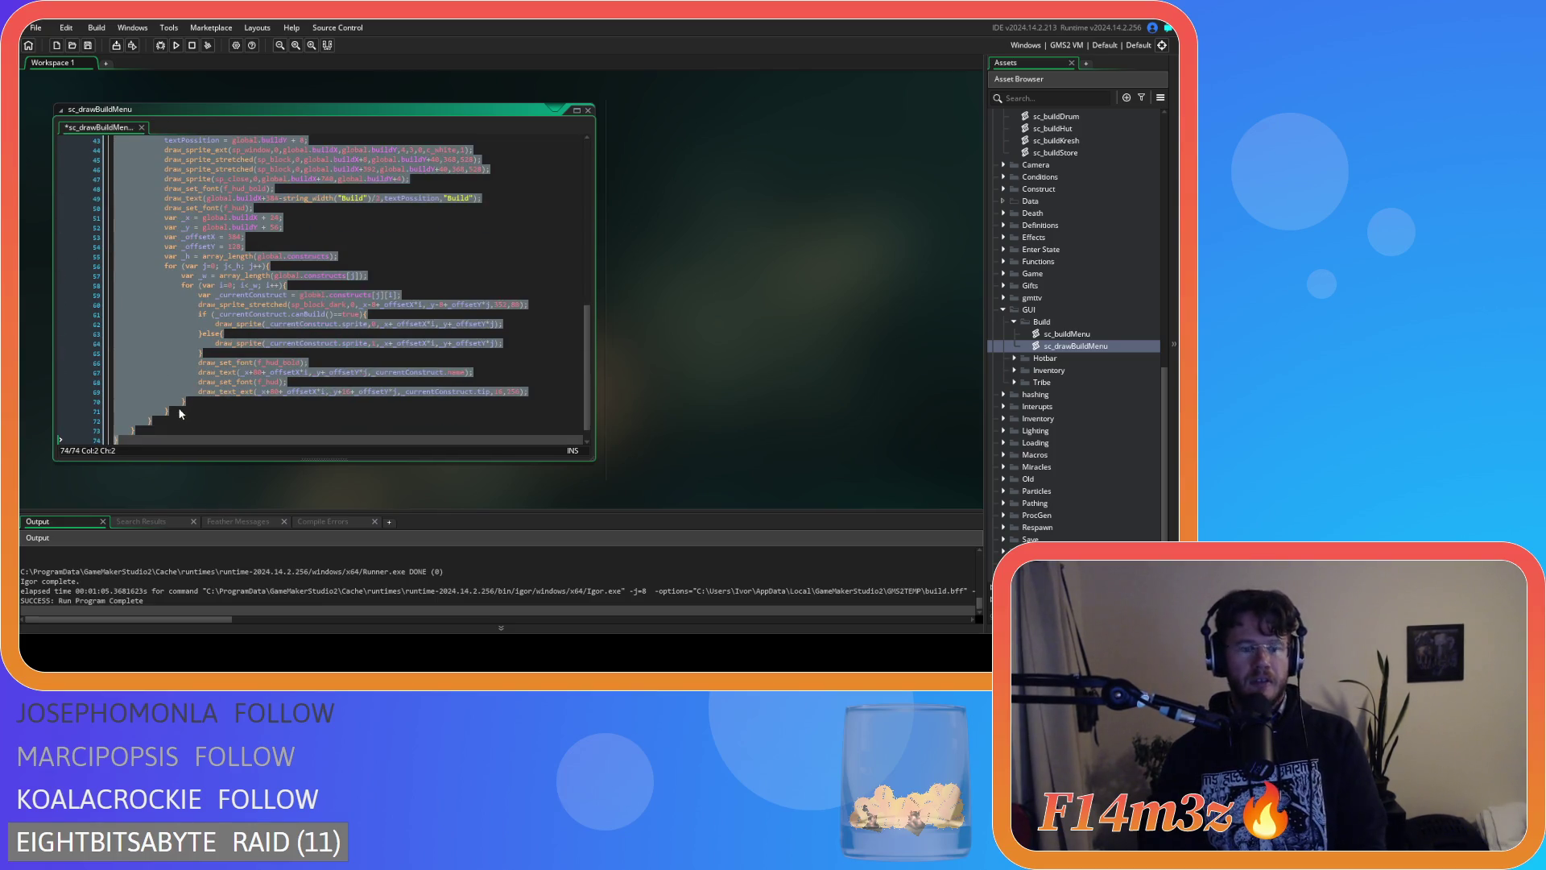
pyautogui.scroll(14, 180, 407)
pyautogui.click(279, 256)
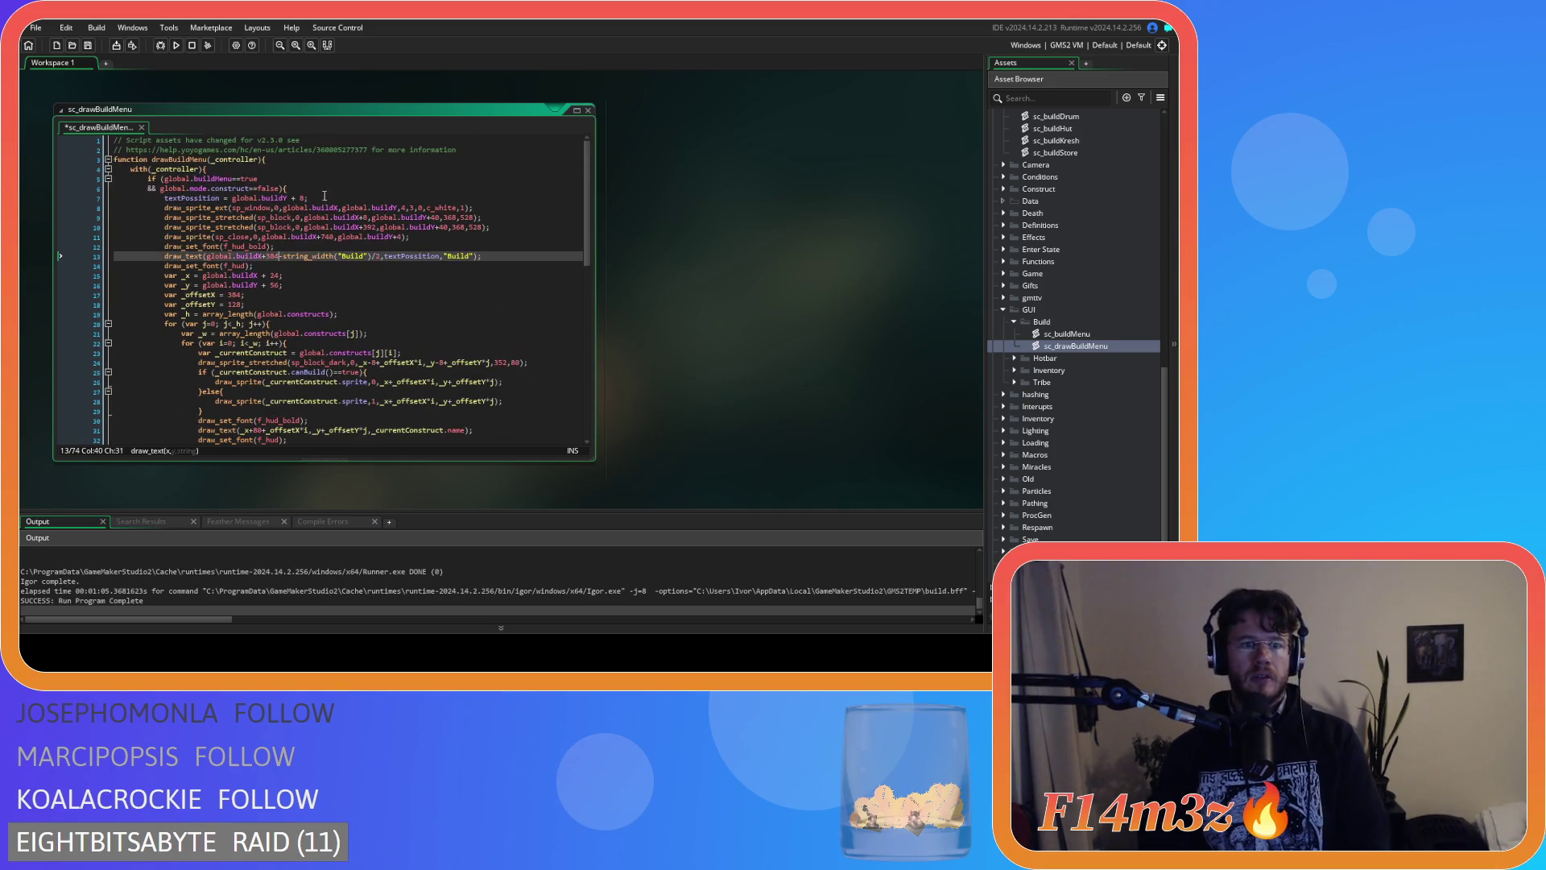
# Change the window sprite's horizontal scale on line 8 from 1 to 2 and save.
pyautogui.click(322, 189)
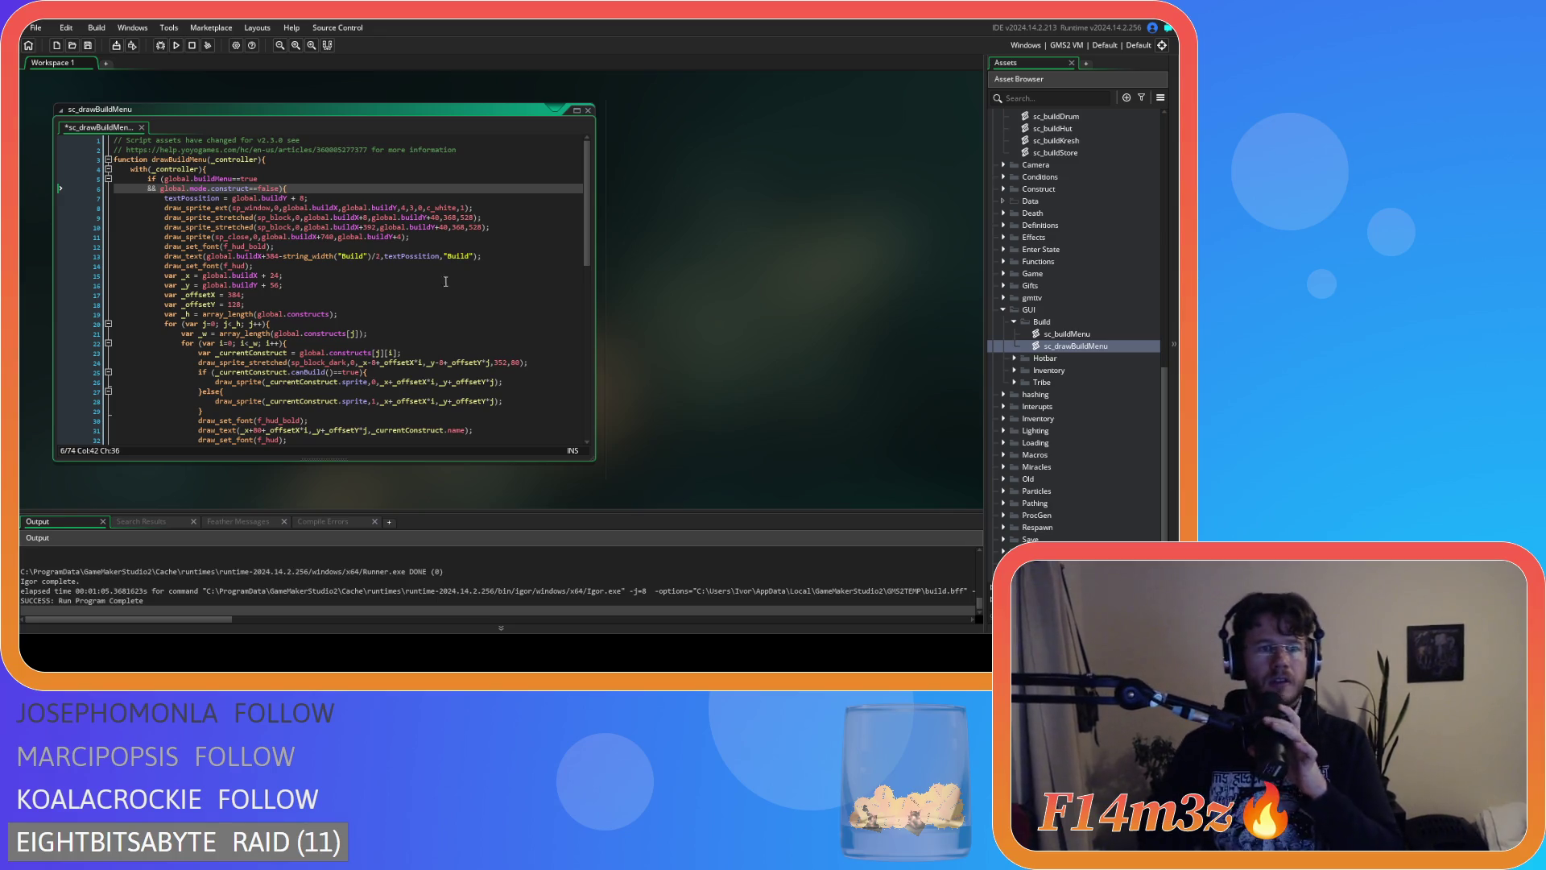
pyautogui.click(404, 208)
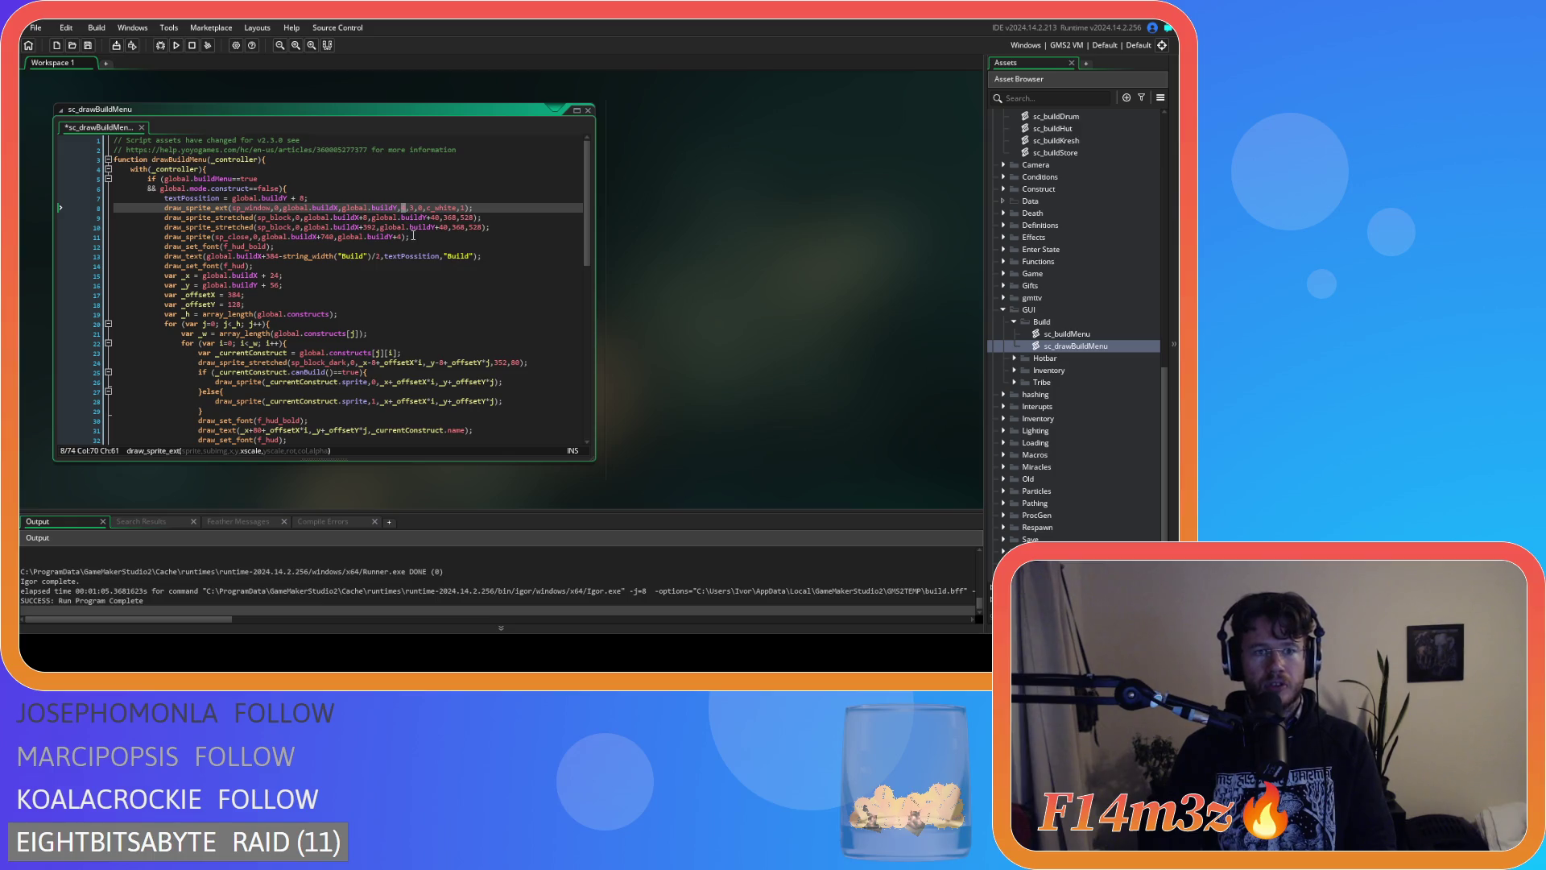
pyautogui.press('BackSpace')
pyautogui.write('2')
pyautogui.hotkey('ctrl', 's')
# Delete the second background block's draw_sprite_stretched line on line 10.
pyautogui.click(493, 228)
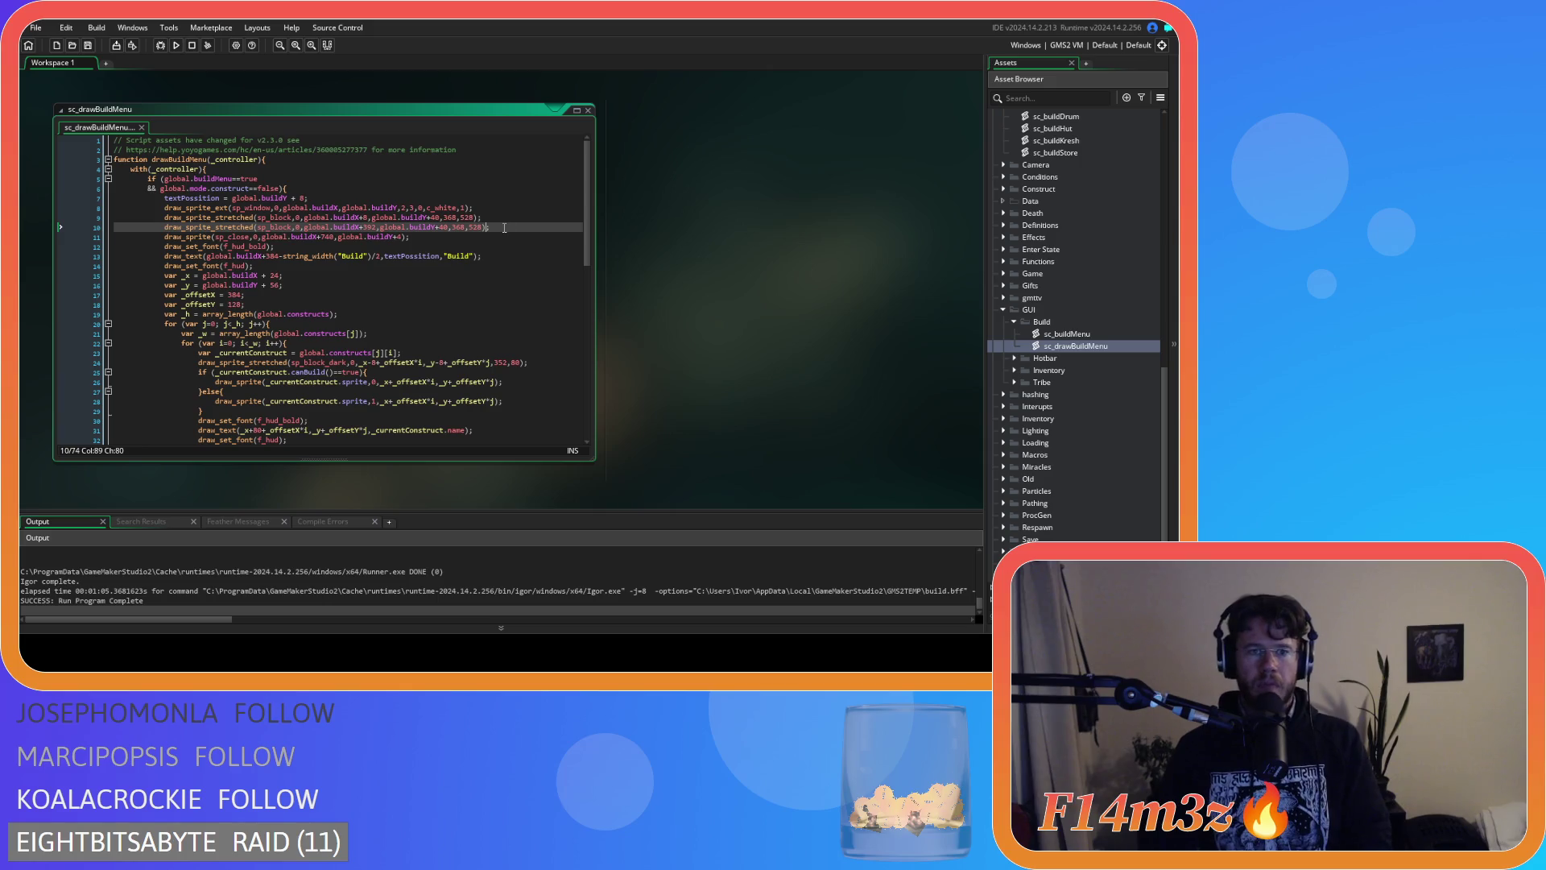
pyautogui.moveTo(505, 228); pyautogui.dragTo(94, 232)
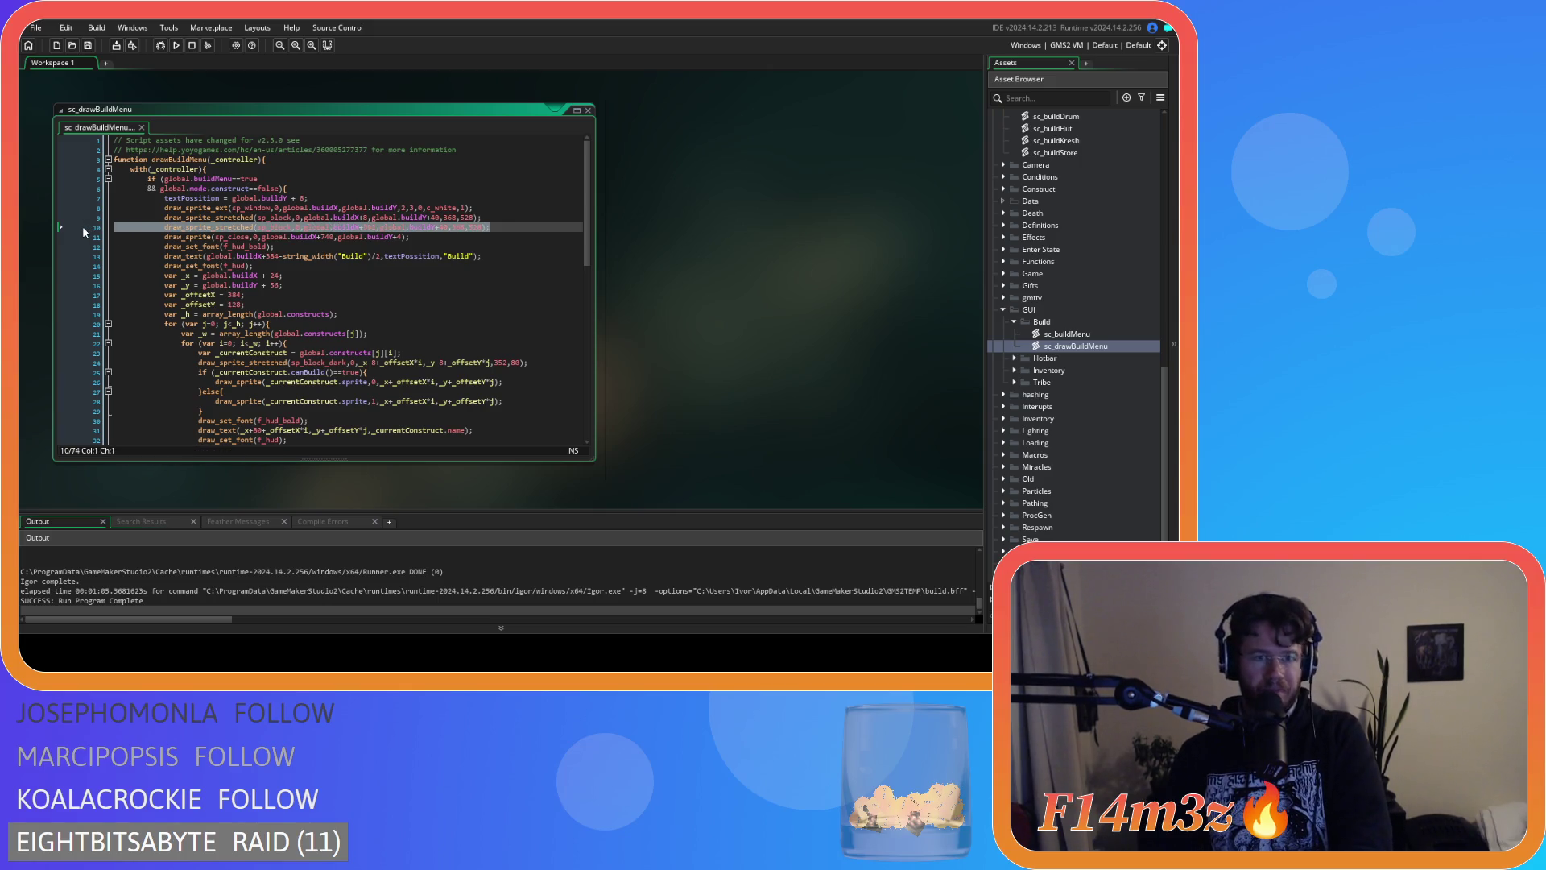
pyautogui.press('BackSpace')
pyautogui.press('BackSpace')
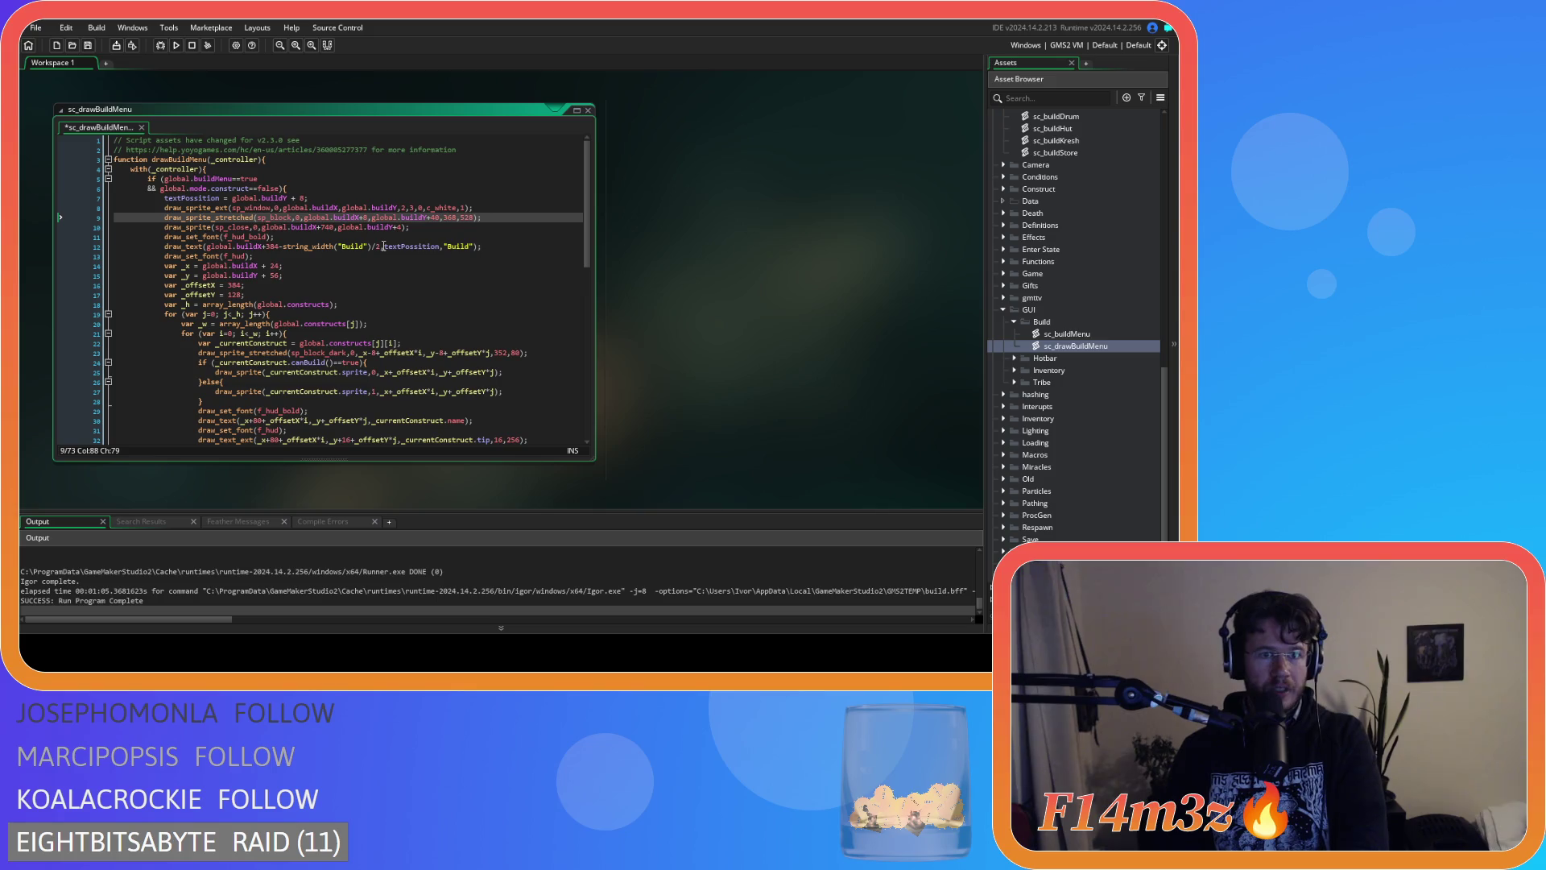
pyautogui.click(433, 231)
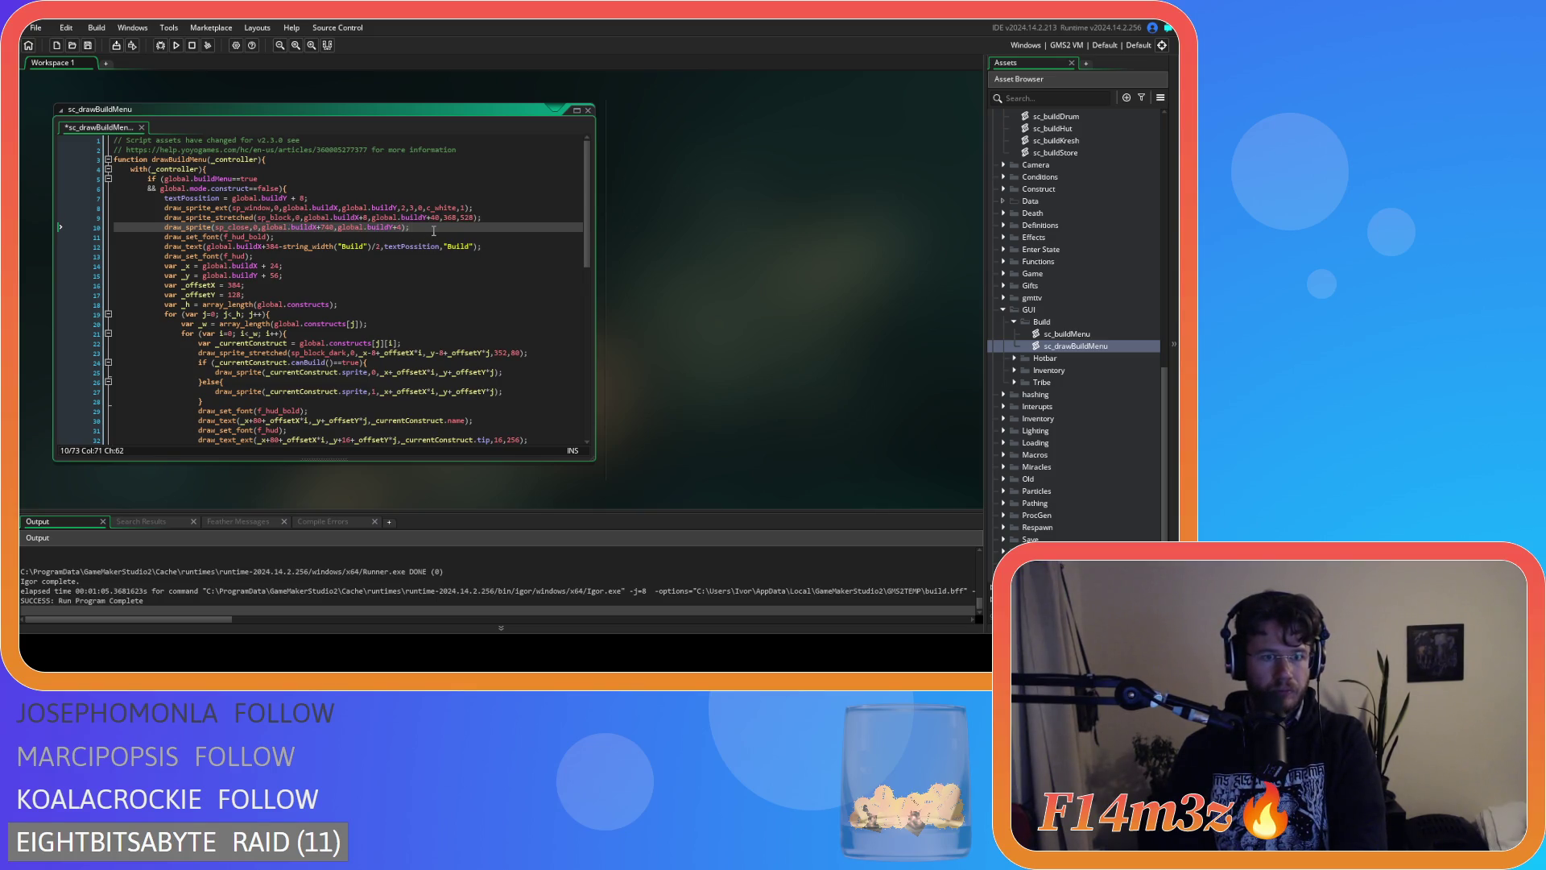
pyautogui.scroll(-3, 433, 231)
pyautogui.click(326, 232)
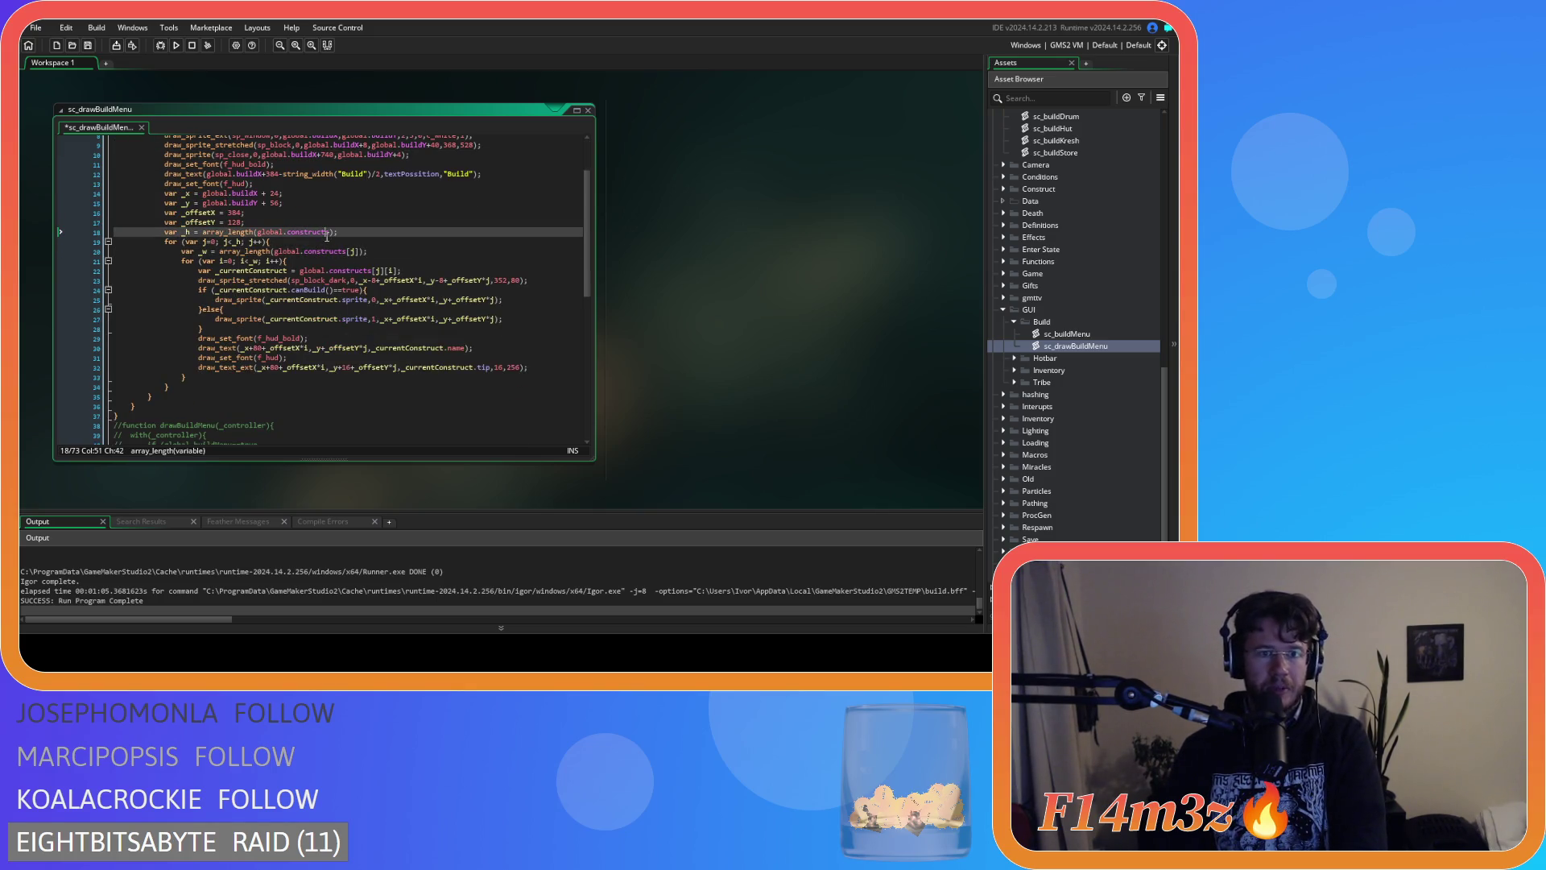
# Delete the outer for-j loop and row-width lines plus the leftover closing brace.
pyautogui.click(317, 245)
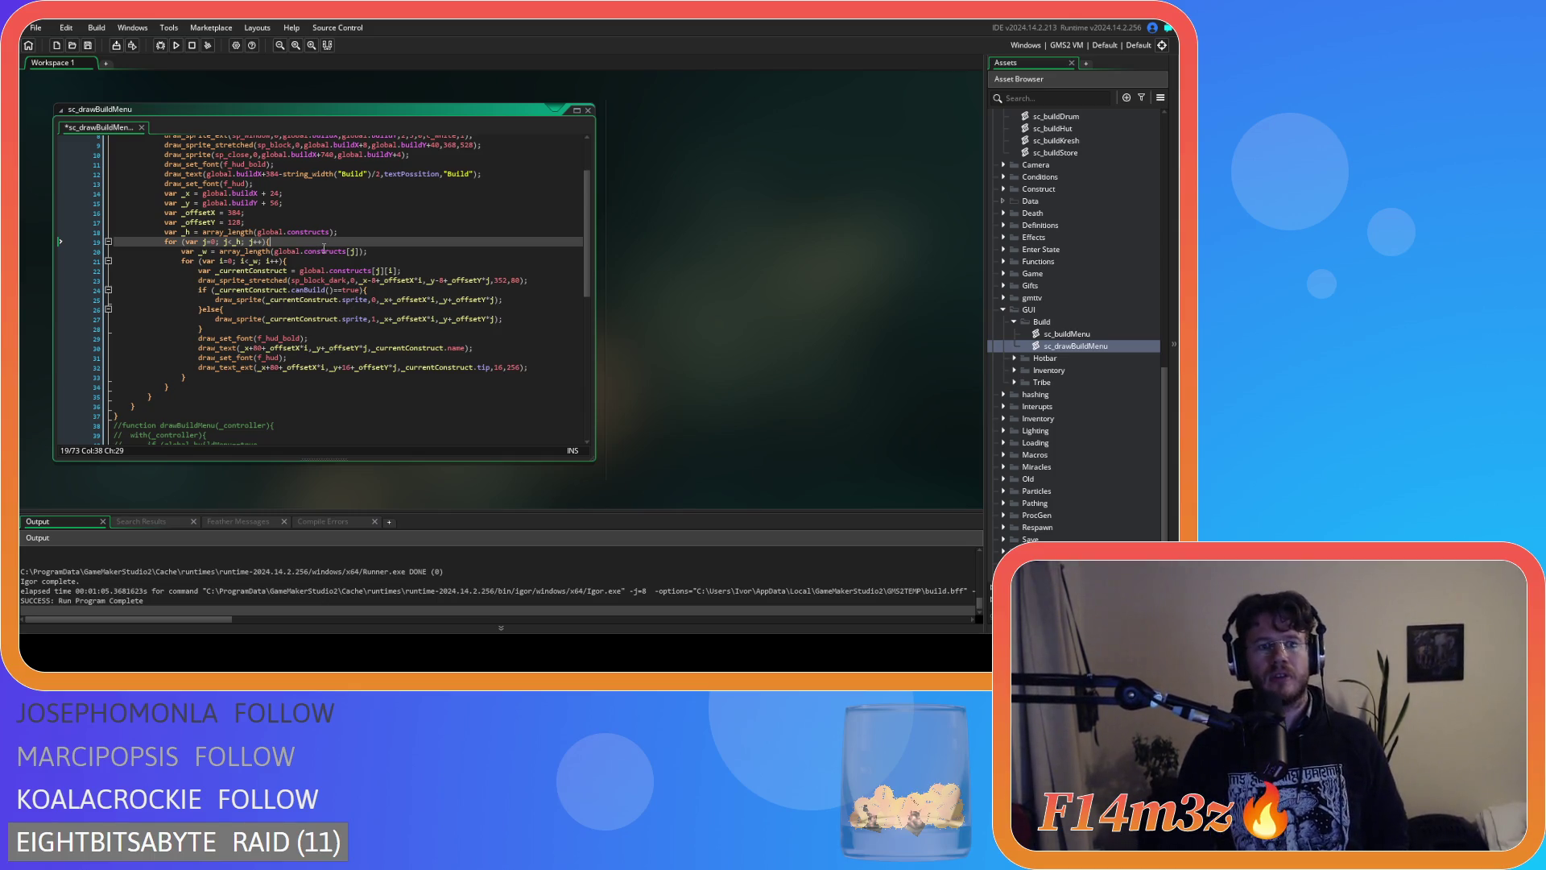
pyautogui.moveTo(394, 252); pyautogui.dragTo(55, 246)
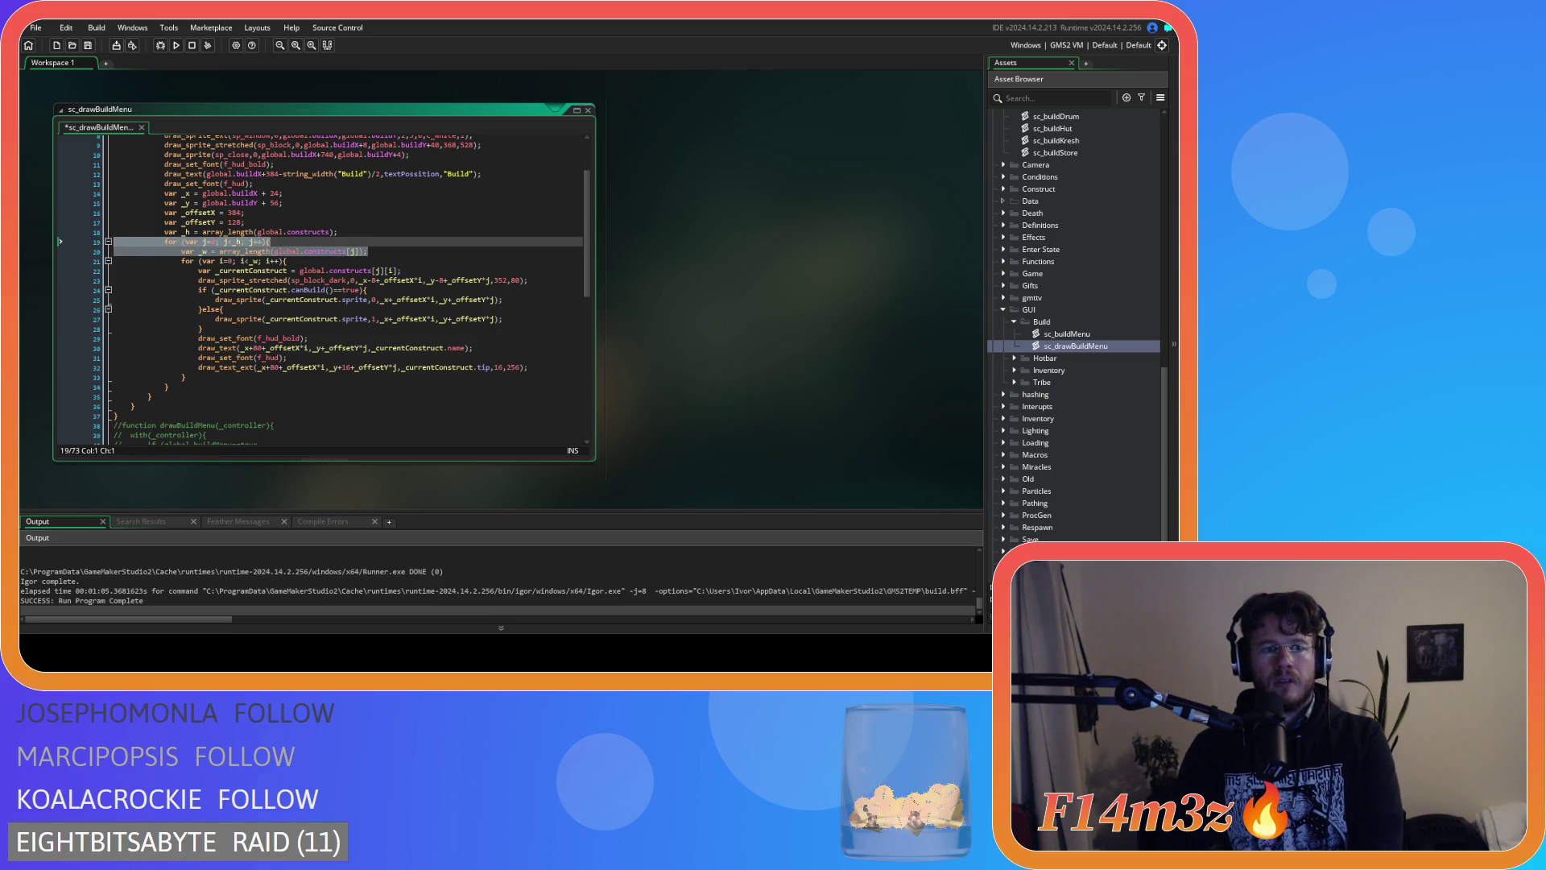
pyautogui.press('BackSpace')
pyautogui.press('BackSpace')
pyautogui.click(182, 369)
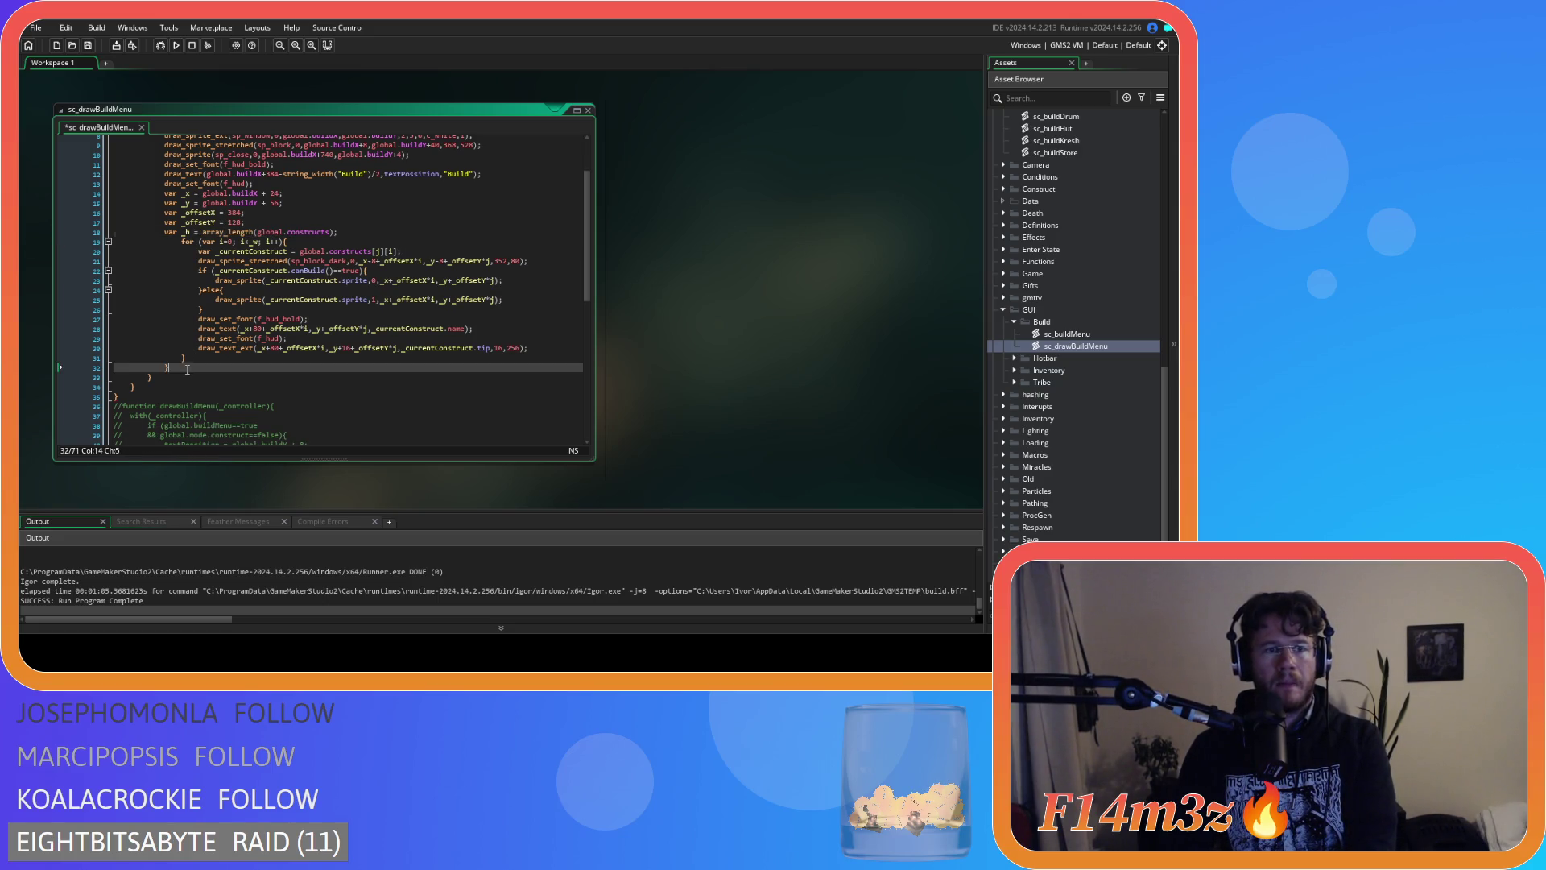
pyautogui.hotkey('shift', 'Home')
pyautogui.press('BackSpace')
pyautogui.press('BackSpace')
# Outdent the loop body on lines 19–31 by one level.
pyautogui.moveTo(186, 358)
pyautogui.mouseDown()
pyautogui.moveTo(147, 348)
pyautogui.moveTo(113, 232)
pyautogui.mouseUp()
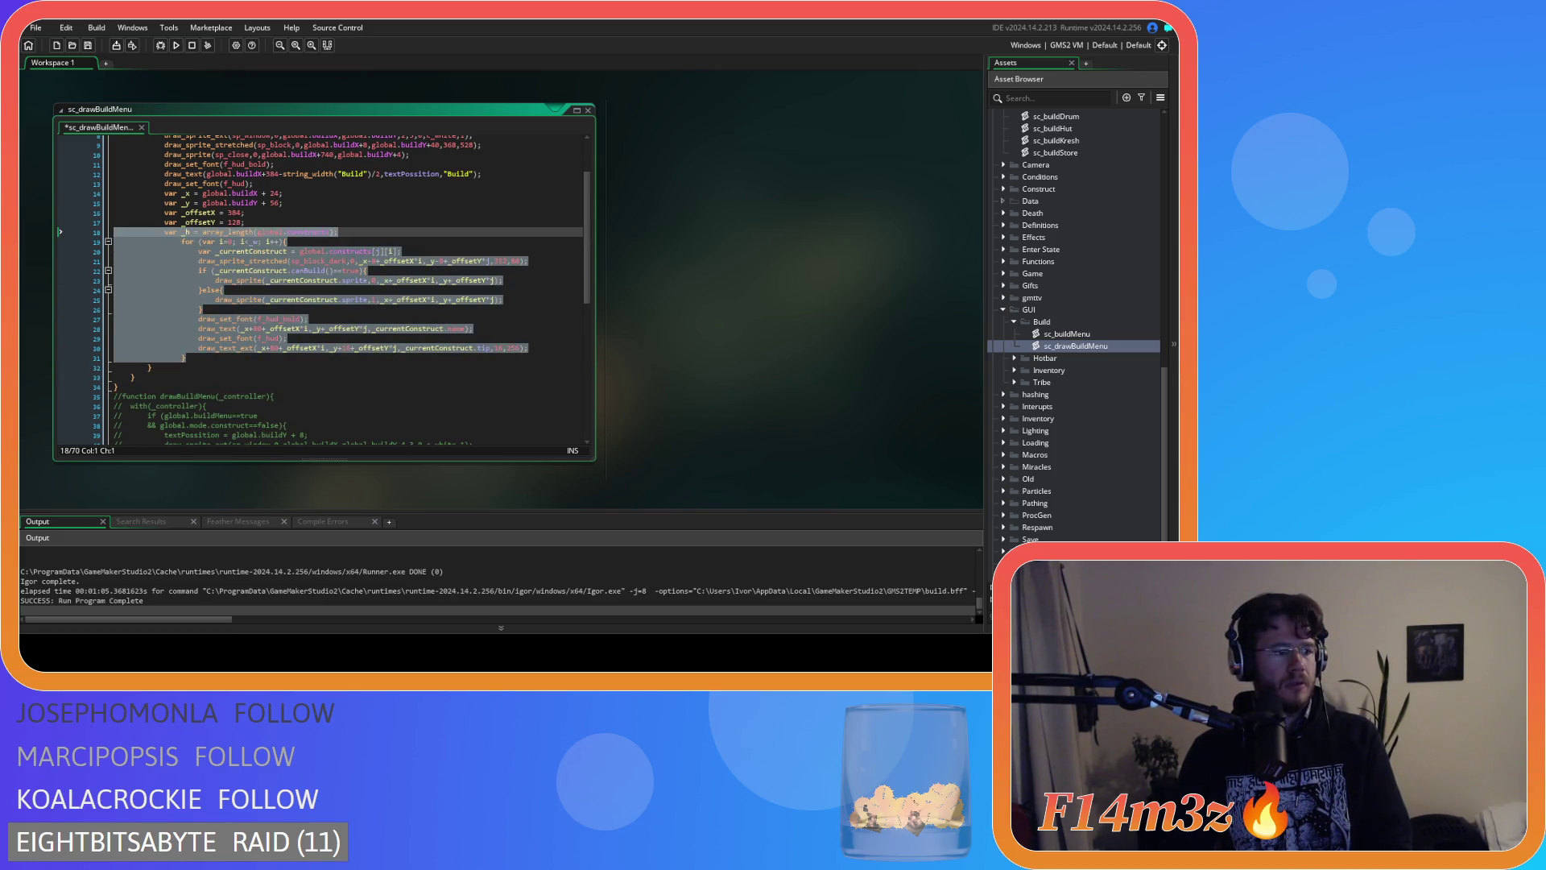
pyautogui.moveTo(186, 357); pyautogui.dragTo(23, 243)
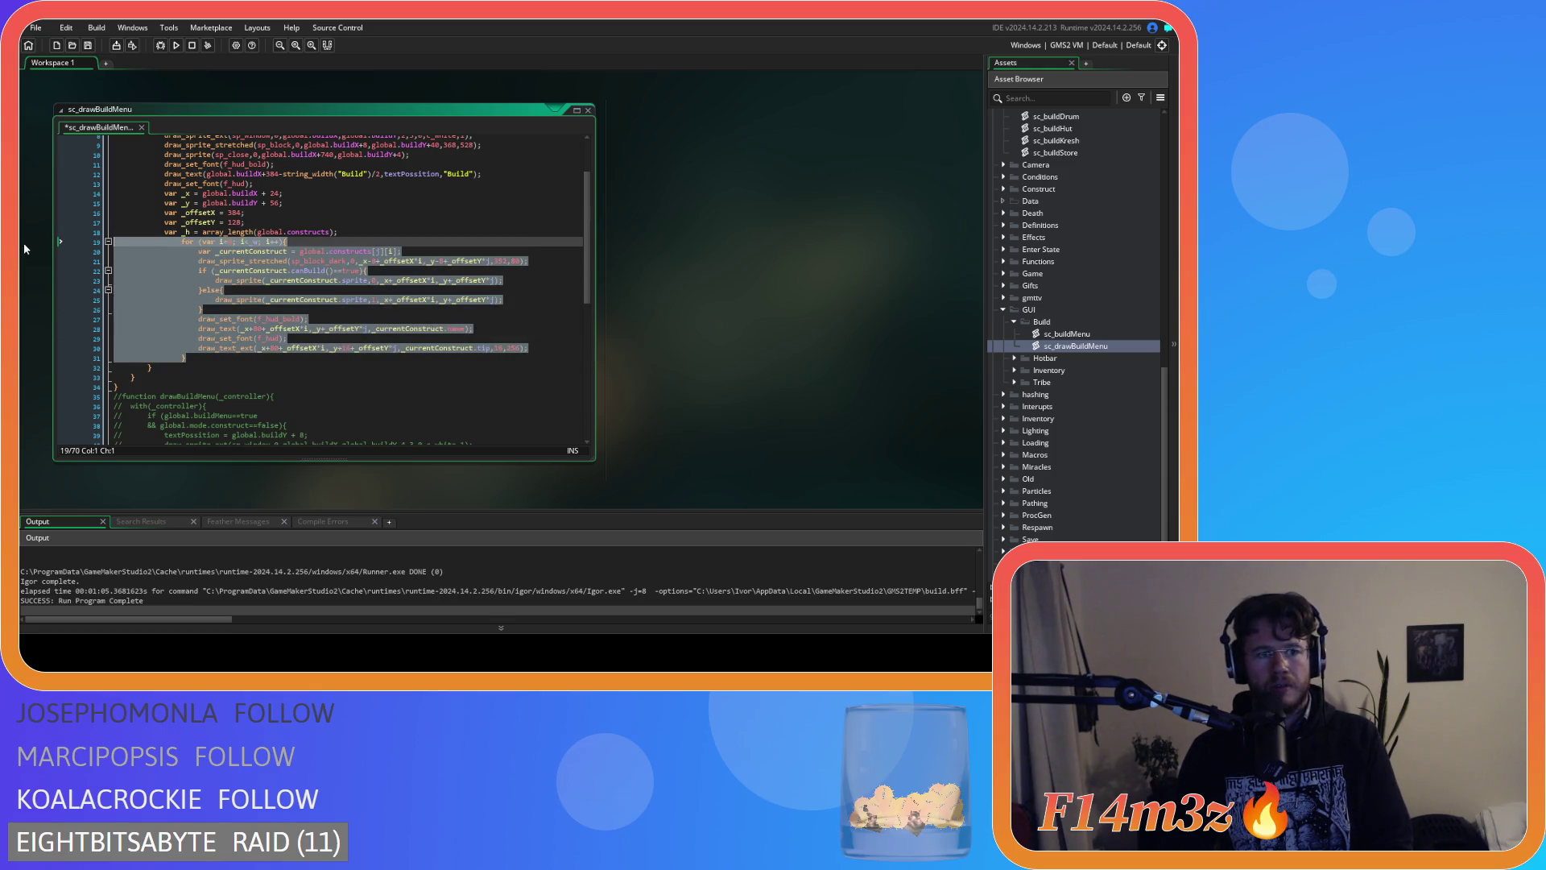
pyautogui.hotkey('shift', 'Tab')
pyautogui.click(278, 282)
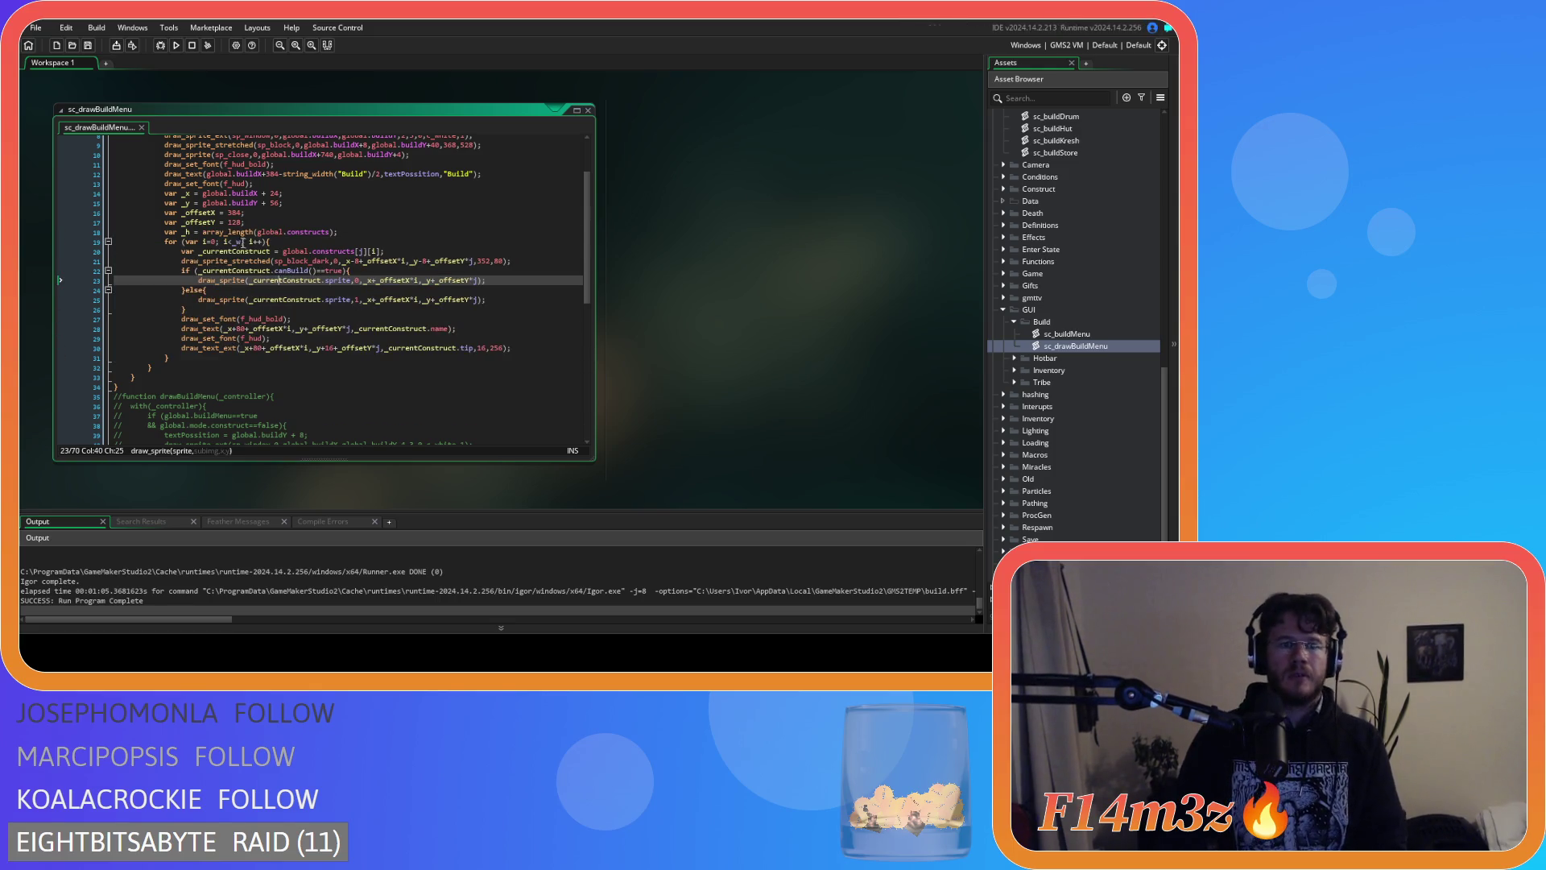
# Rename _h to _len in its declaration and the loop condition, then save.
pyautogui.doubleClick(240, 243)
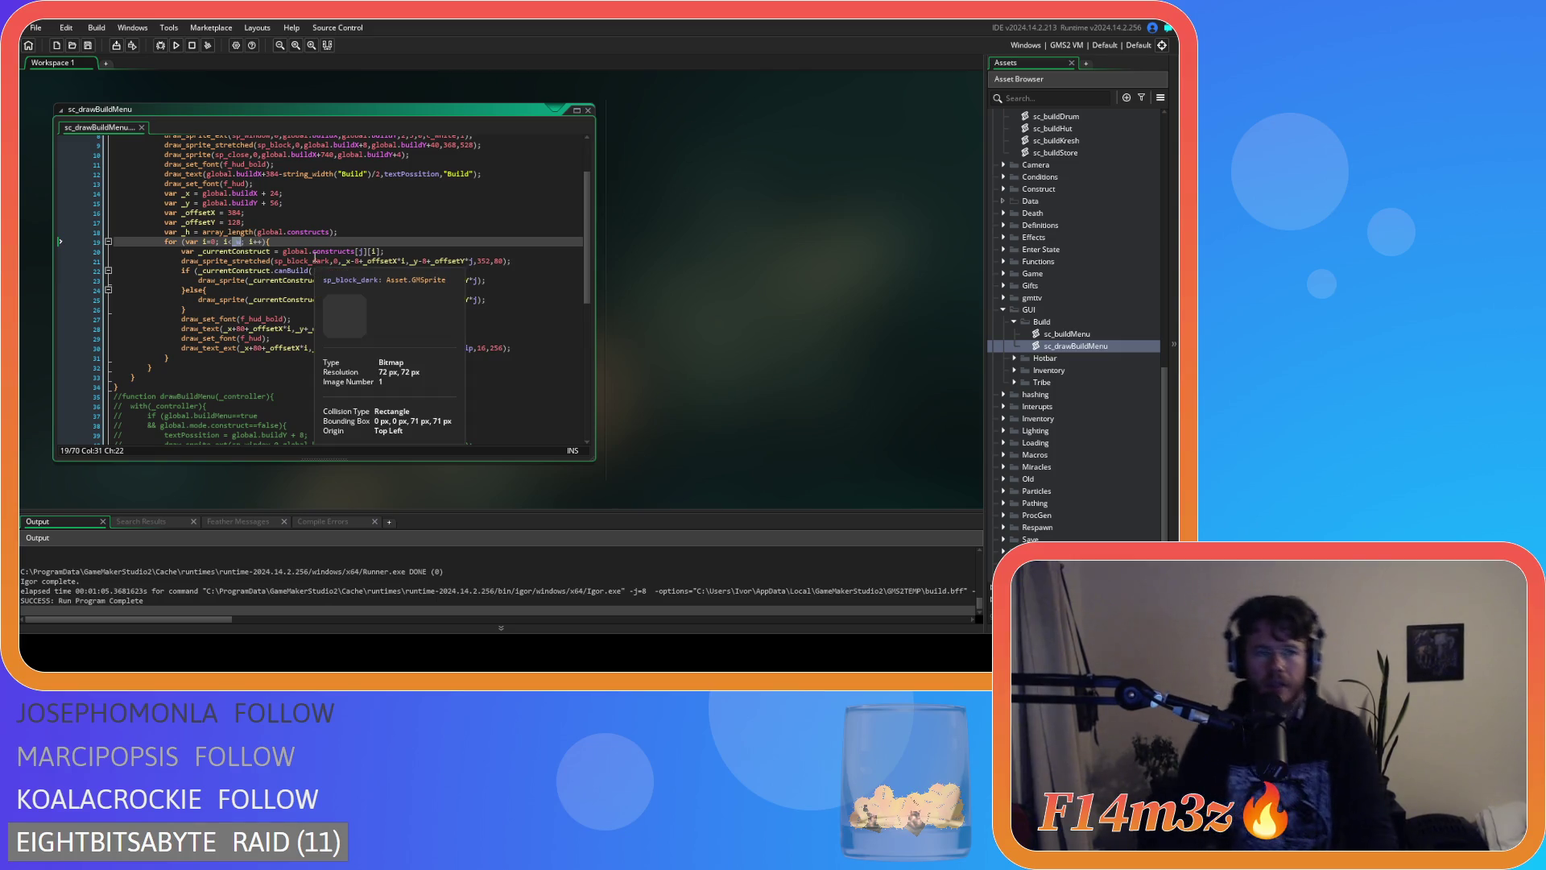
pyautogui.click(192, 233)
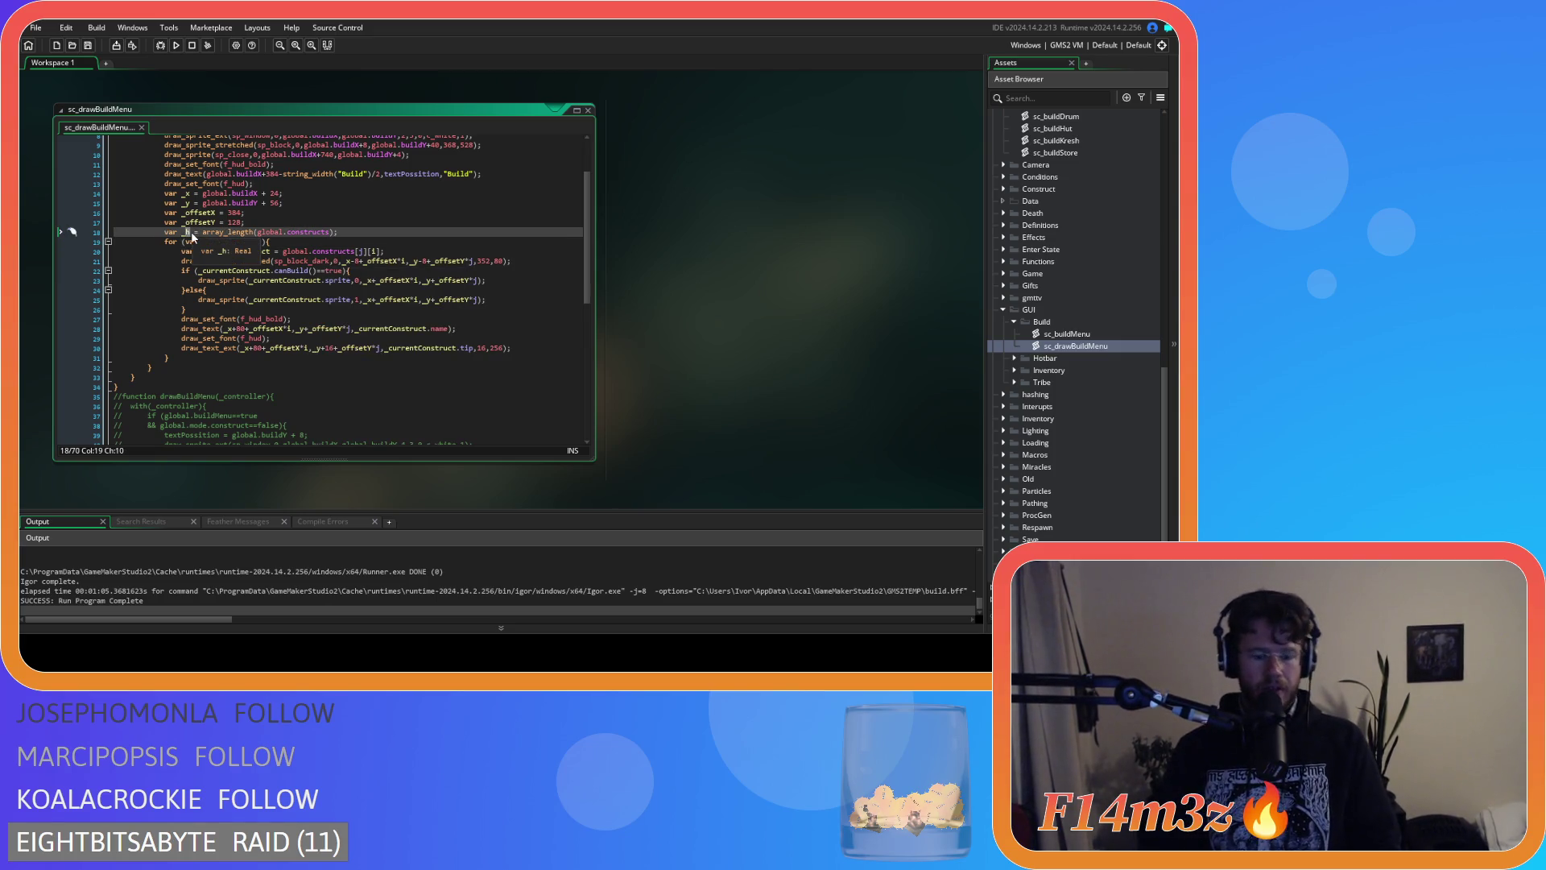
pyautogui.press('BackSpace')
pyautogui.write('len')
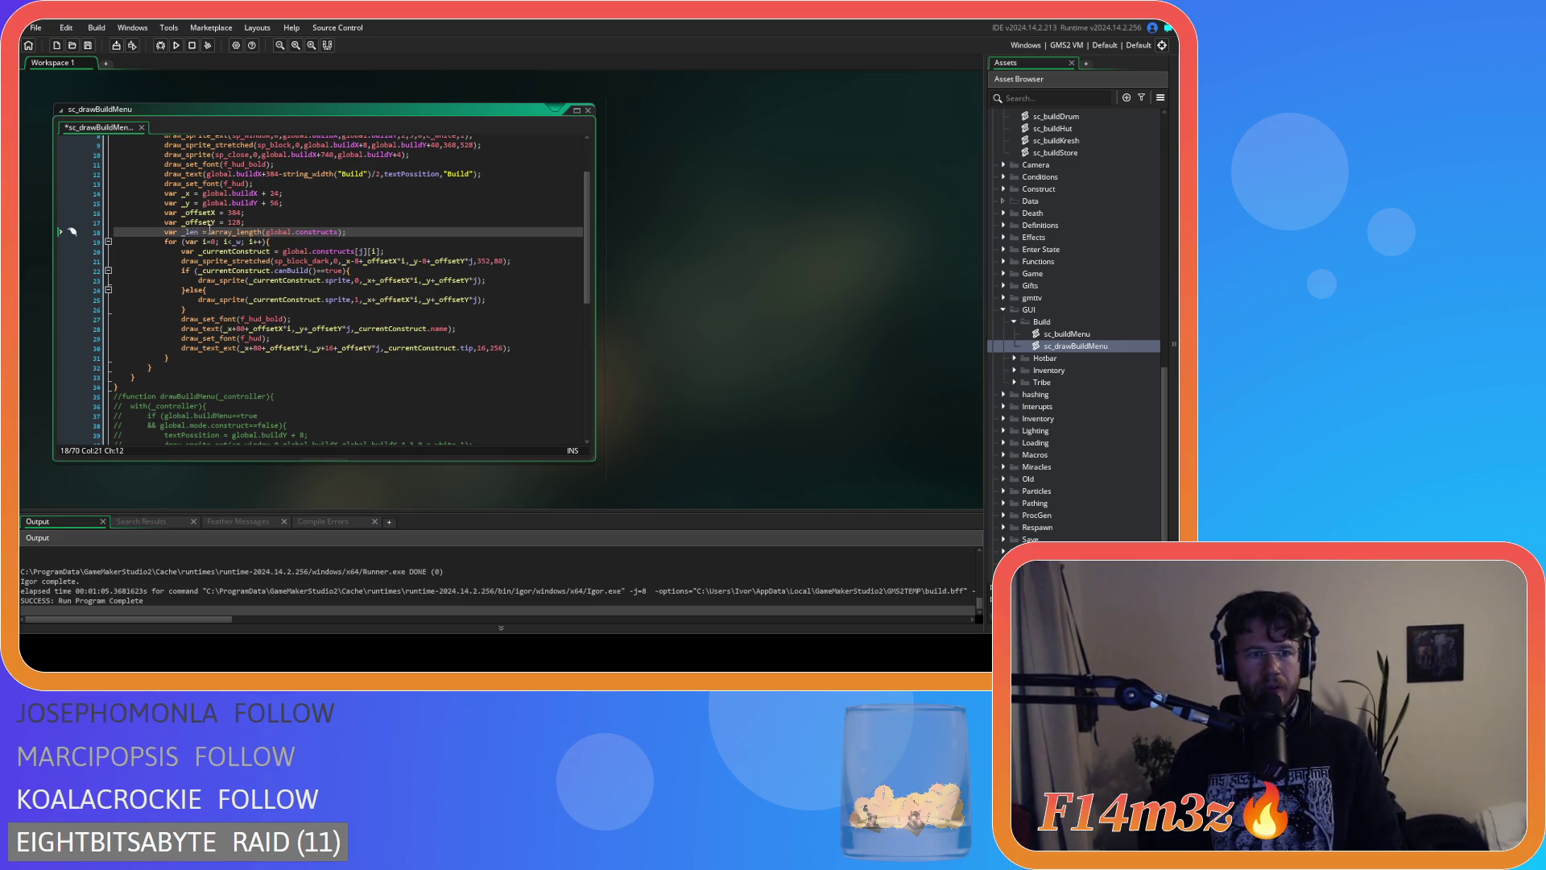
pyautogui.doubleClick(236, 242)
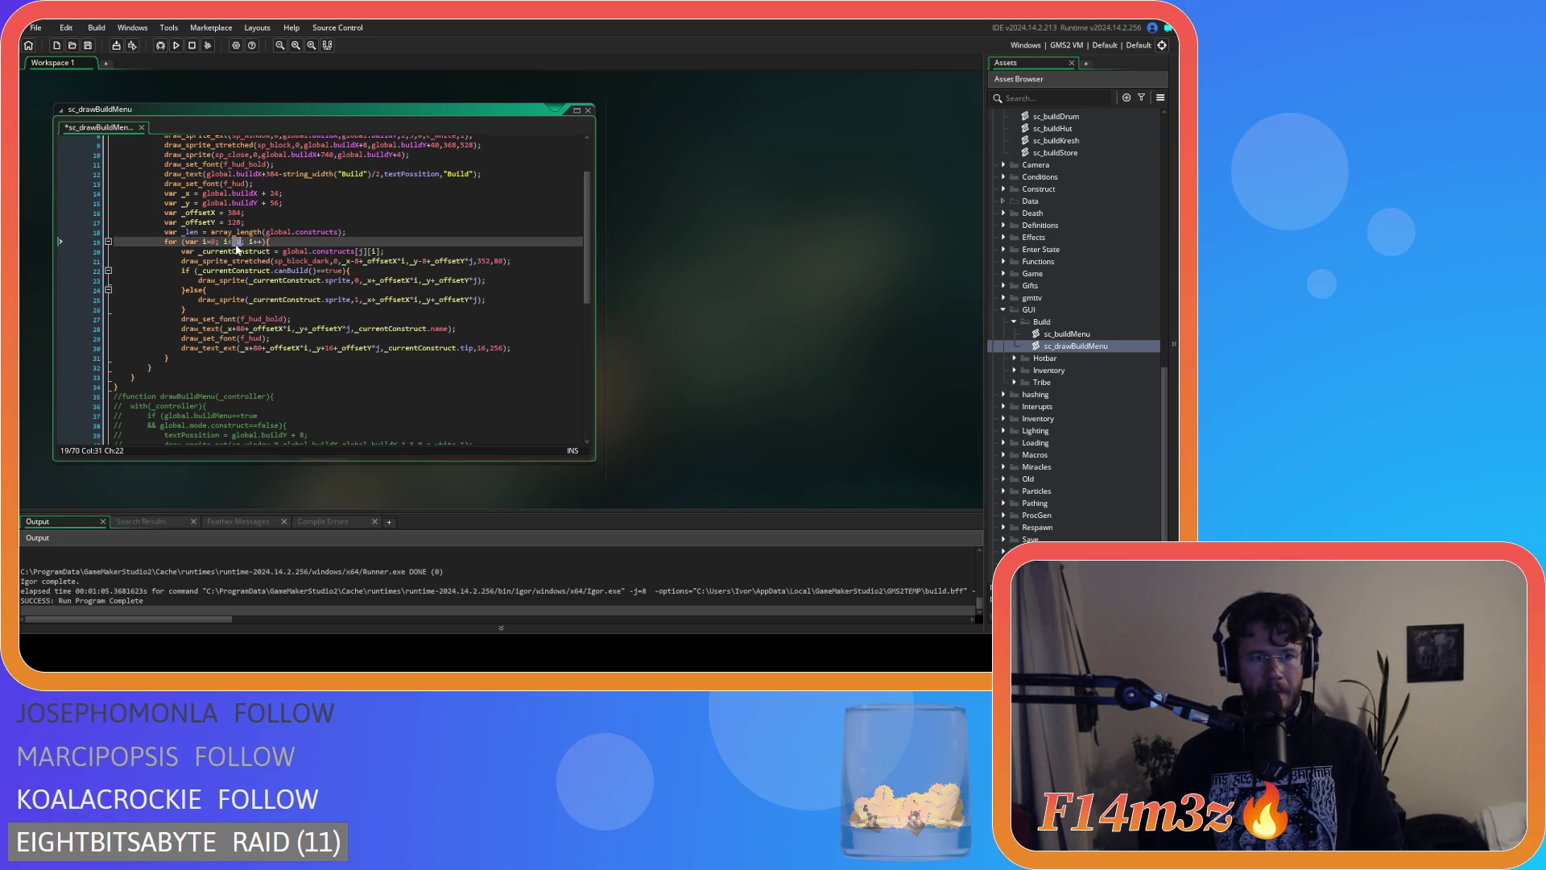
pyautogui.write('_len')
pyautogui.click(347, 243)
pyautogui.hotkey('ctrl', 's')
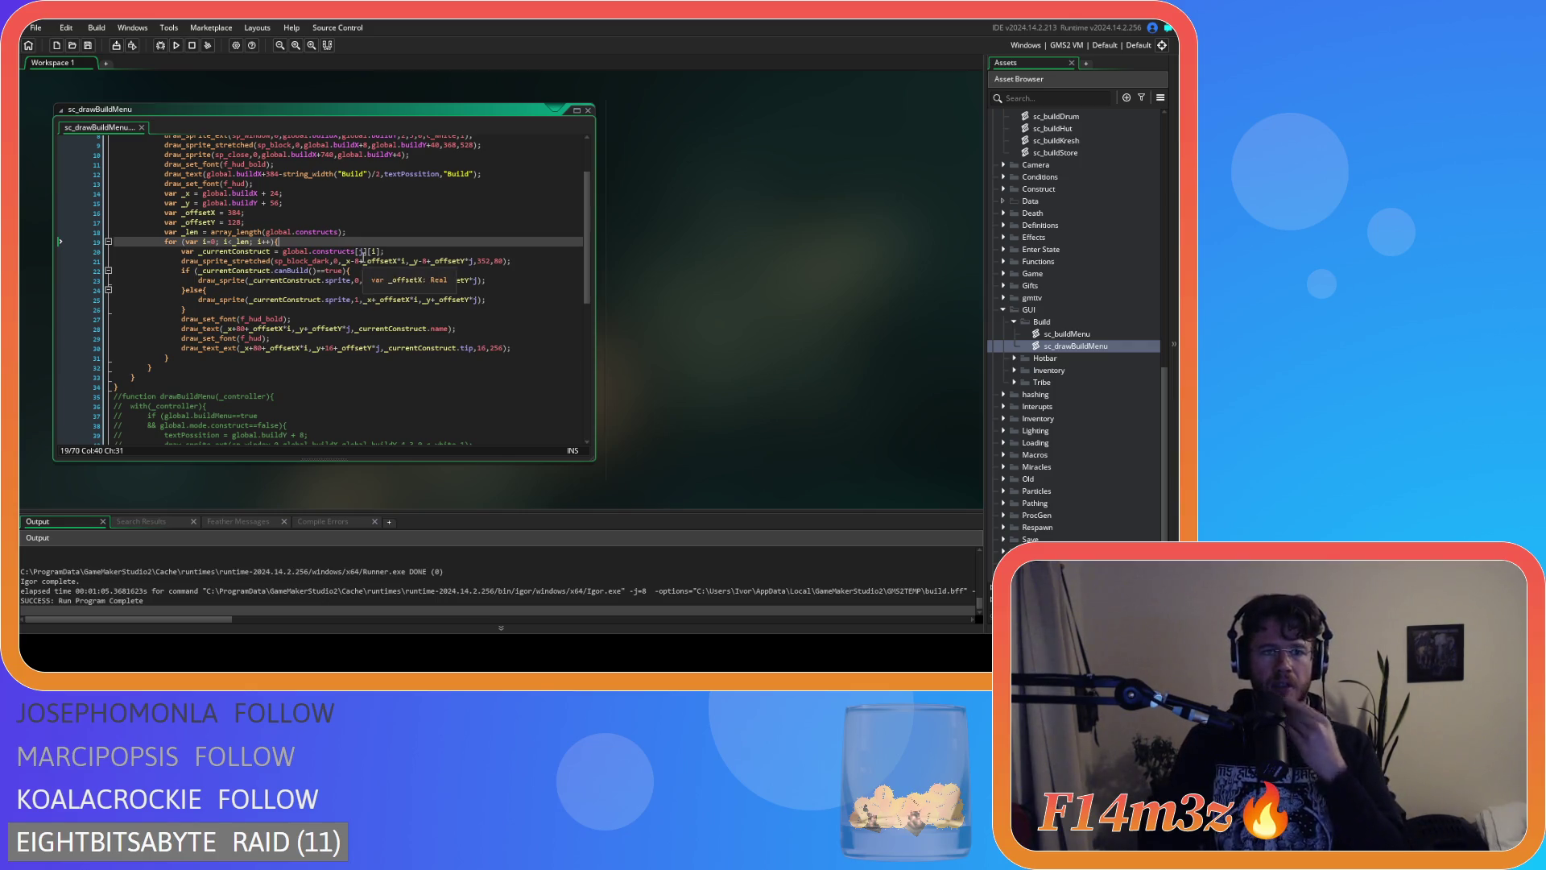
# Change line 20 to fetch each construct with array_get(global.constructs,i) and save.
pyautogui.click(358, 251)
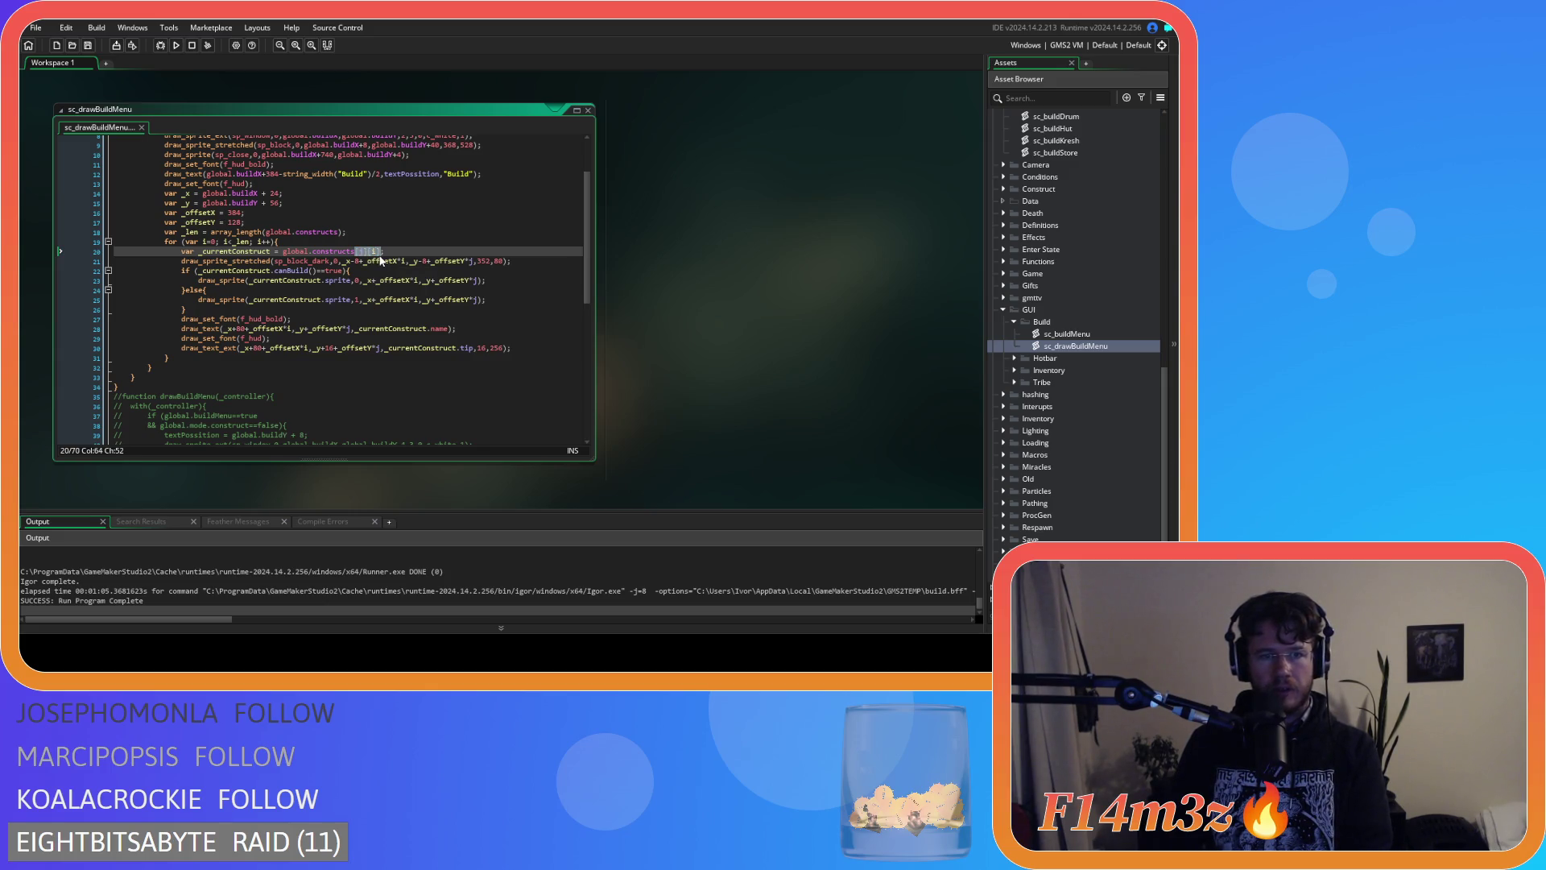
pyautogui.press('BackSpace')
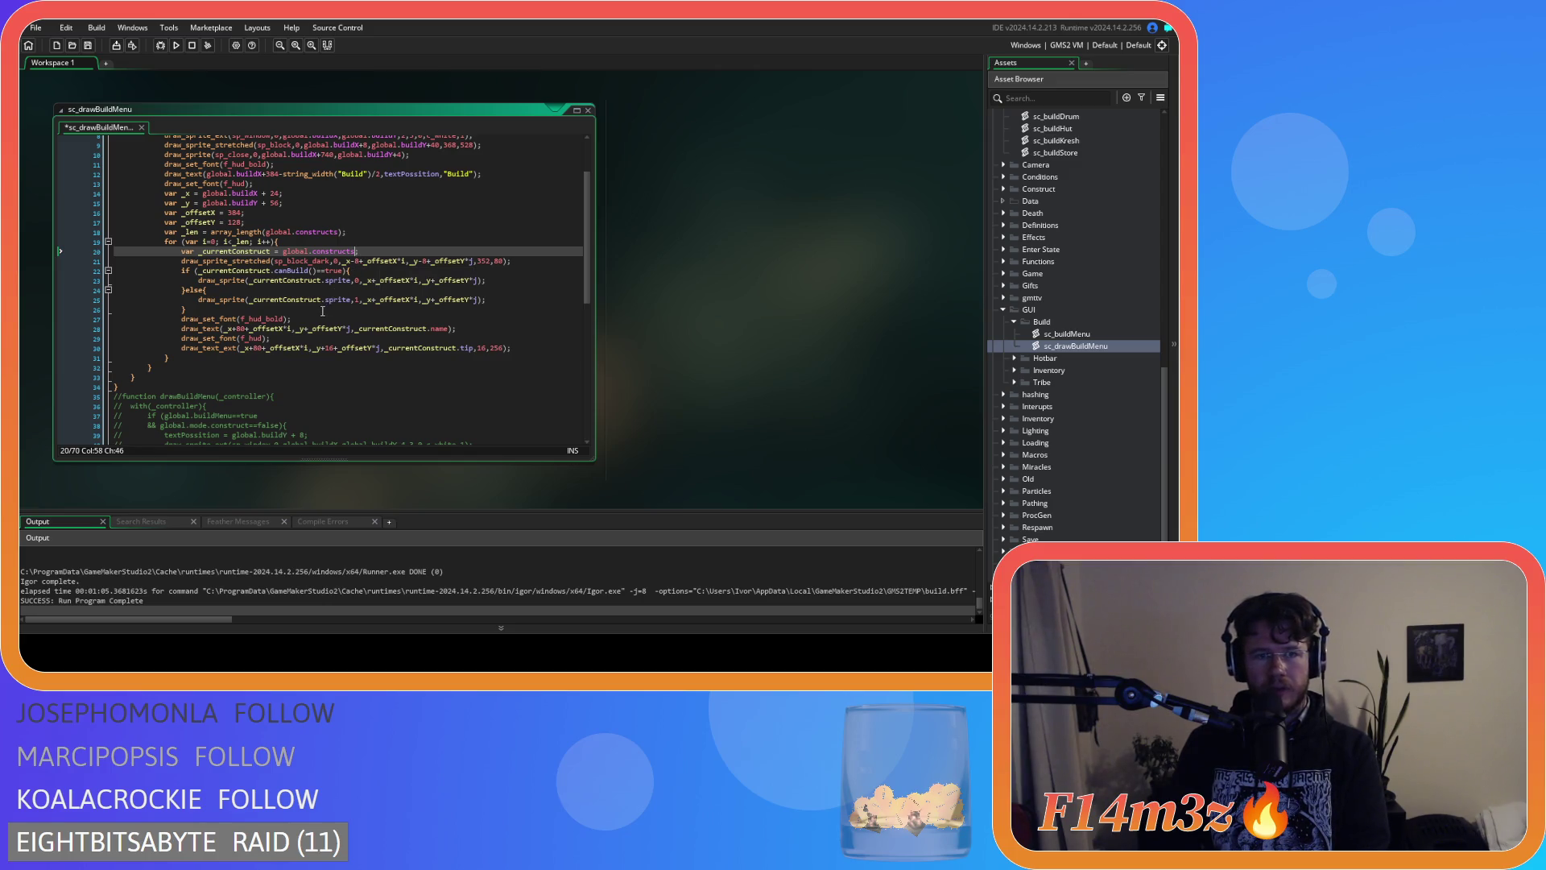
pyautogui.click(284, 252)
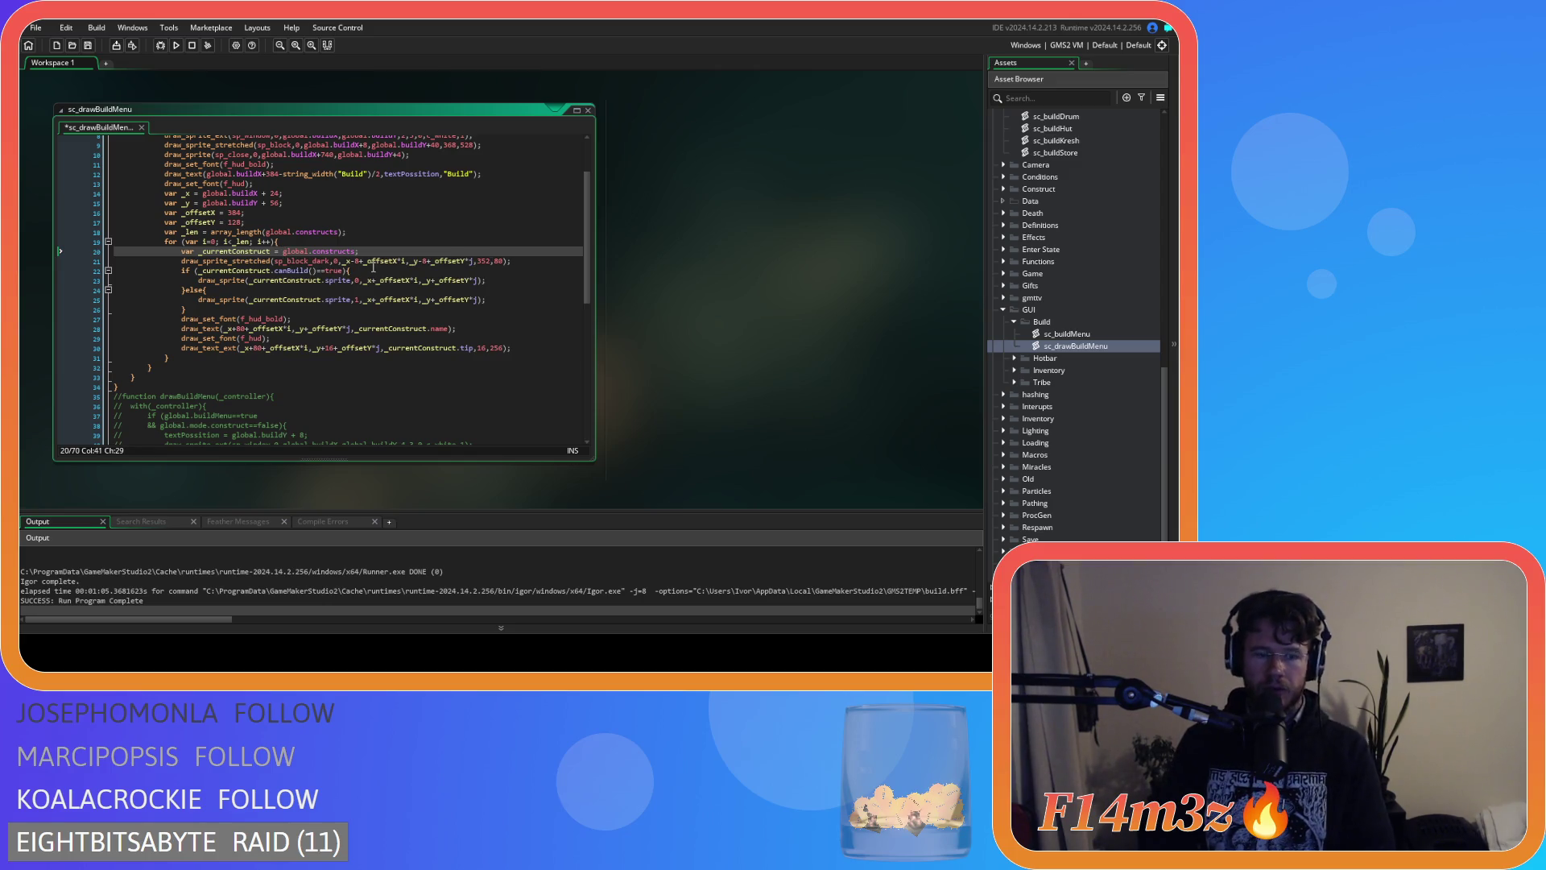
pyautogui.write('array')
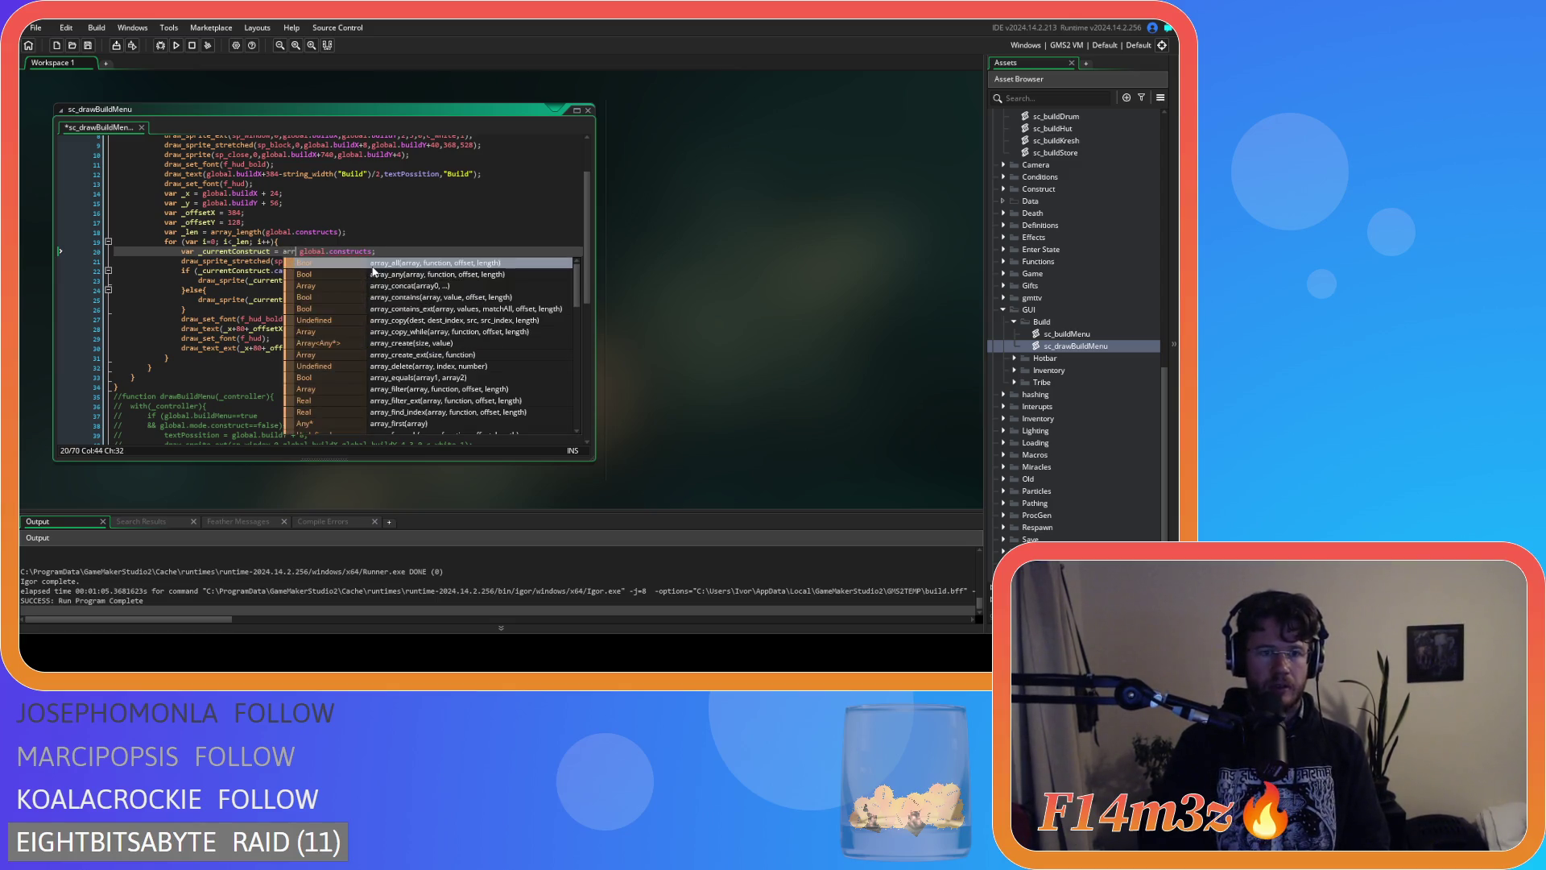
pyautogui.write('_g')
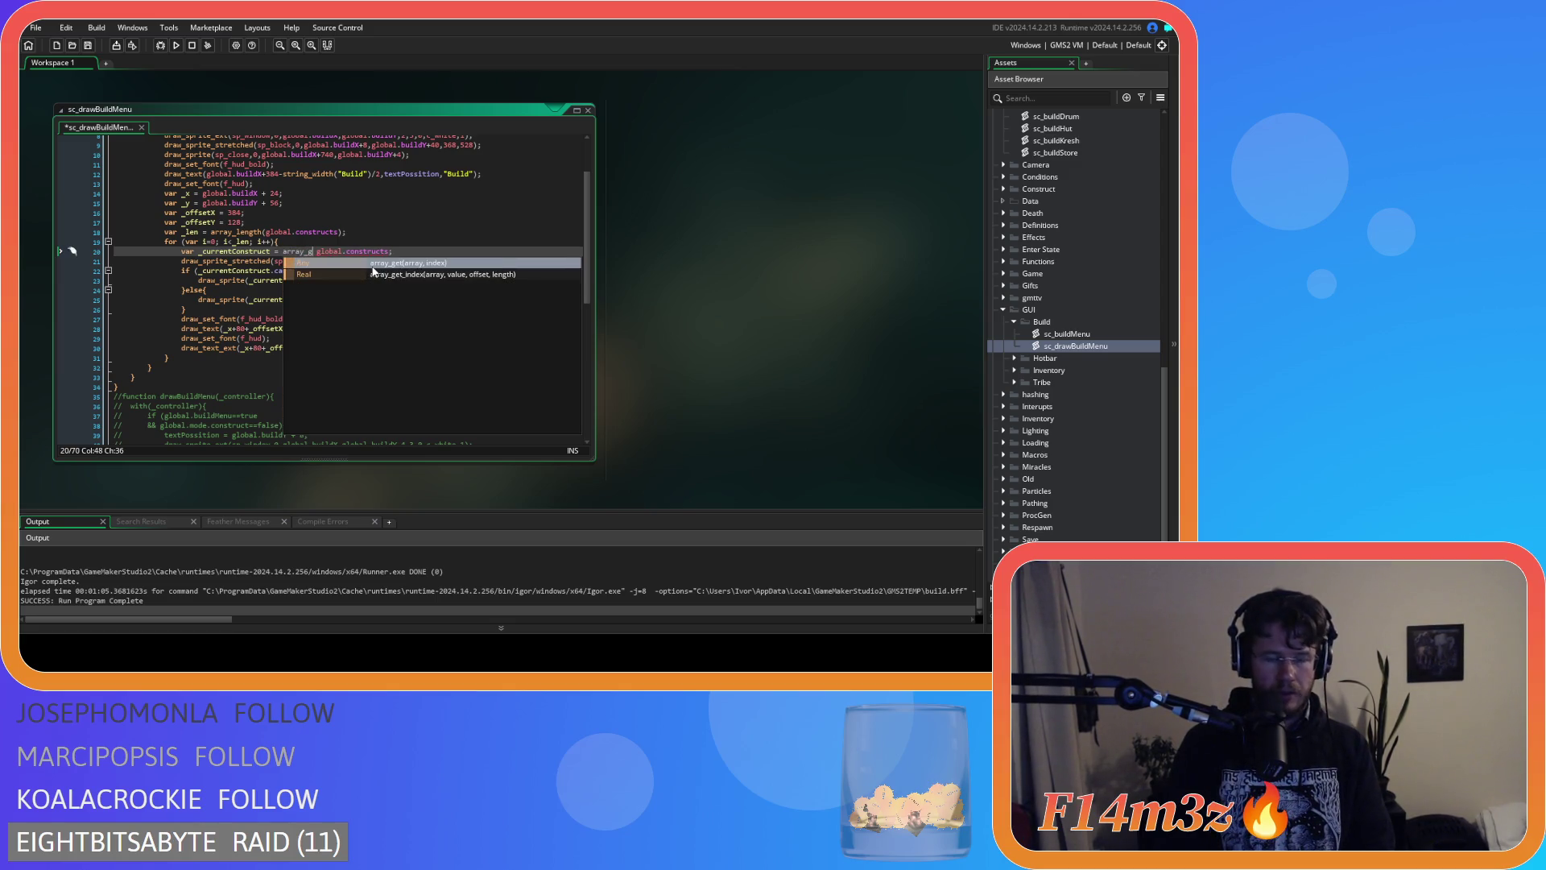
pyautogui.click(371, 265)
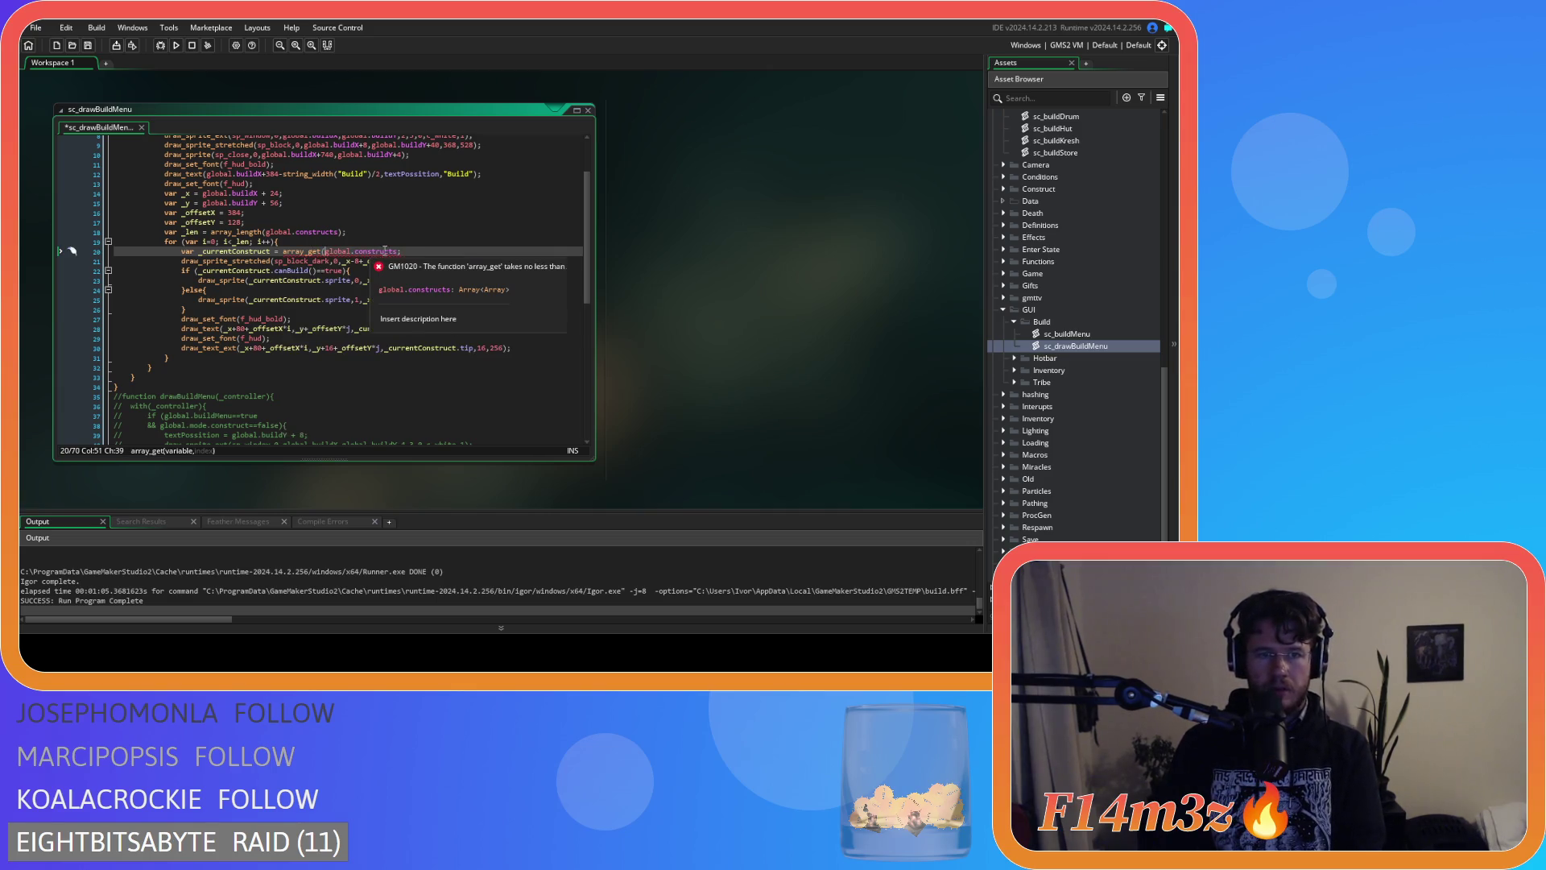
pyautogui.click(397, 251)
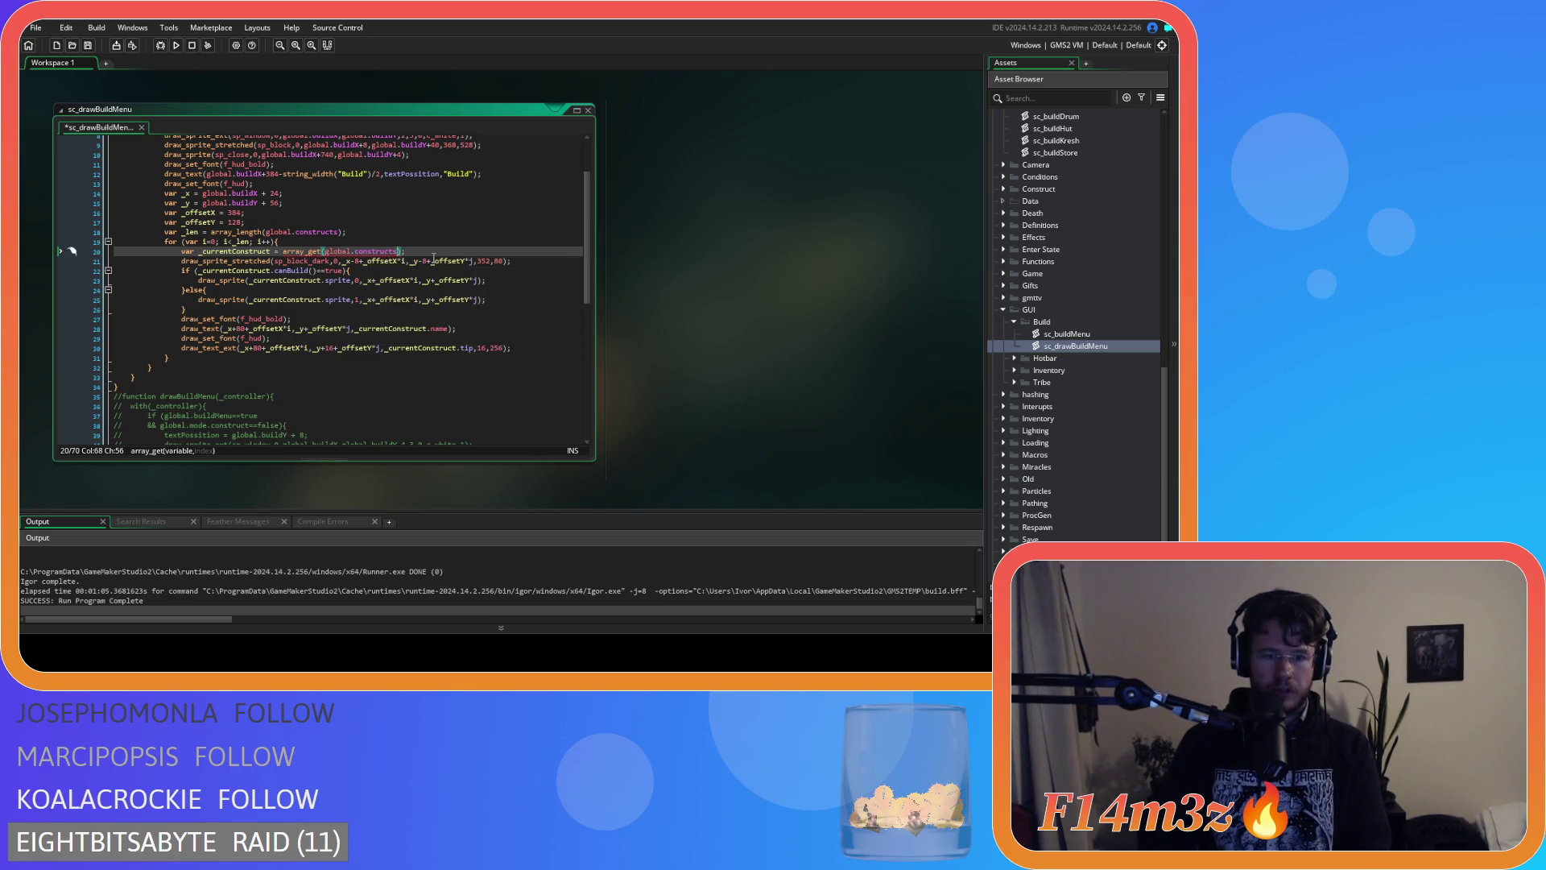
pyautogui.write(',i')
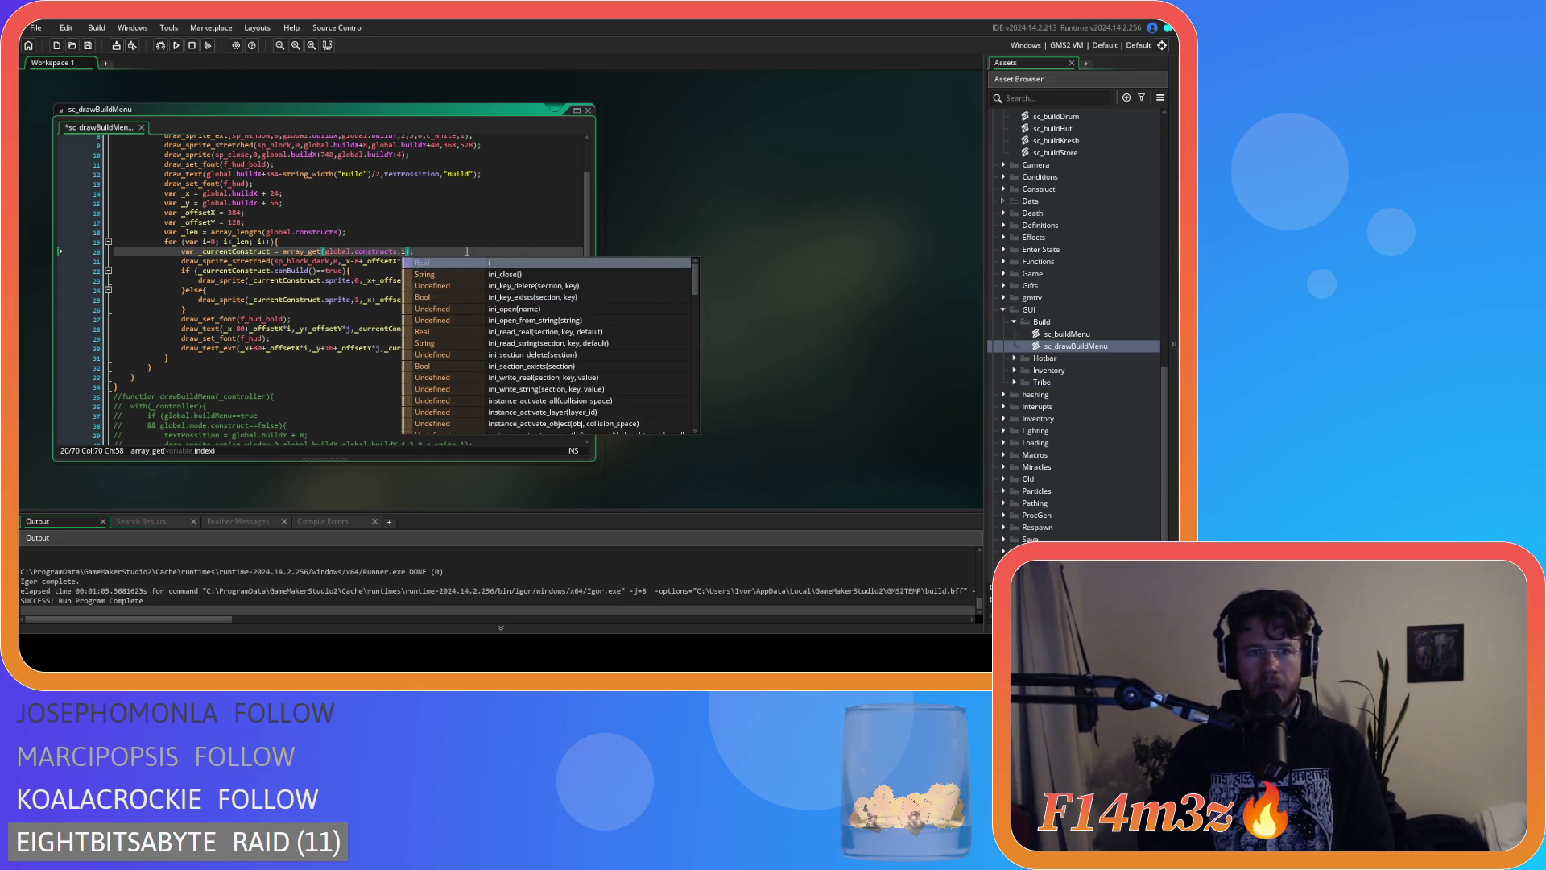
pyautogui.press('End')
pyautogui.hotkey('ctrl', 's')
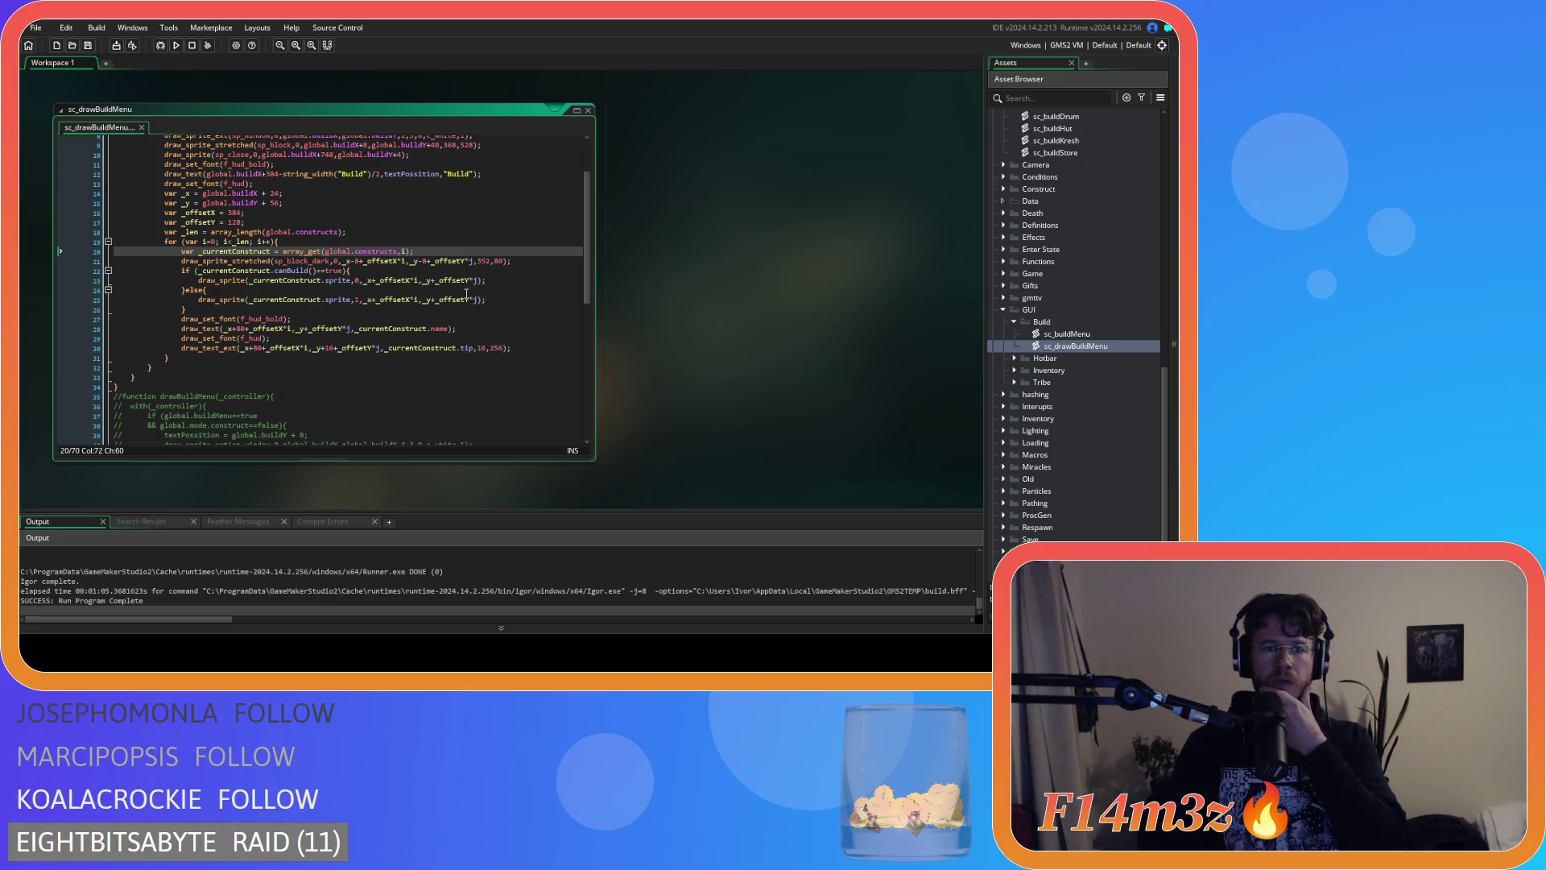
# Delete the var _offsetX = 256; line while keeping the _offsetY declaration.
pyautogui.click(242, 223)
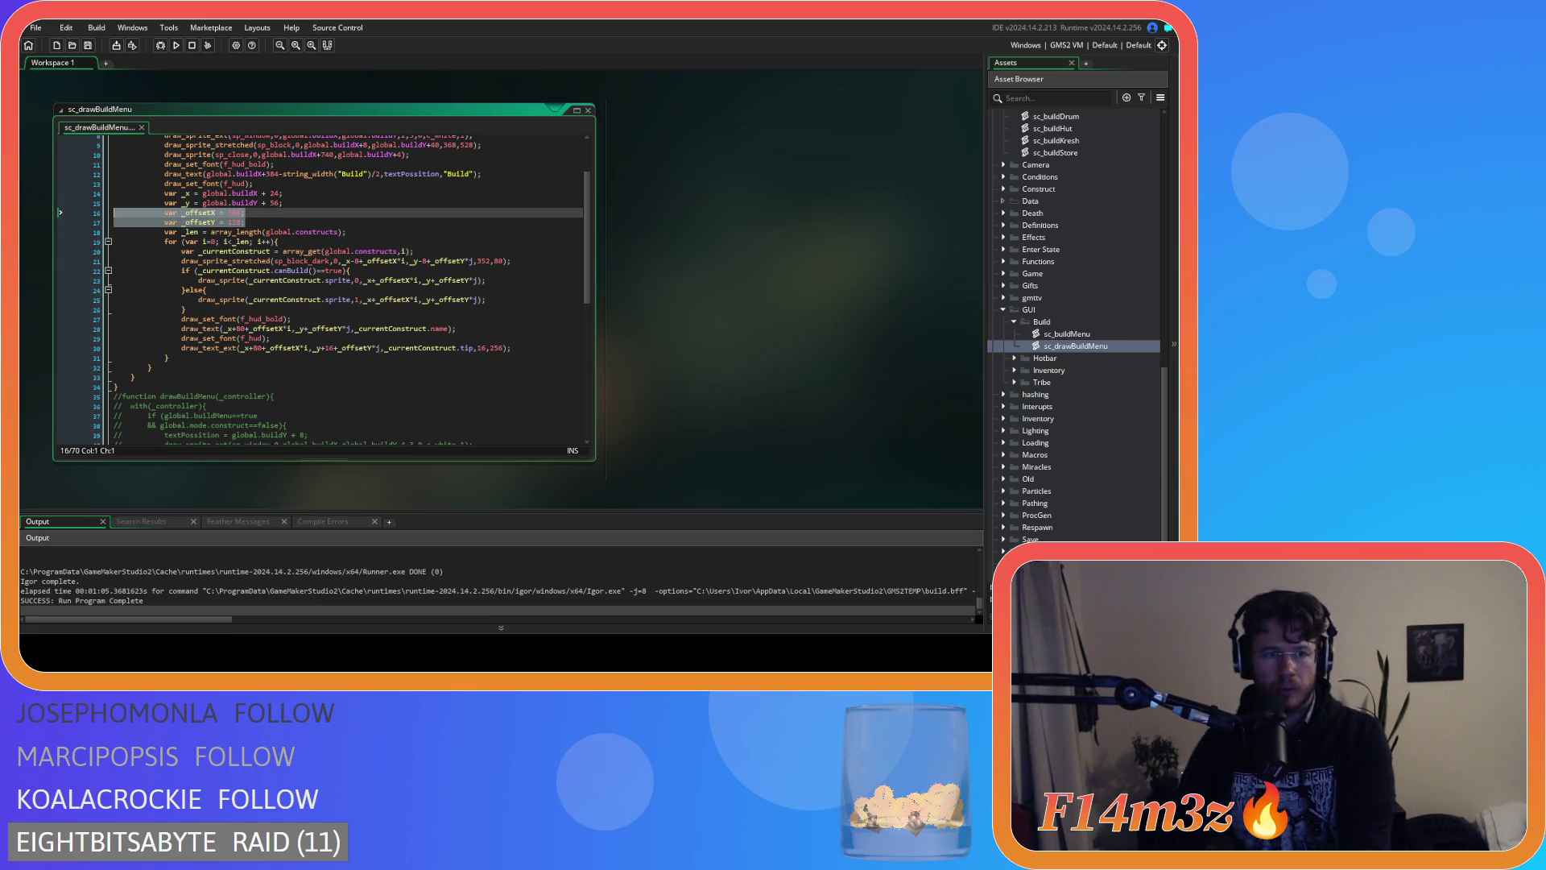
pyautogui.hotkey('shift', 'Up')
pyautogui.press('BackSpace')
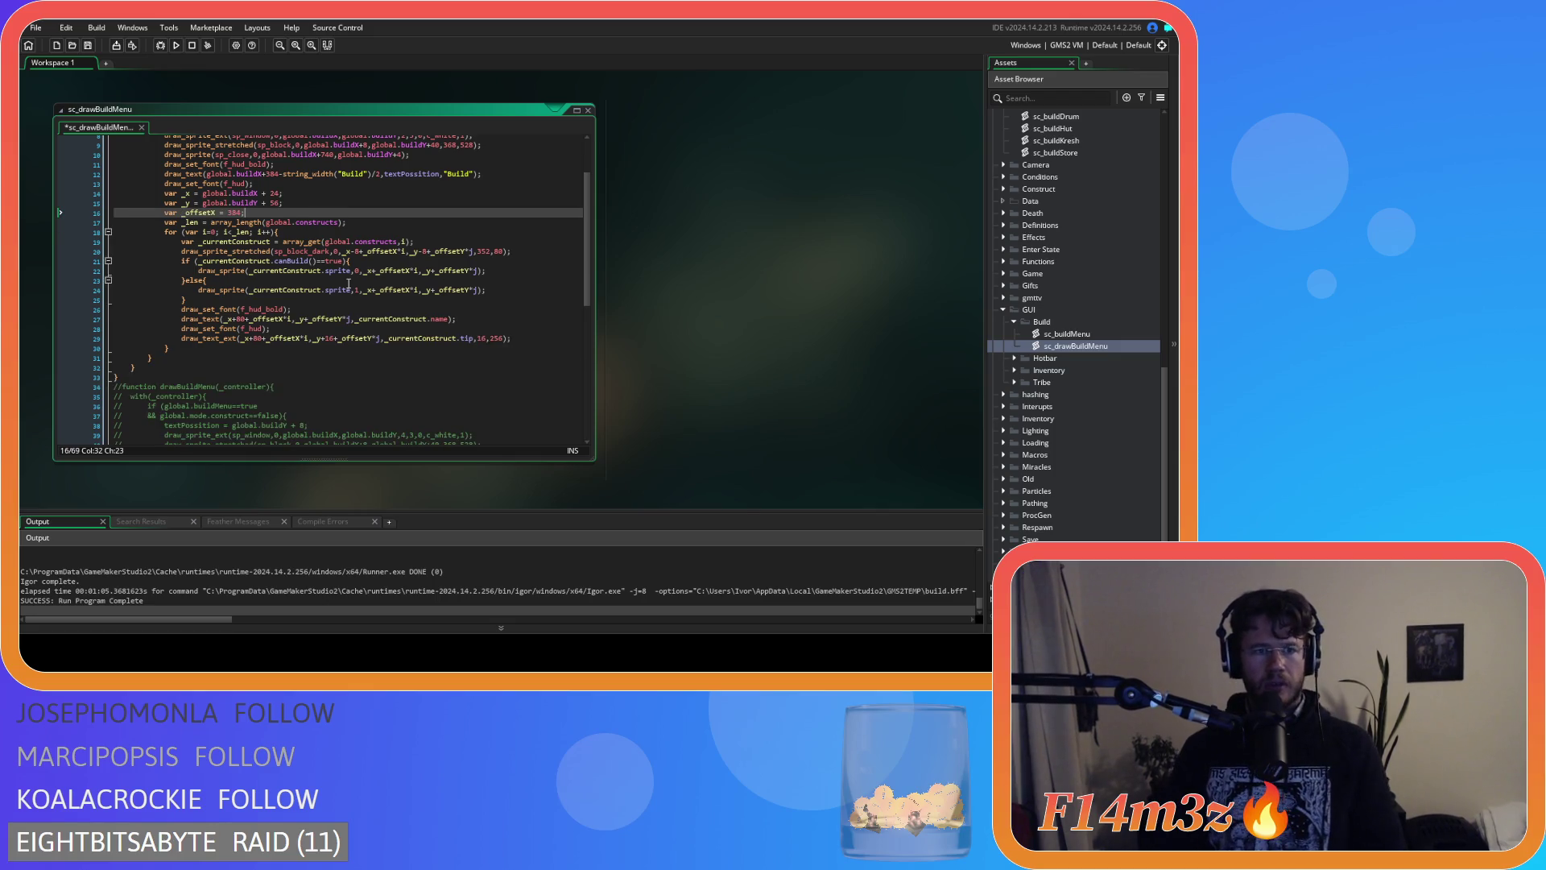
pyautogui.hotkey('ctrl', 'z')
pyautogui.hotkey('shift', 'Up')
pyautogui.hotkey('shift', 'Home')
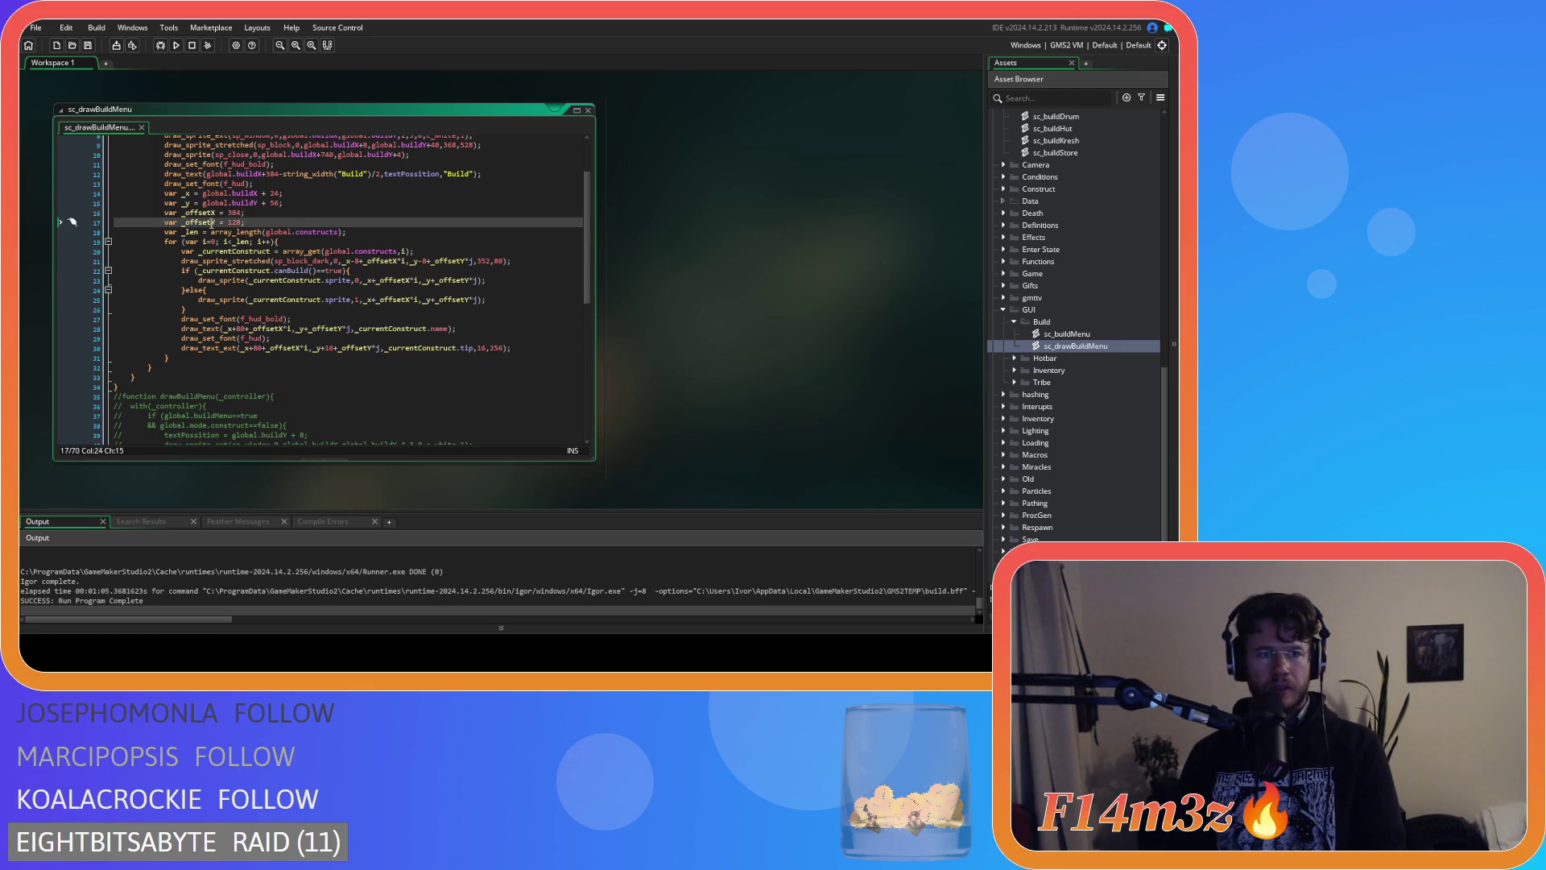
pyautogui.click(95, 213)
pyautogui.press('BackSpace')
pyautogui.press('BackSpace')
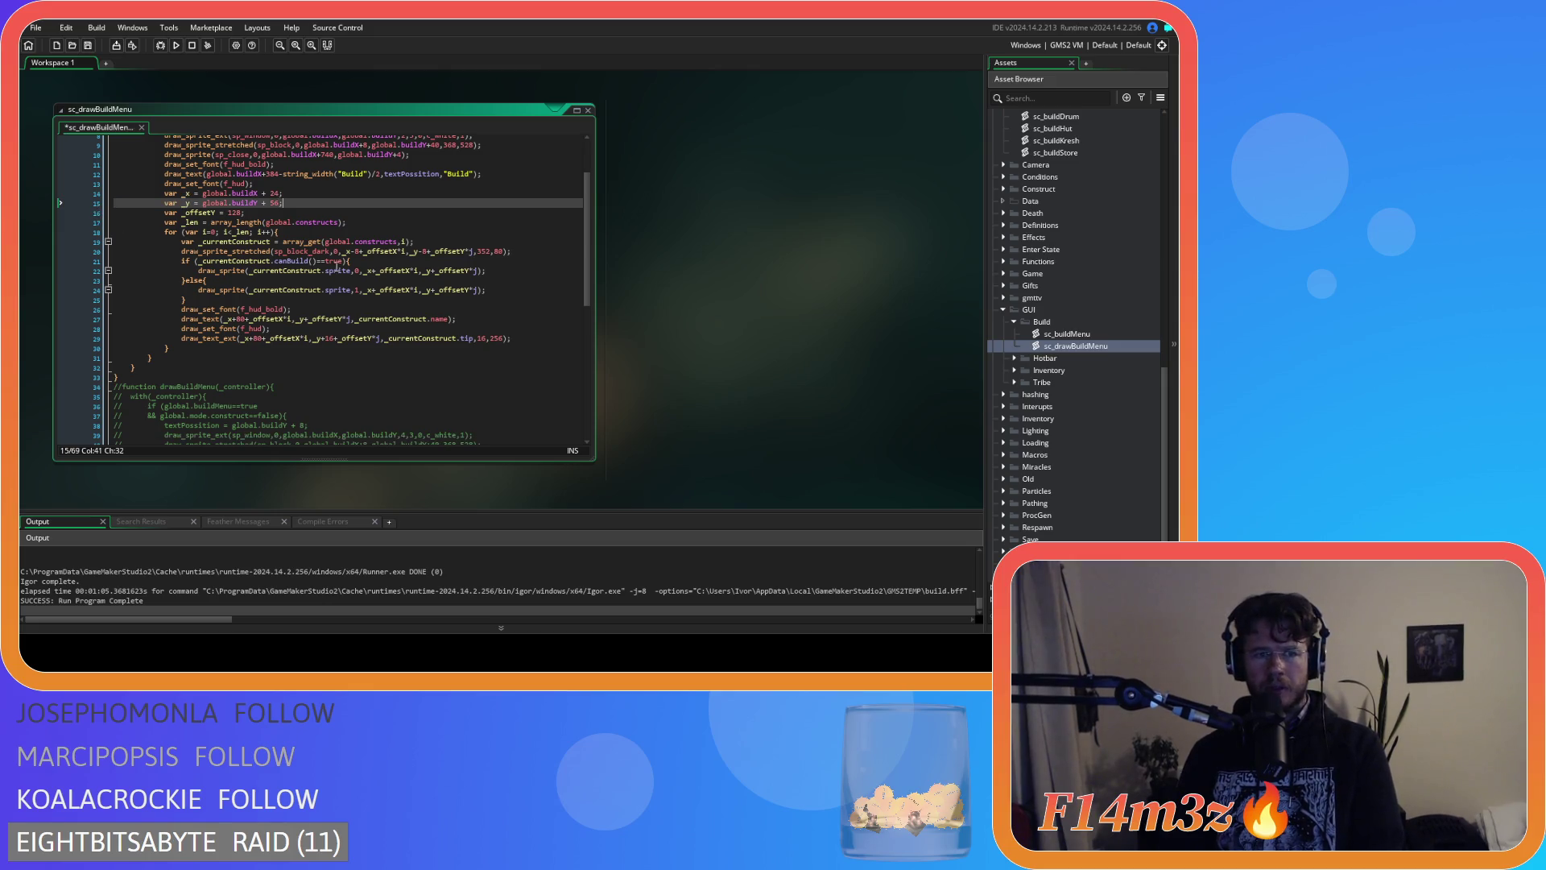
# Change the _offsetY spacing value from 128 to 96.
pyautogui.doubleClick(233, 213)
pyautogui.write('96')
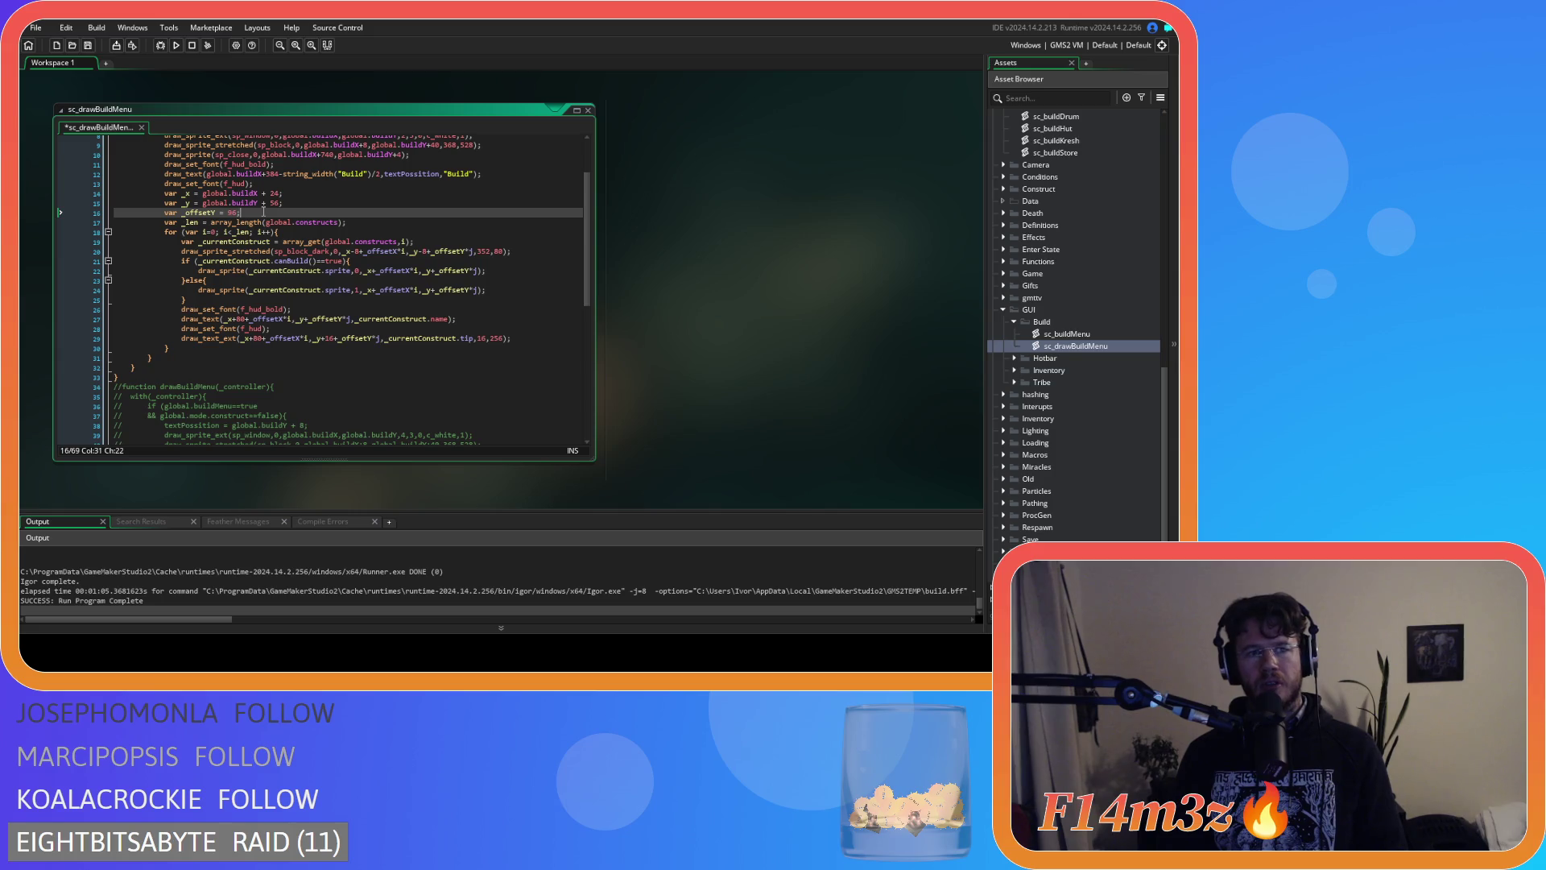
pyautogui.hotkey('ctrl', 's')
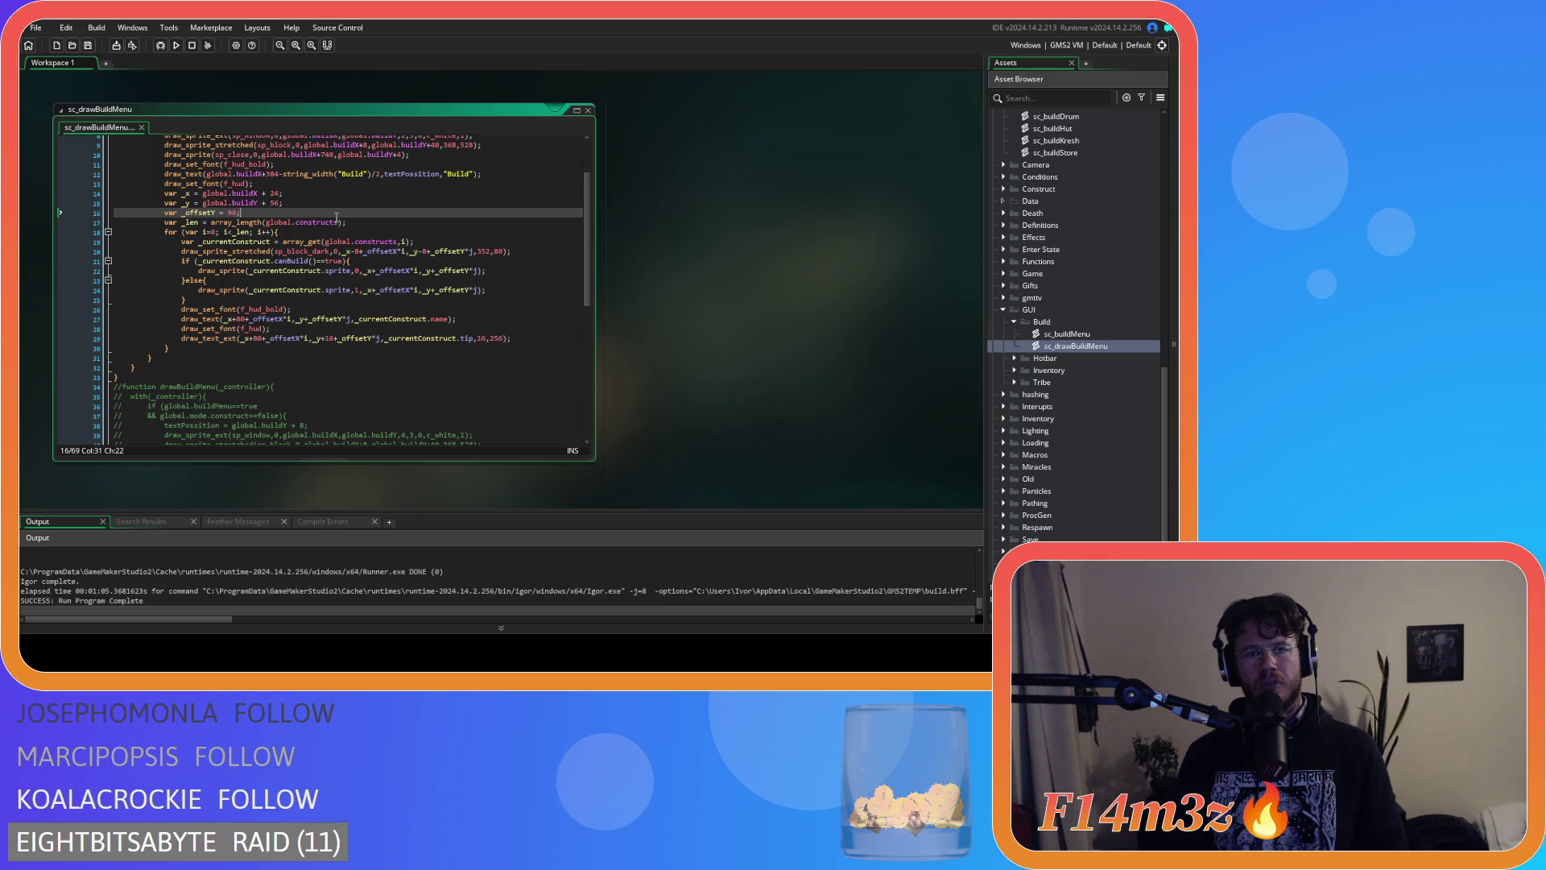
pyautogui.moveTo(279, 223)
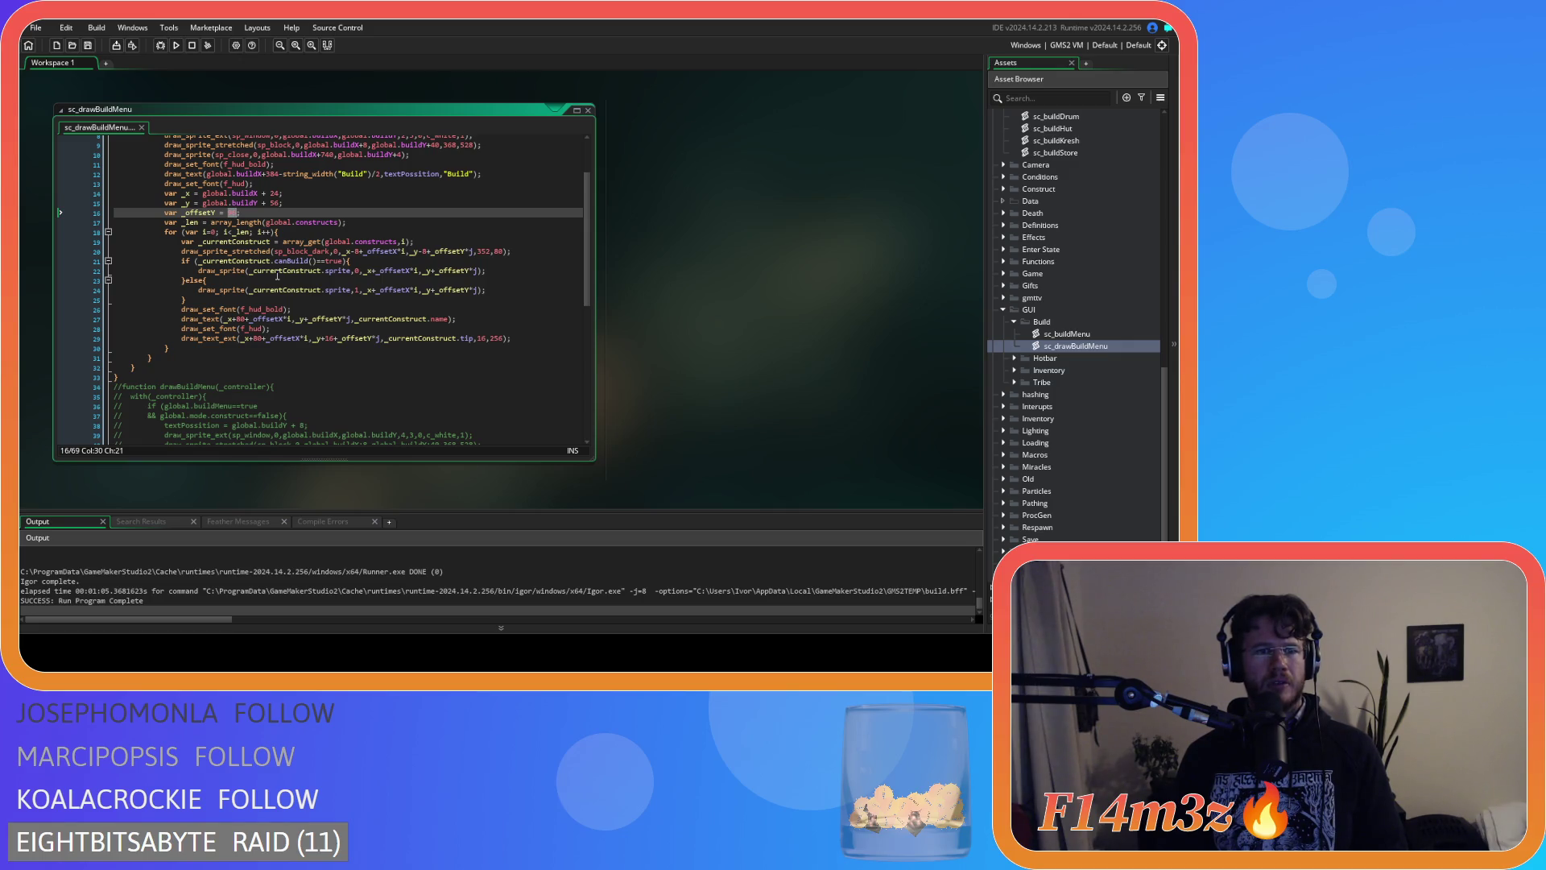
pyautogui.write('96')
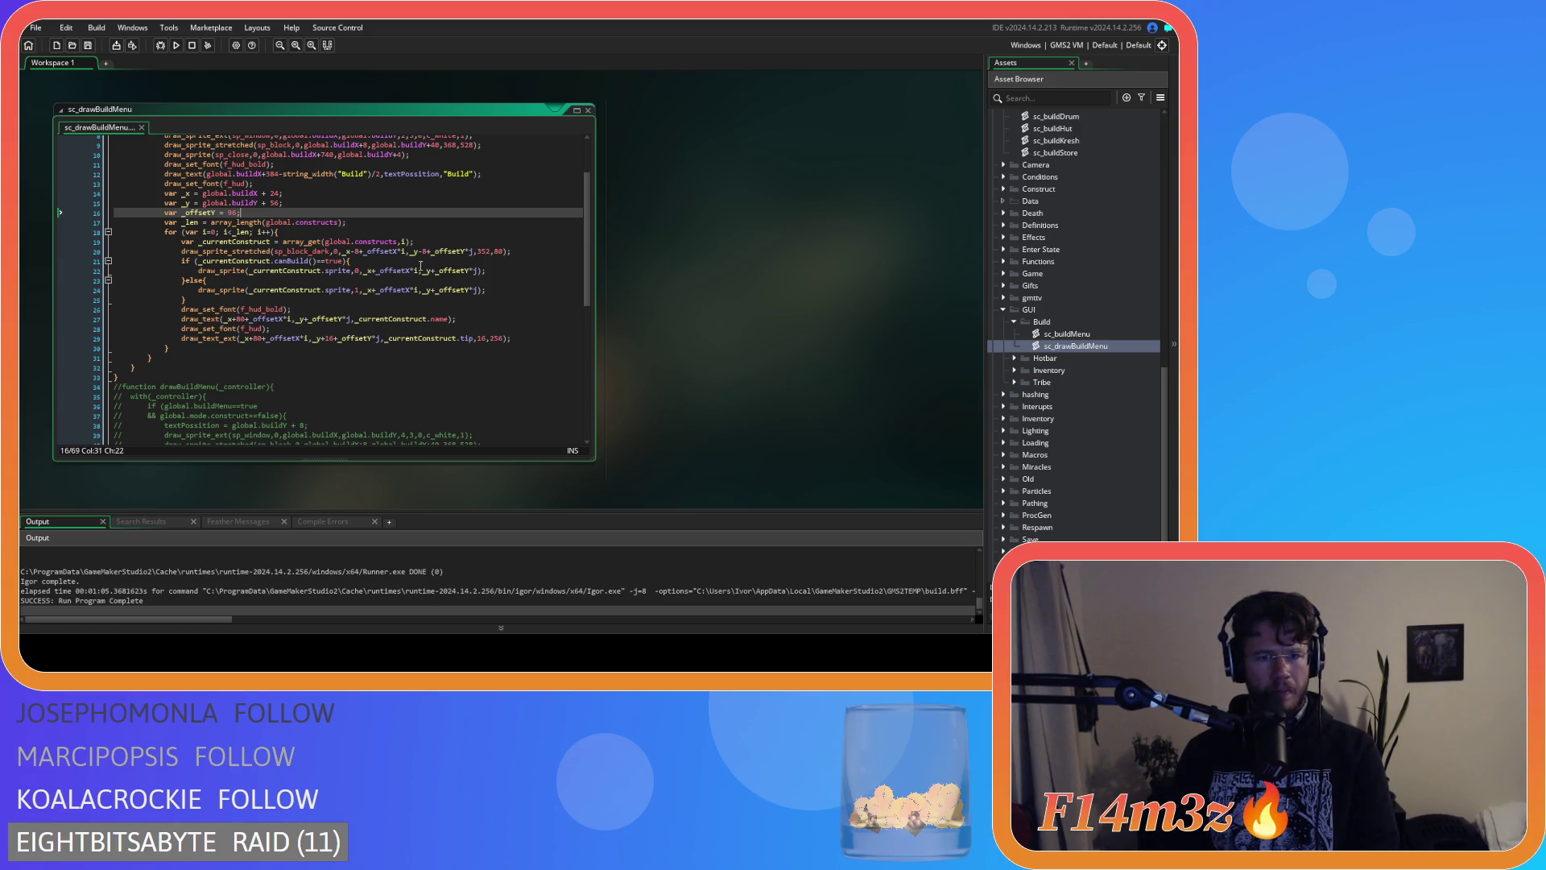
# Try removing the *j multipliers on lines 20, 22 and 24, then undo the change.
pyautogui.click(476, 252)
pyautogui.press('BackSpace')
pyautogui.press('BackSpace')
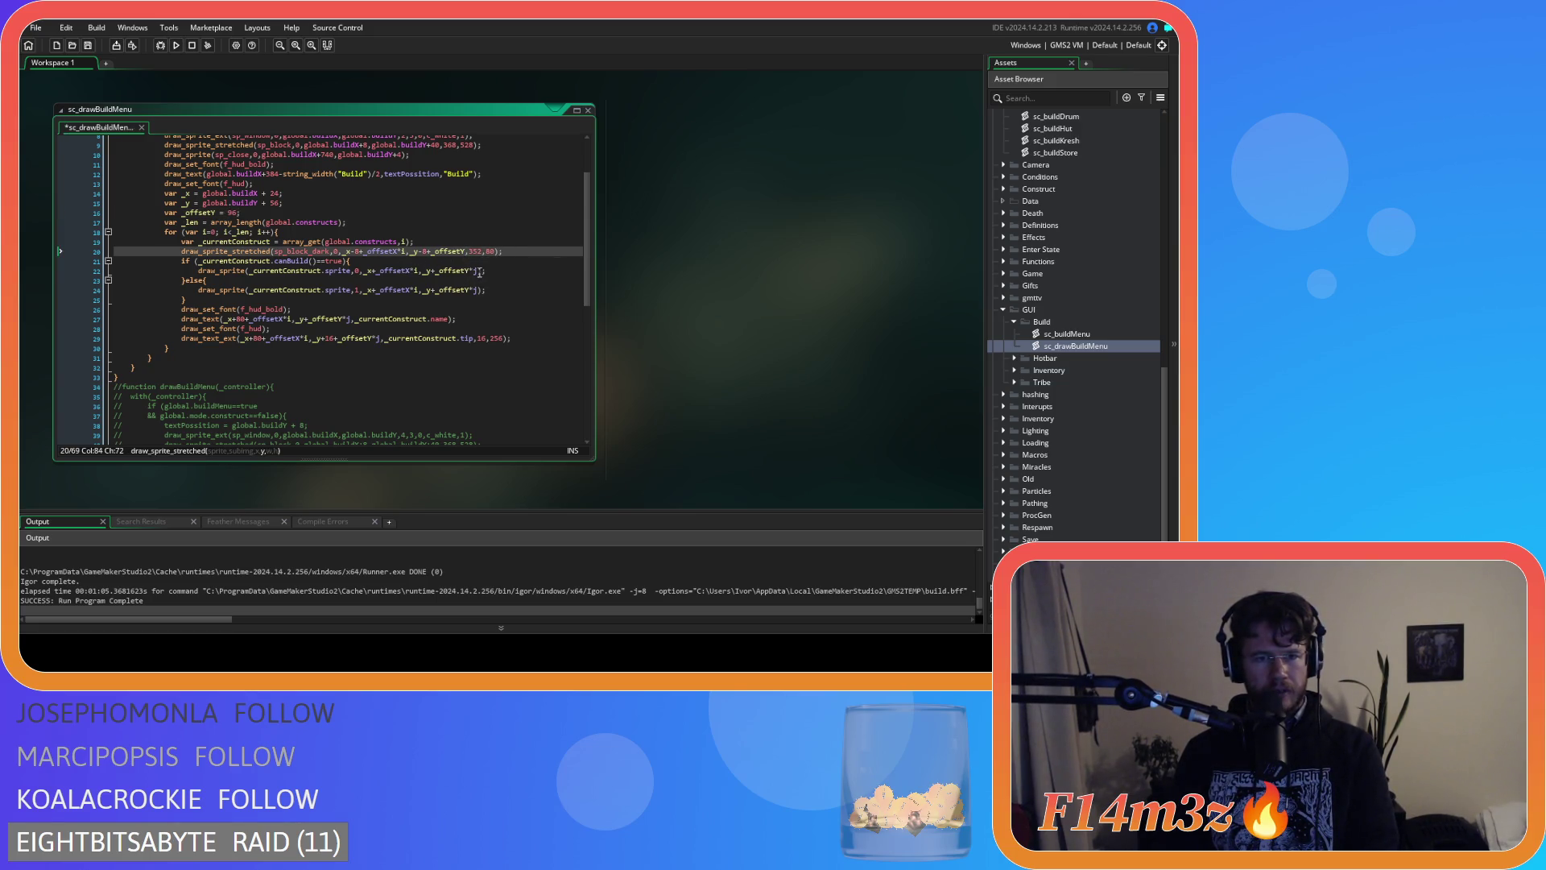
pyautogui.click(481, 271)
pyautogui.press('BackSpace')
pyautogui.press('BackSpace')
pyautogui.click(480, 290)
pyautogui.press('BackSpace')
pyautogui.press('BackSpace')
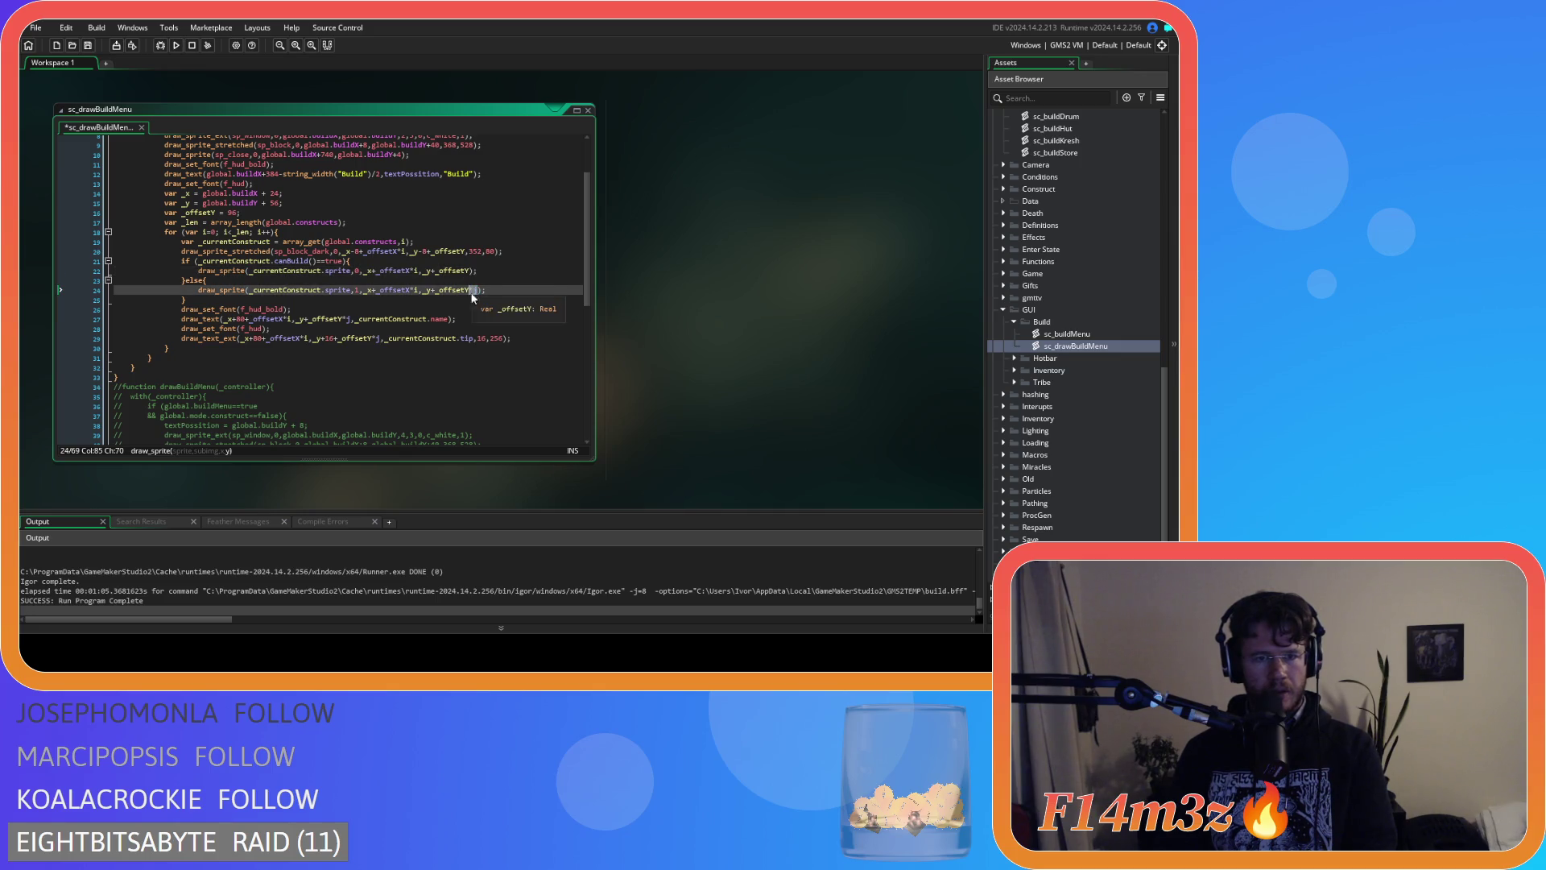
pyautogui.click(414, 291)
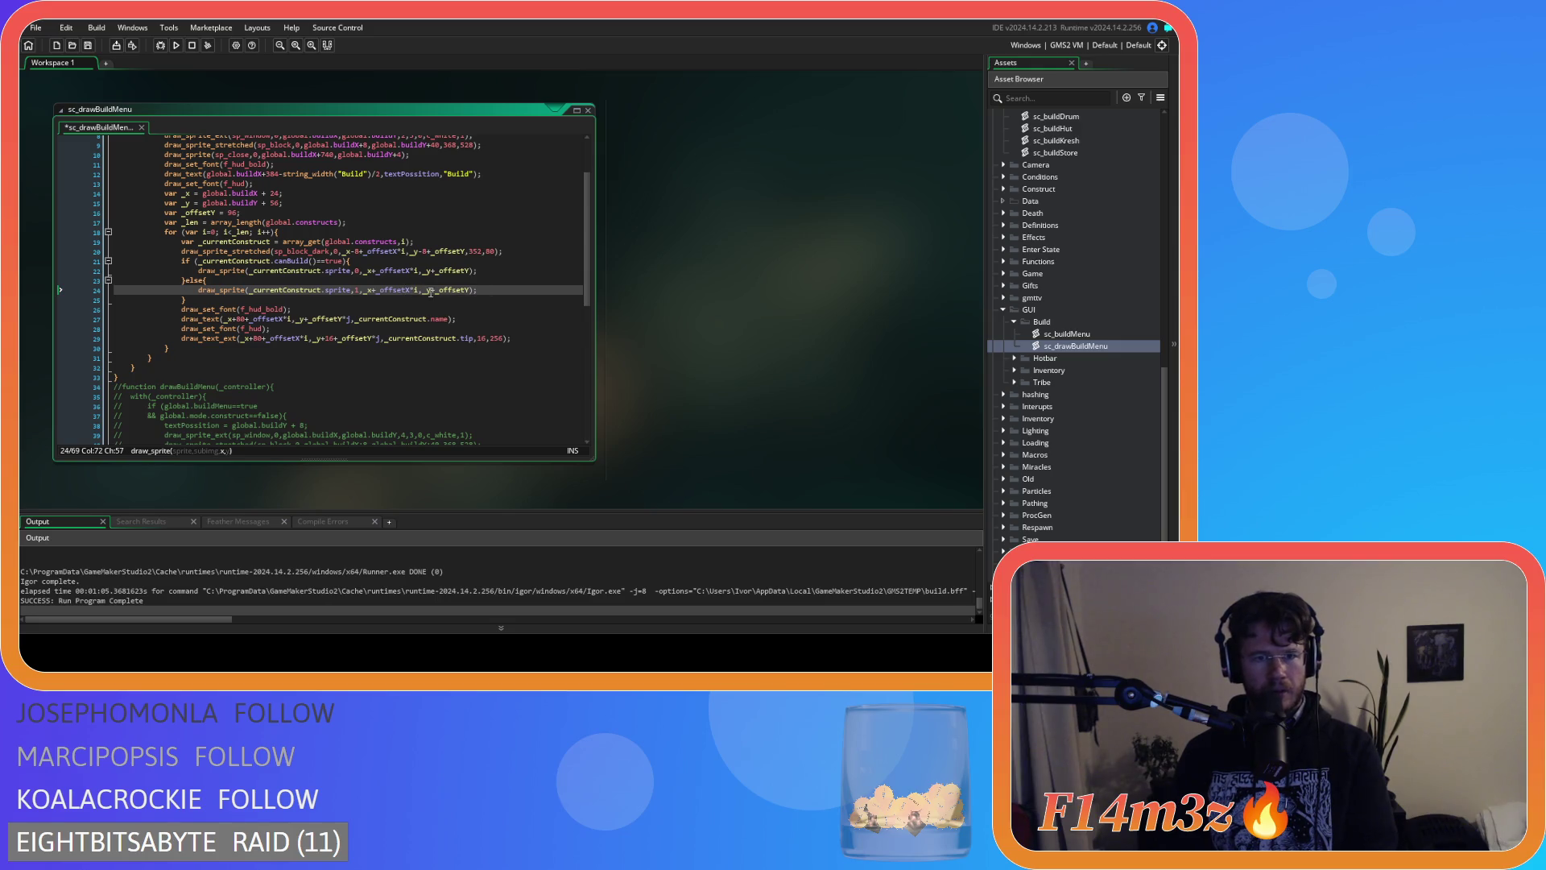
pyautogui.hotkey('ctrl', 'z')
pyautogui.hotkey('ctrl', 'z')
pyautogui.hotkey('ctrl', 'z')
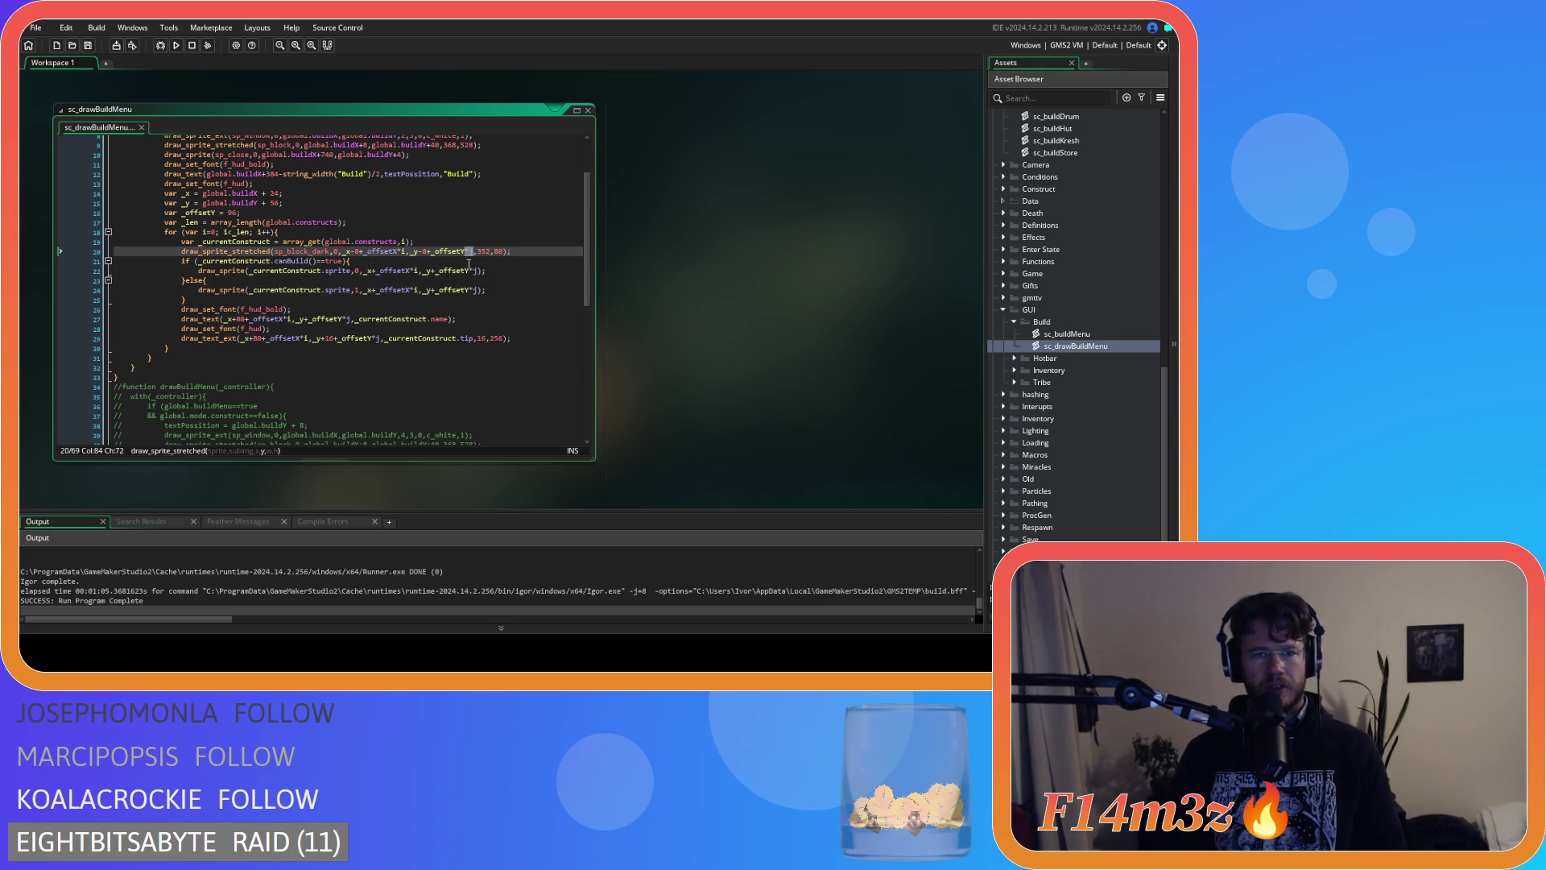
# Remove the +_offsetX*i horizontal offset from the draw calls on lines 20 and 22.
pyautogui.click(404, 252)
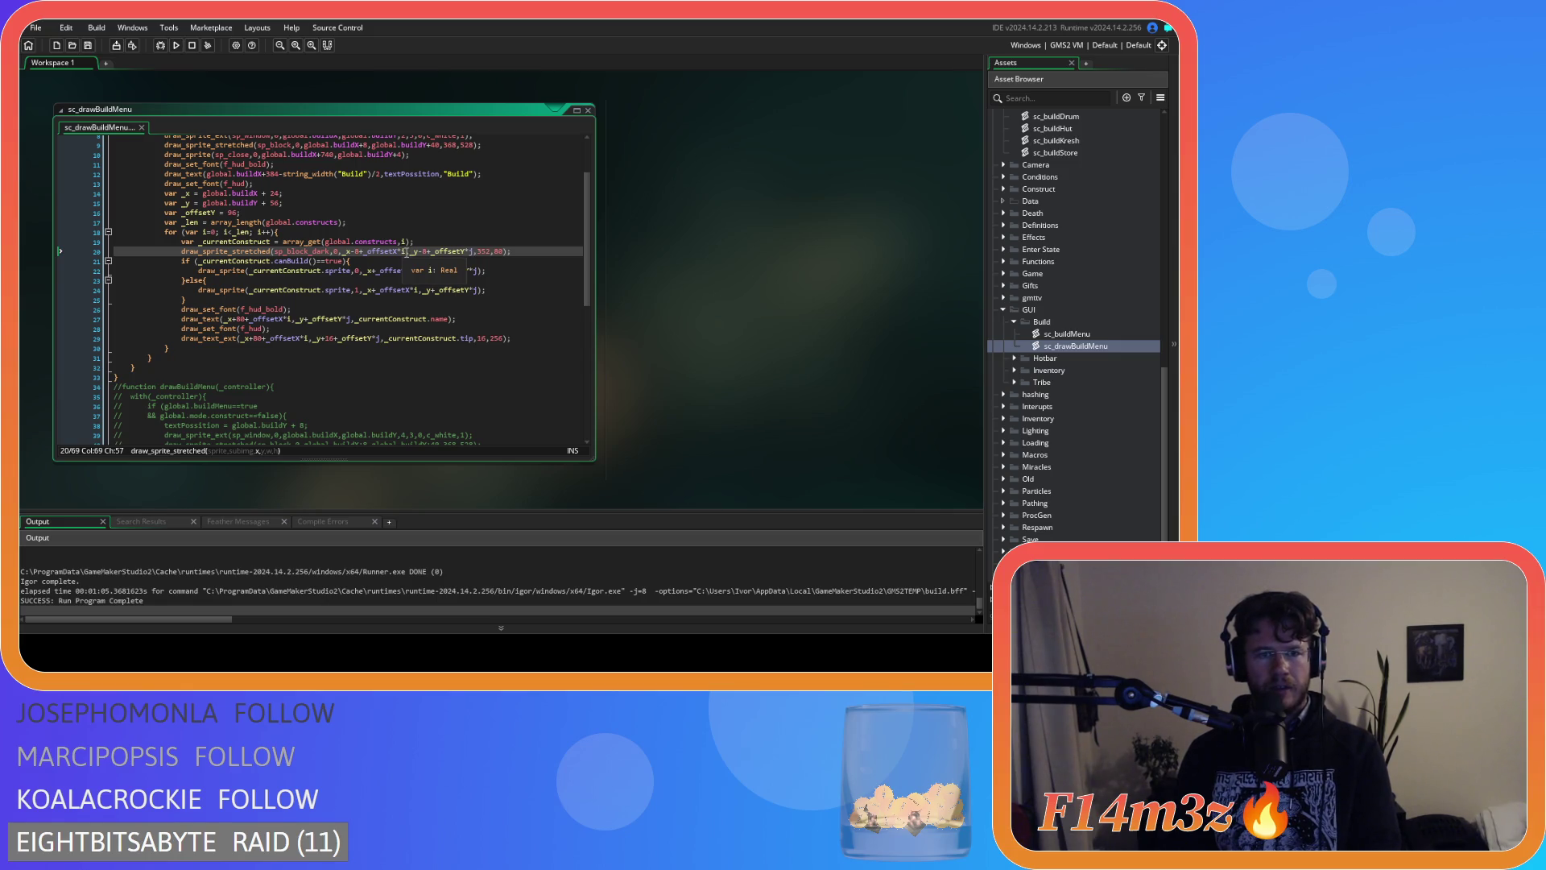
pyautogui.moveTo(404, 252); pyautogui.dragTo(366, 255)
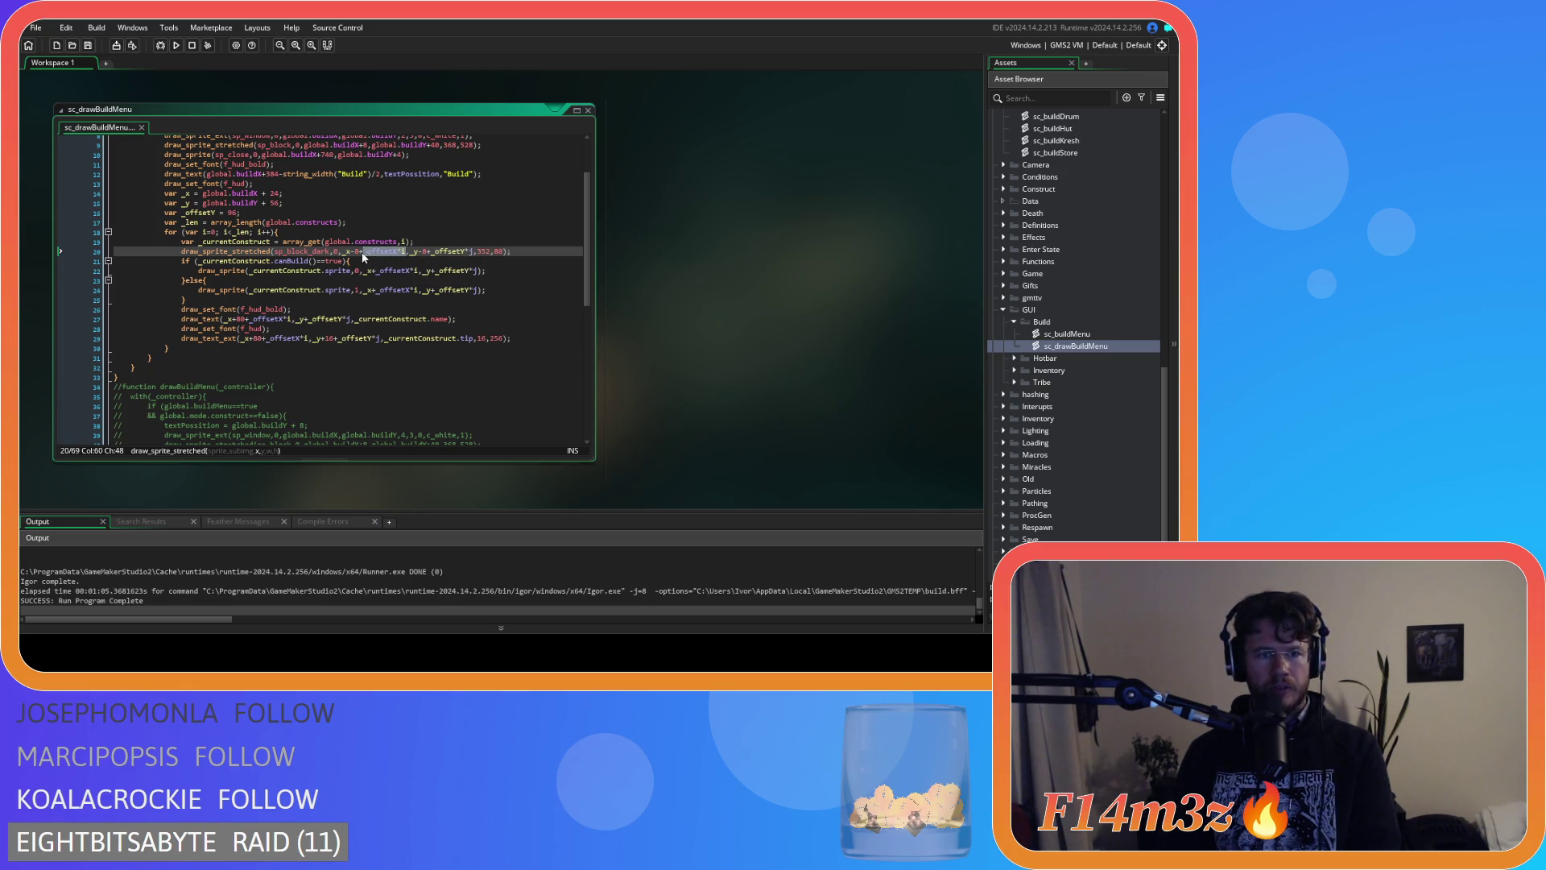
pyautogui.press('BackSpace')
pyautogui.press('BackSpace')
pyautogui.click(418, 271)
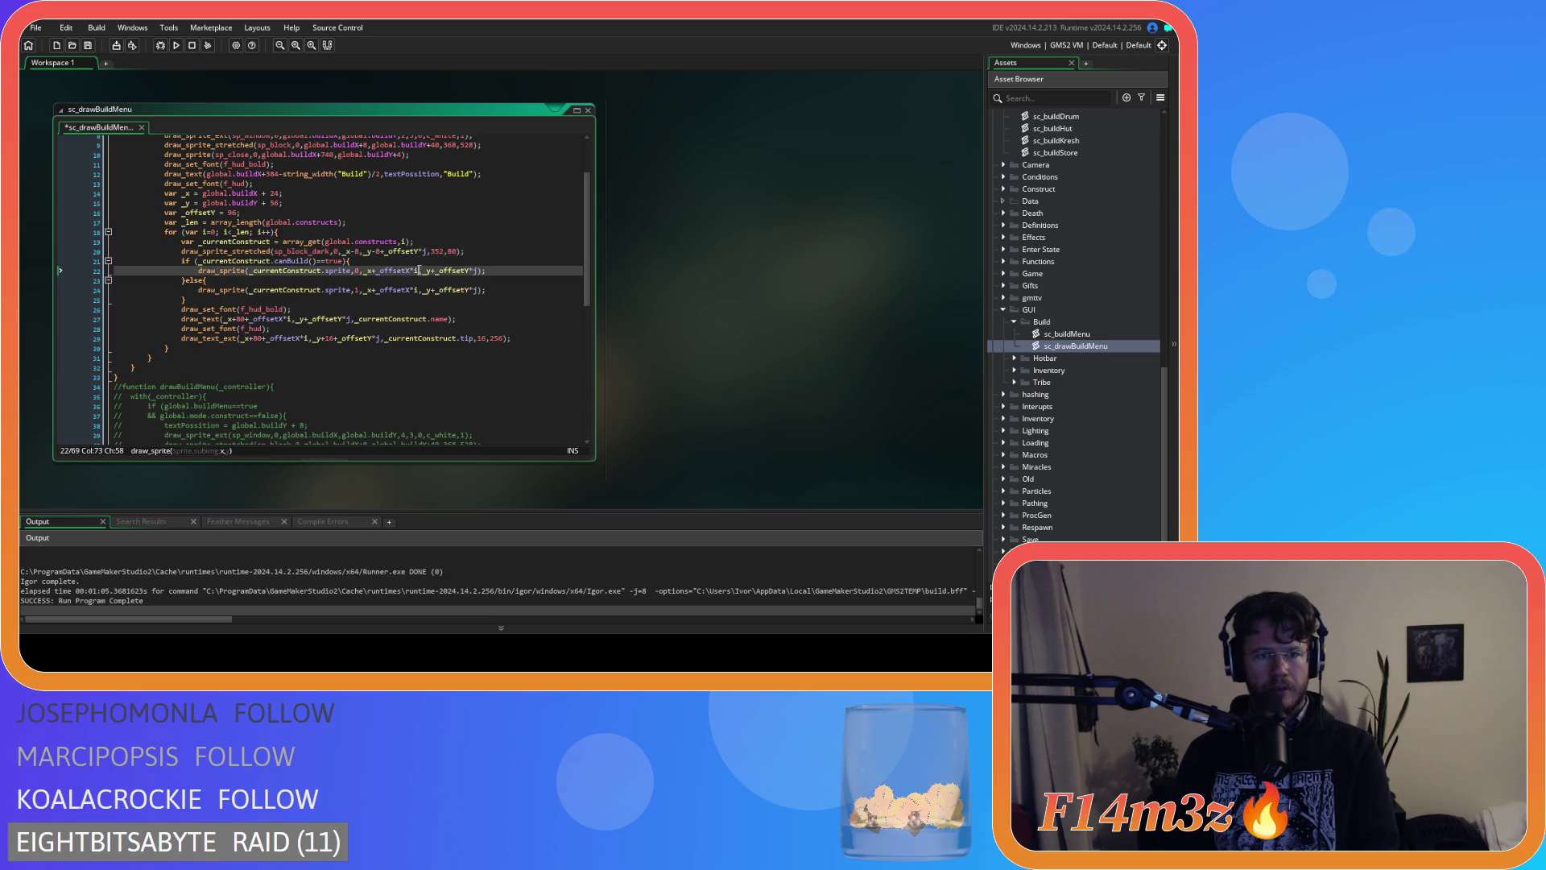
pyautogui.moveTo(418, 271)
pyautogui.mouseDown()
pyautogui.moveTo(371, 271)
pyautogui.moveTo(403, 290)
pyautogui.moveTo(384, 290)
pyautogui.mouseUp()
pyautogui.press('BackSpace')
pyautogui.press('BackSpace')
pyautogui.press('BackSpace')
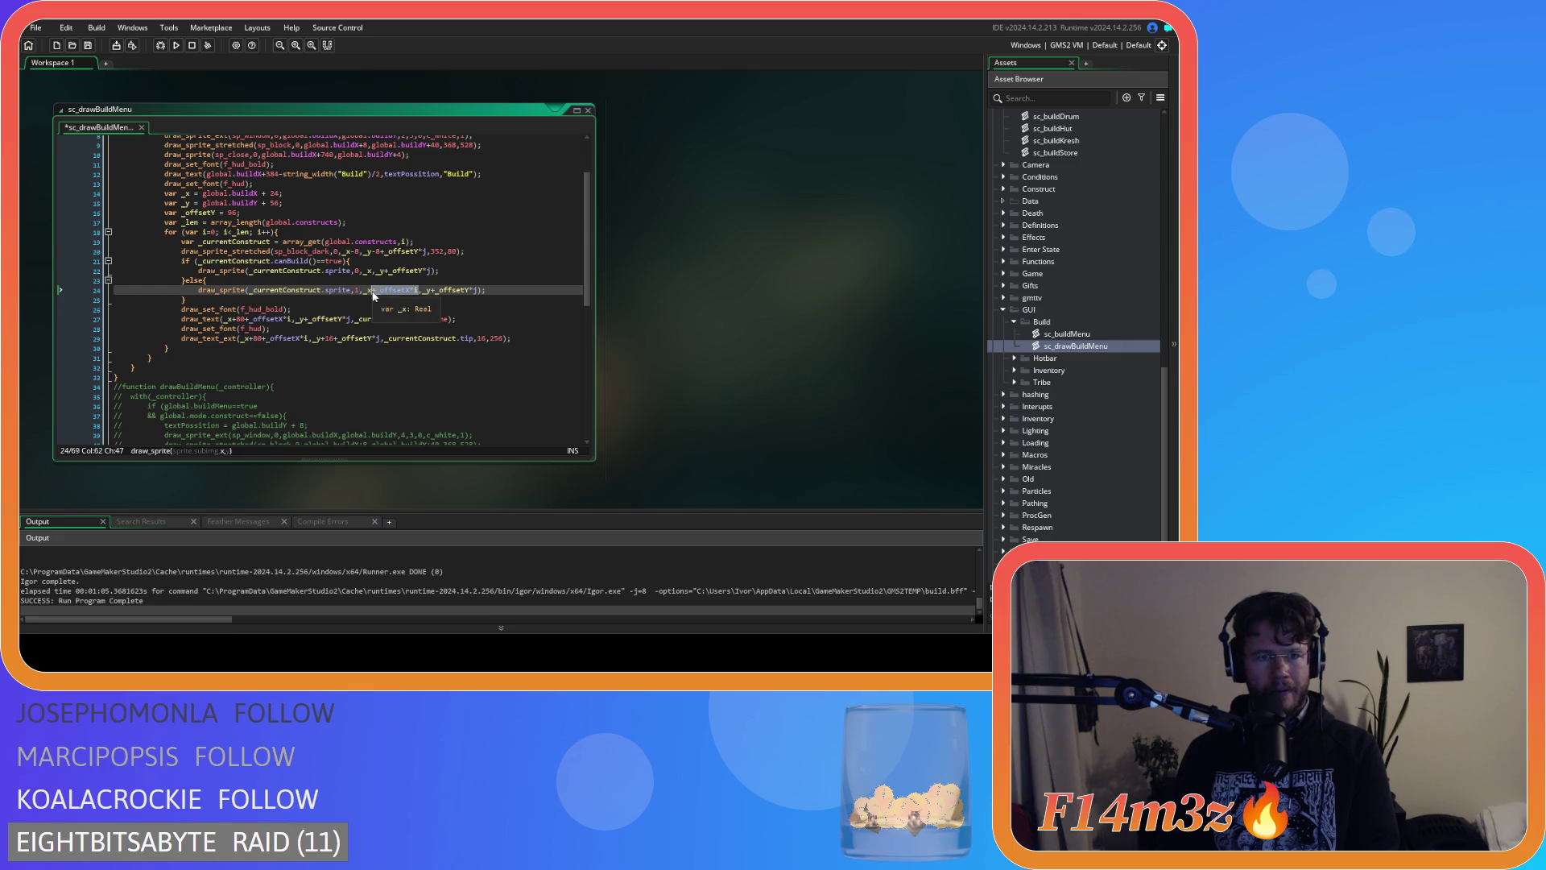
# Replace each remaining j with i using Find and Replace, then save the script.
pyautogui.hotkey('ctrl', 'h')
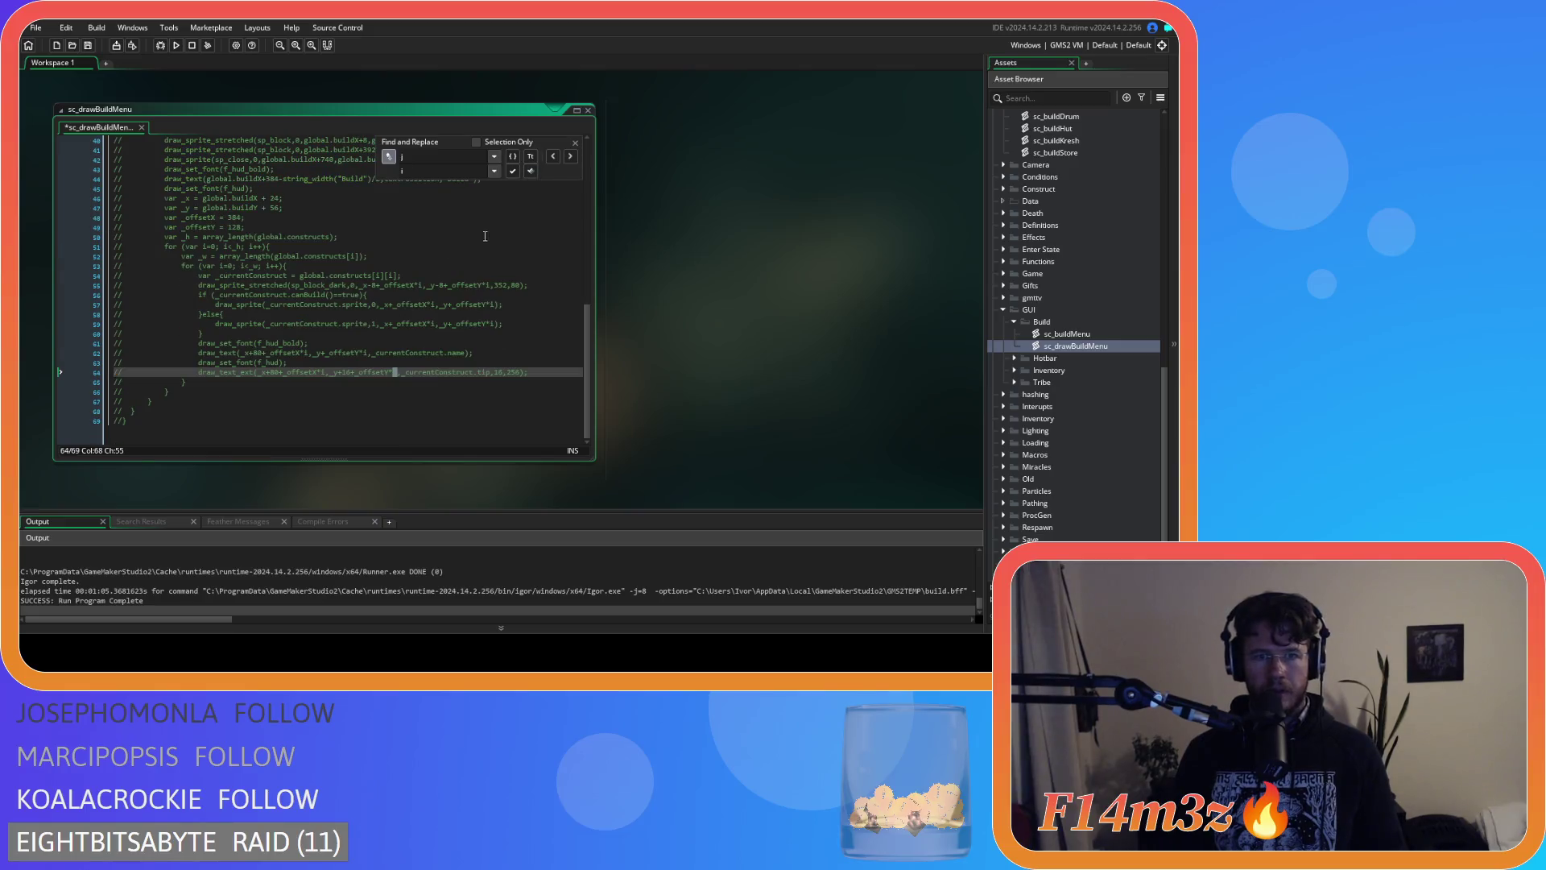
pyautogui.press('Return')
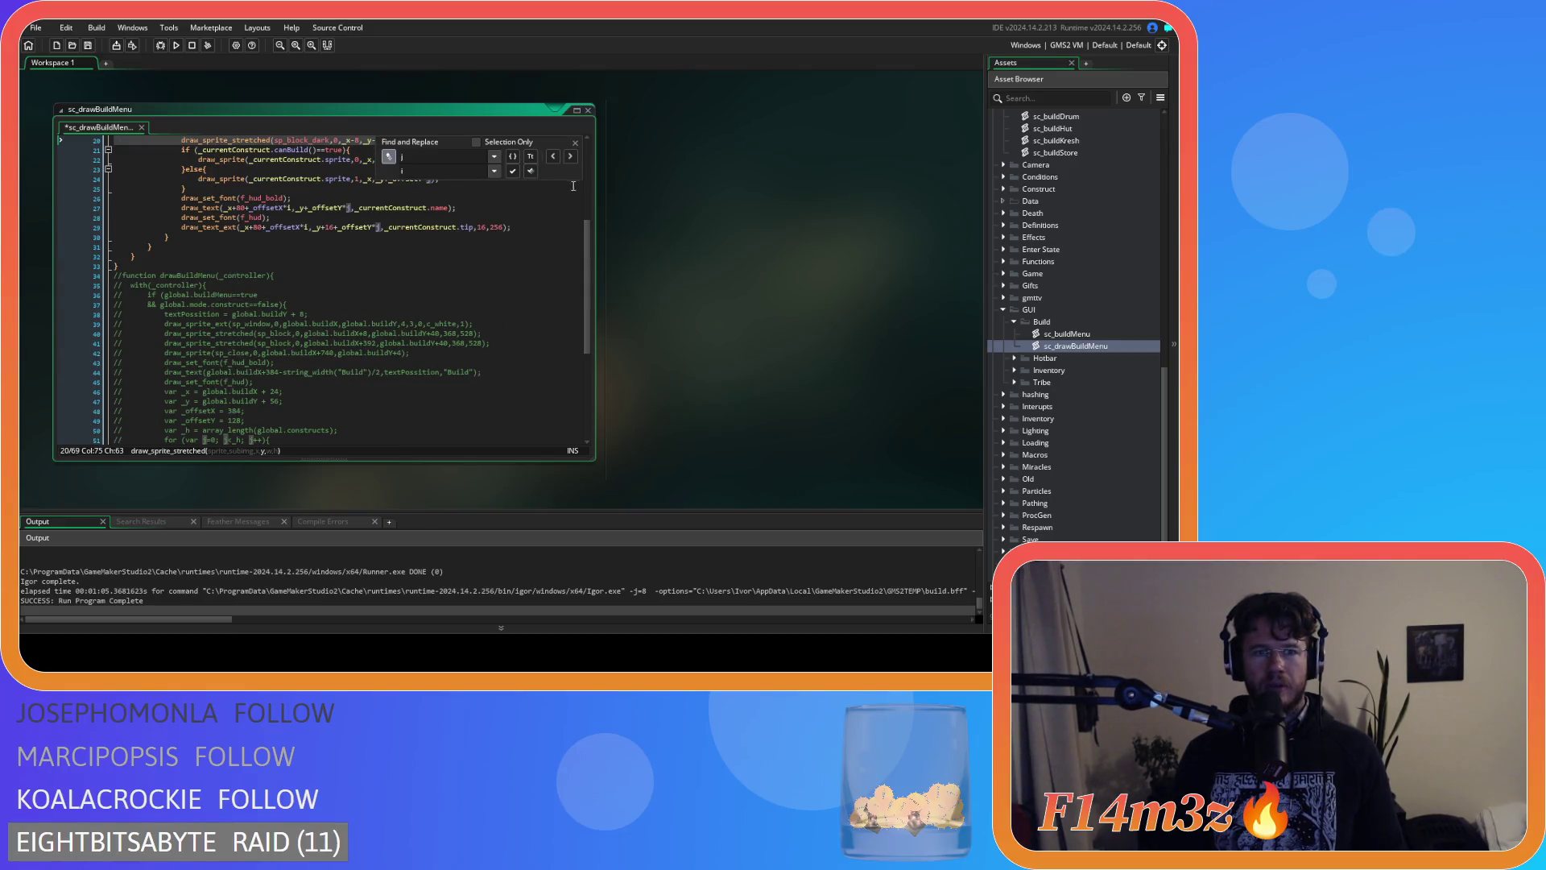
pyautogui.click(512, 172)
pyautogui.click(512, 172)
pyautogui.click(512, 171)
pyautogui.click(512, 172)
pyautogui.click(512, 172)
pyautogui.click(574, 143)
pyautogui.scroll(13, 448, 362)
pyautogui.click(448, 362)
pyautogui.hotkey('ctrl', 's')
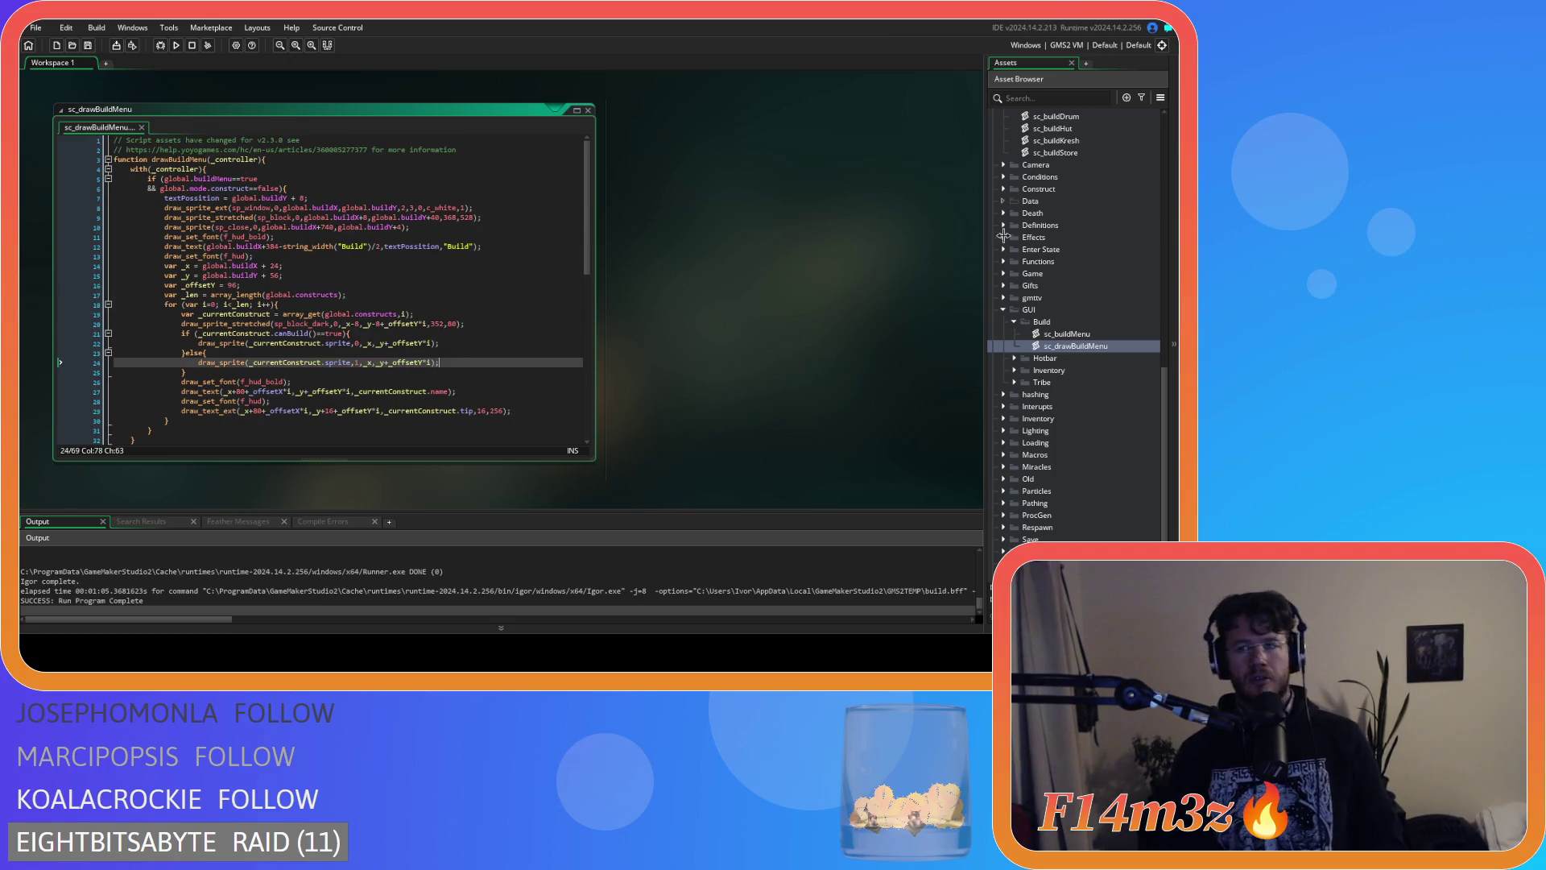
pyautogui.scroll(4, 1085, 269)
# Open ob_creator's Create event and locate the old constructs setup code.
pyautogui.scroll(4, 1073, 314)
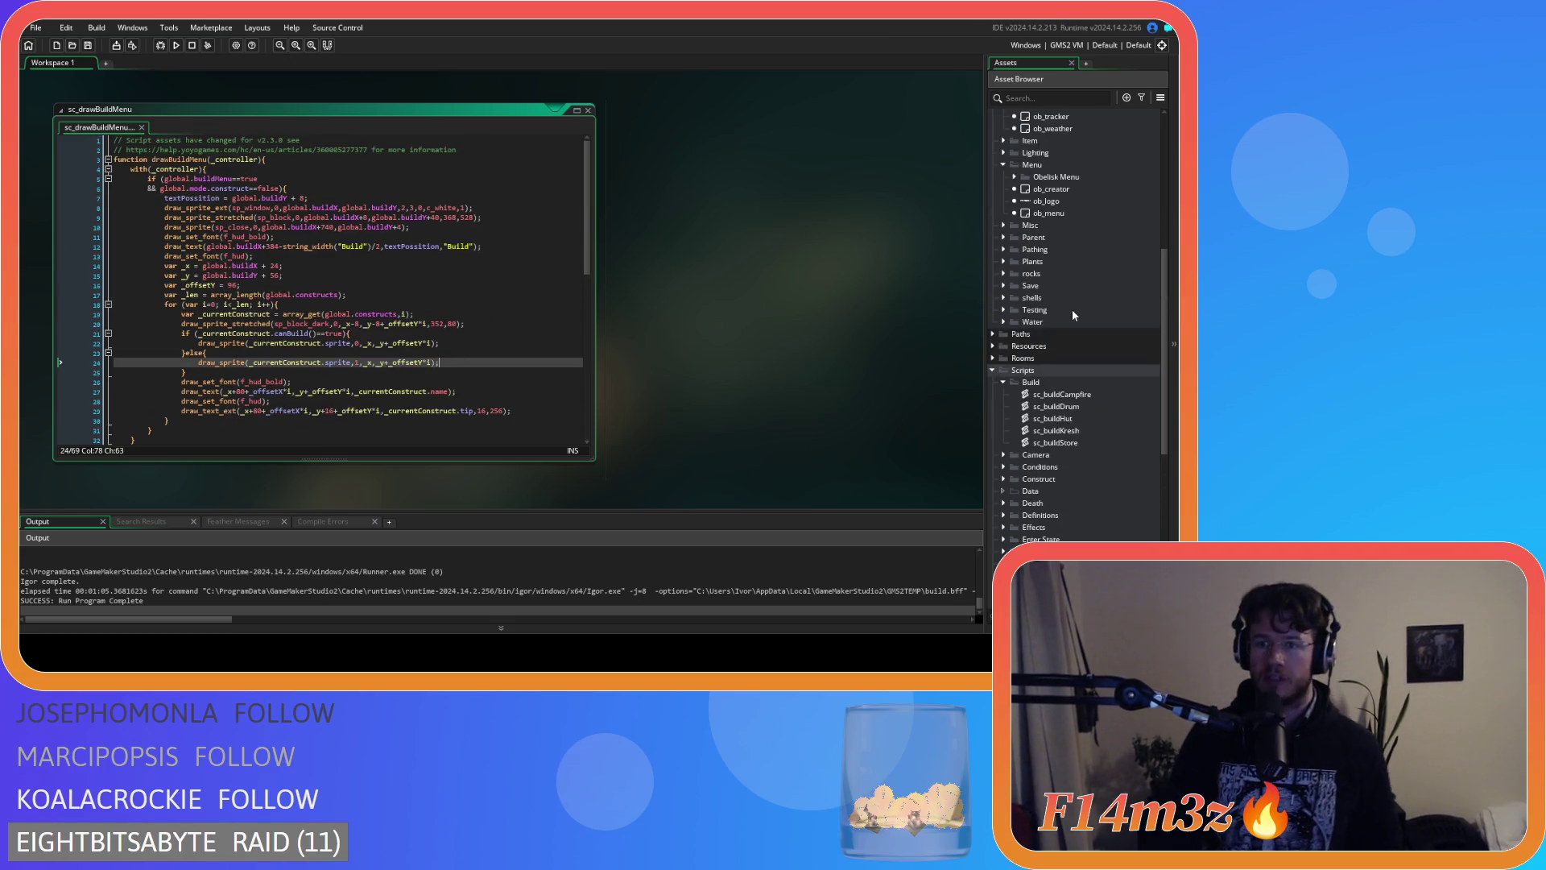
pyautogui.scroll(3, 1090, 287)
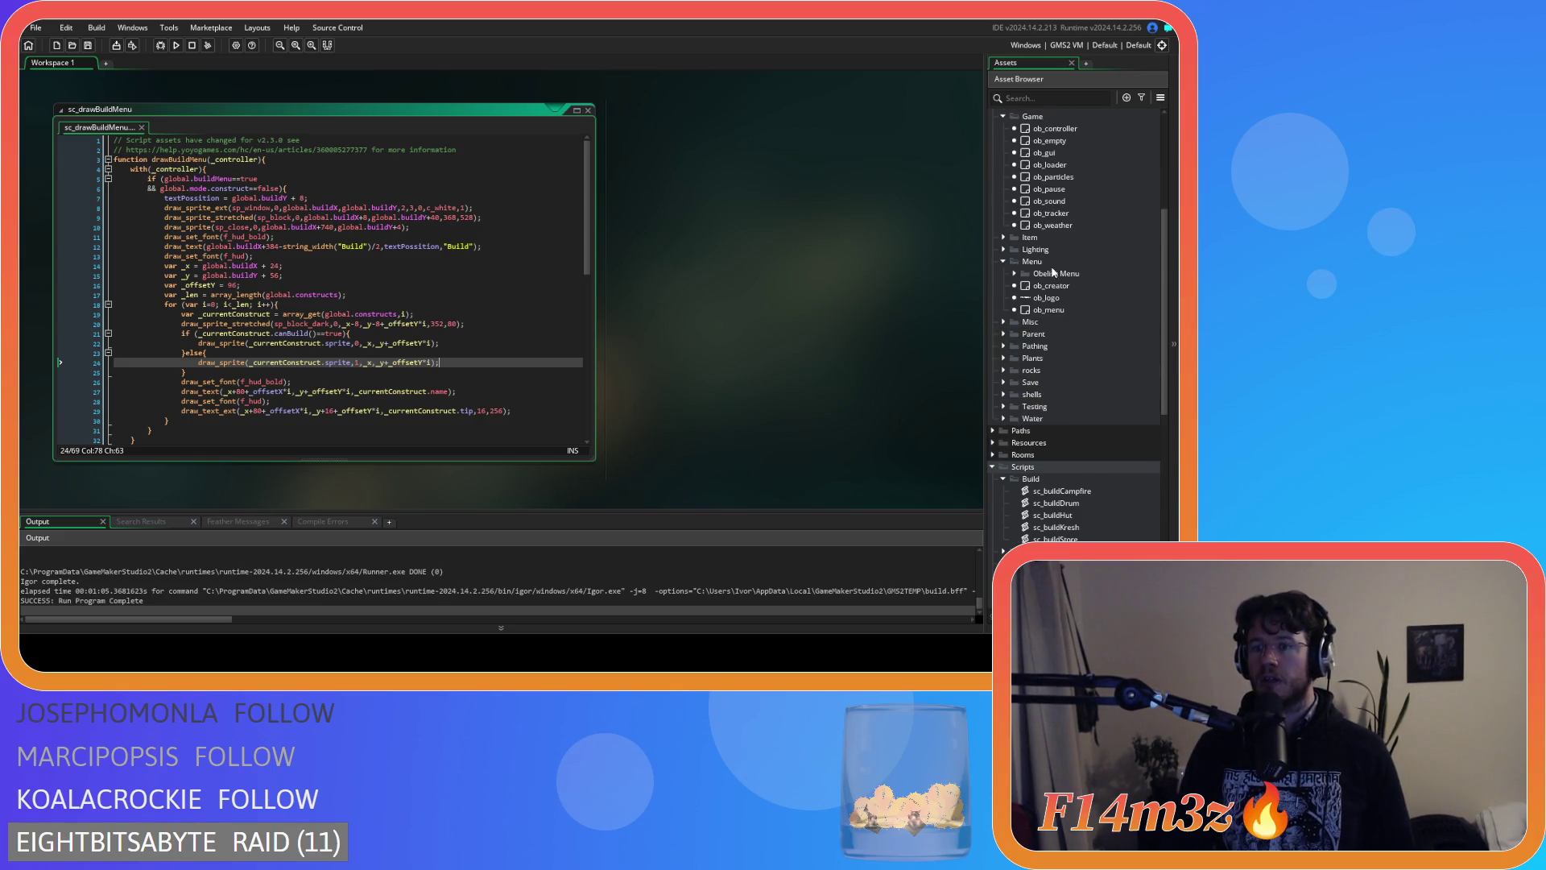
pyautogui.doubleClick(1051, 286)
pyautogui.scroll(-5, 577, 328)
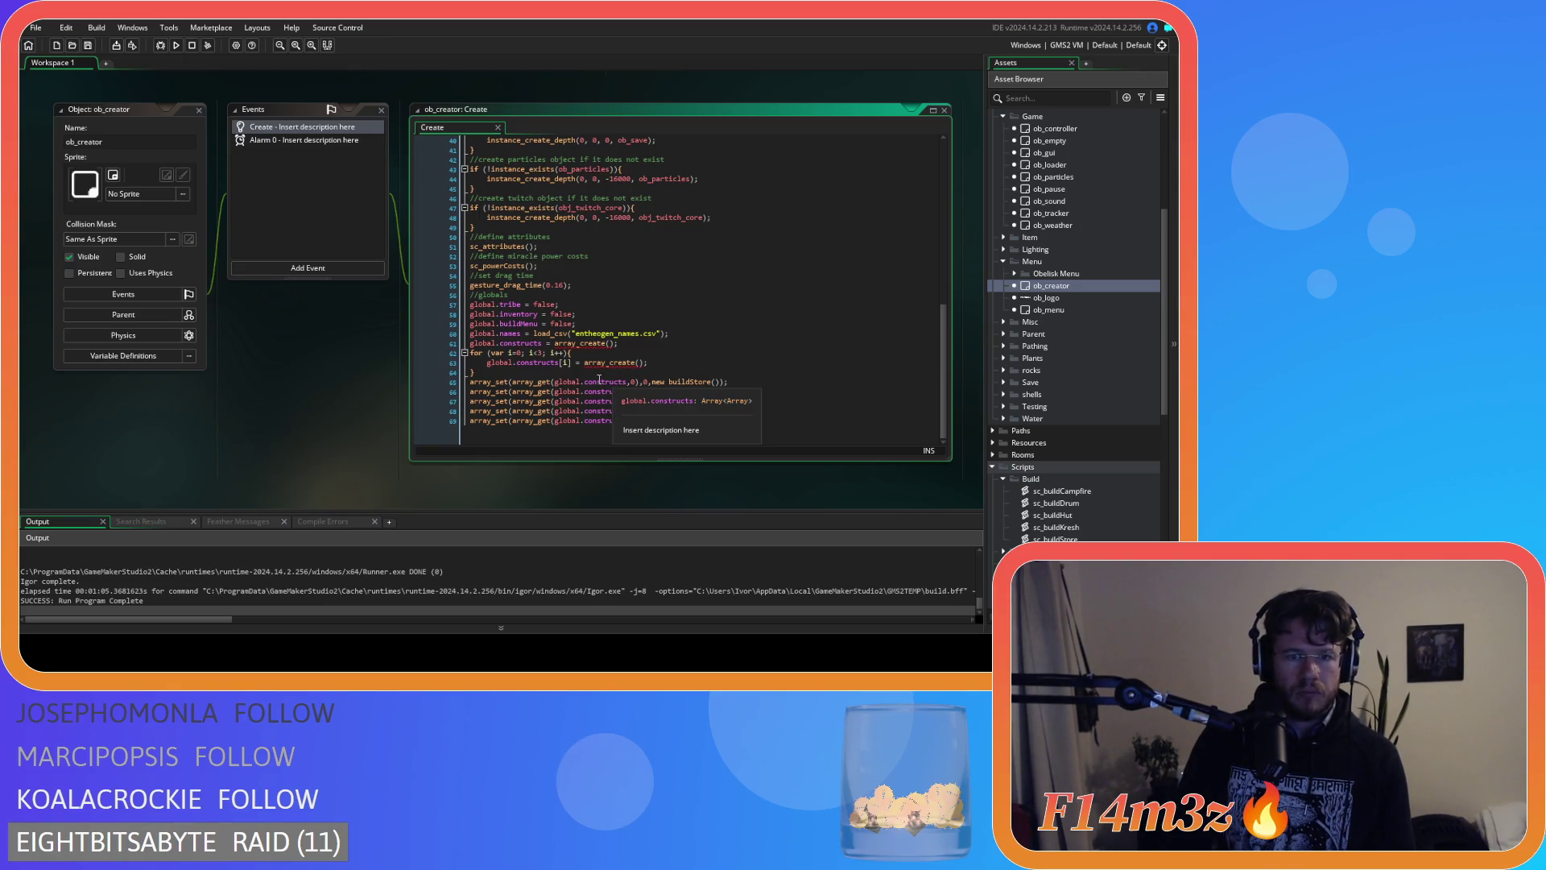
pyautogui.moveTo(476, 373); pyautogui.dragTo(414, 351)
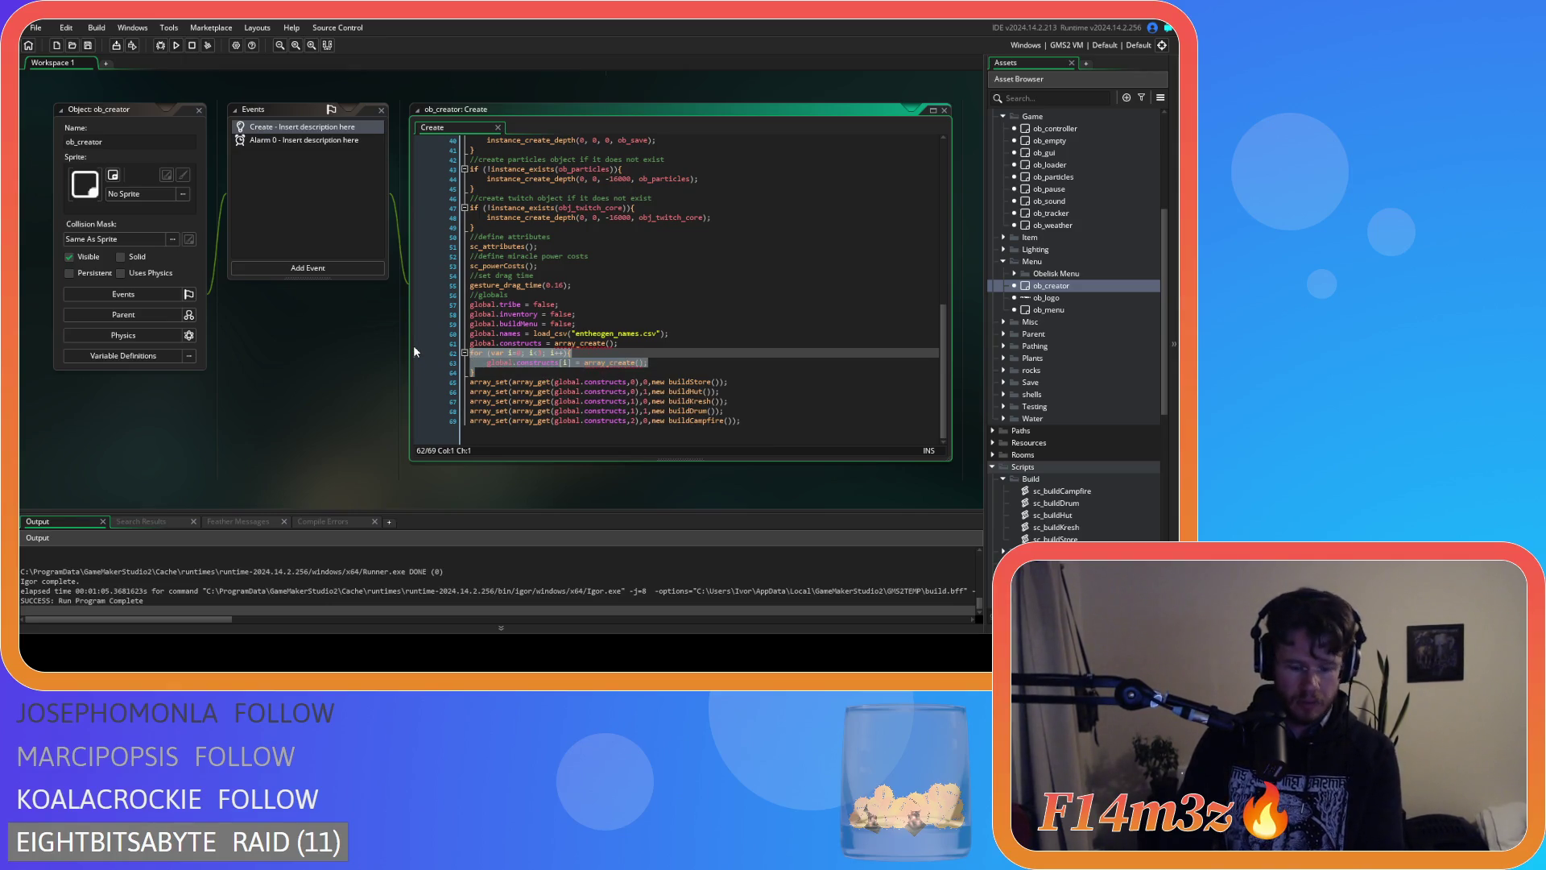
pyautogui.moveTo(749, 423); pyautogui.dragTo(383, 356)
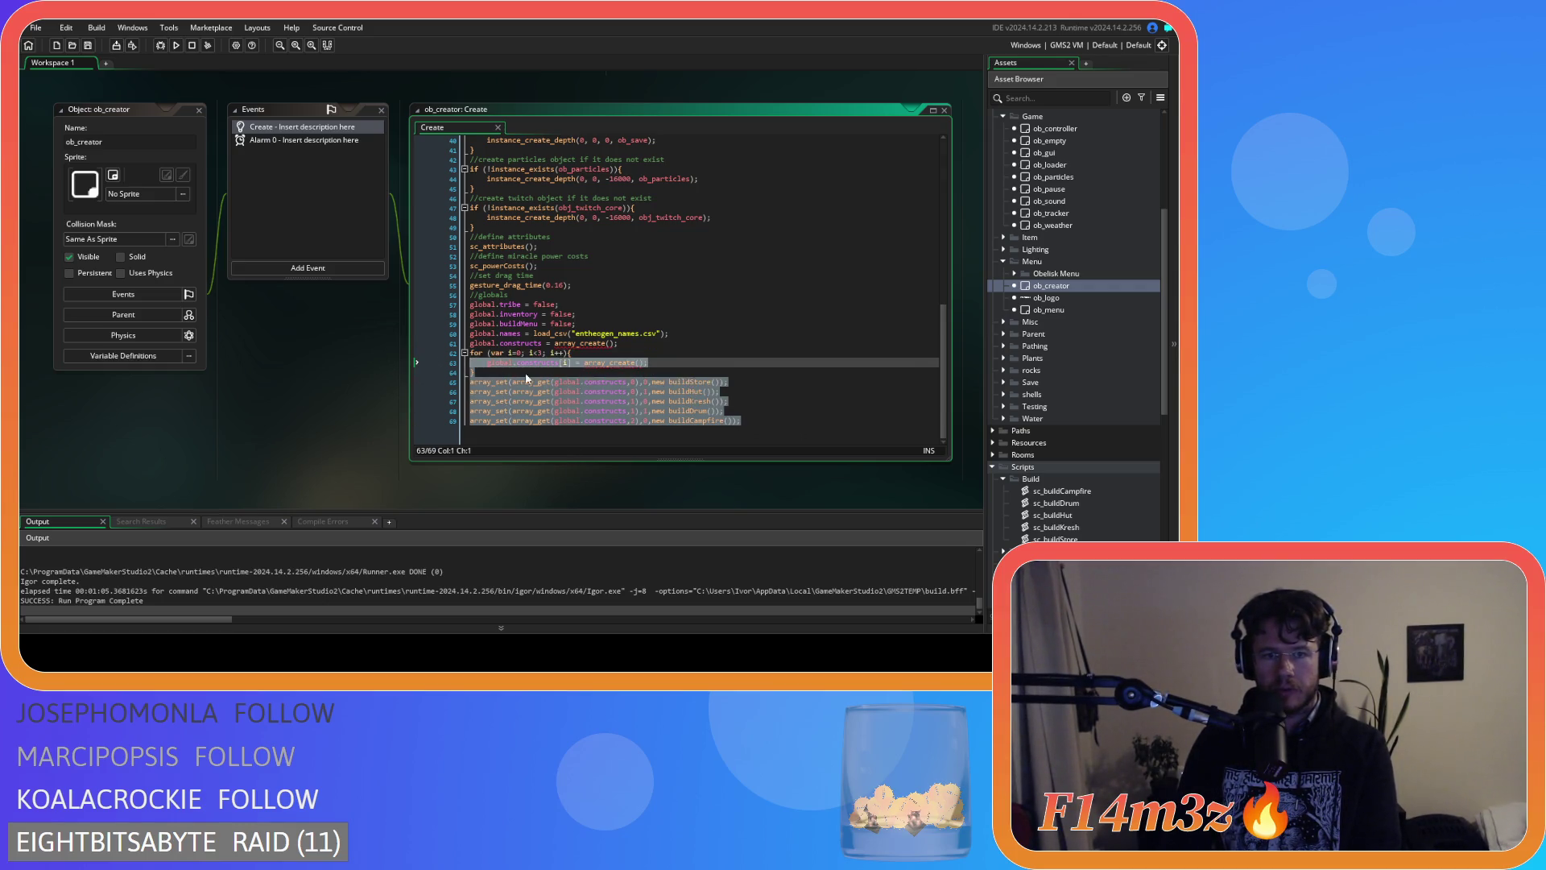
pyautogui.click(577, 382)
# Add an array_push(global.constructs, line after the array_create line.
pyautogui.click(652, 346)
pyautogui.press('Return')
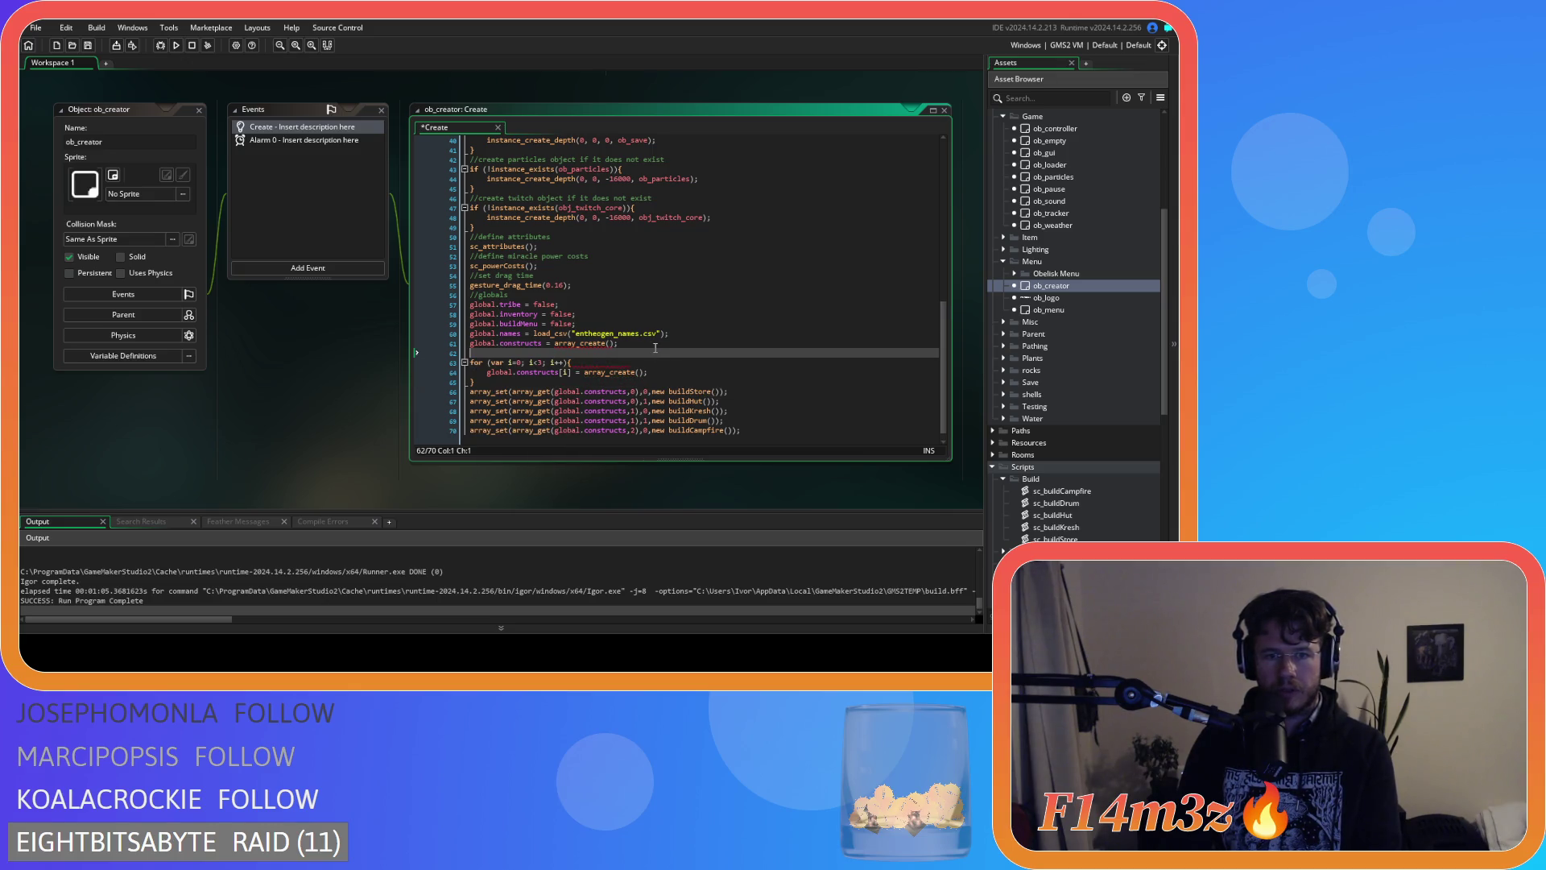
pyautogui.write('array_bus')
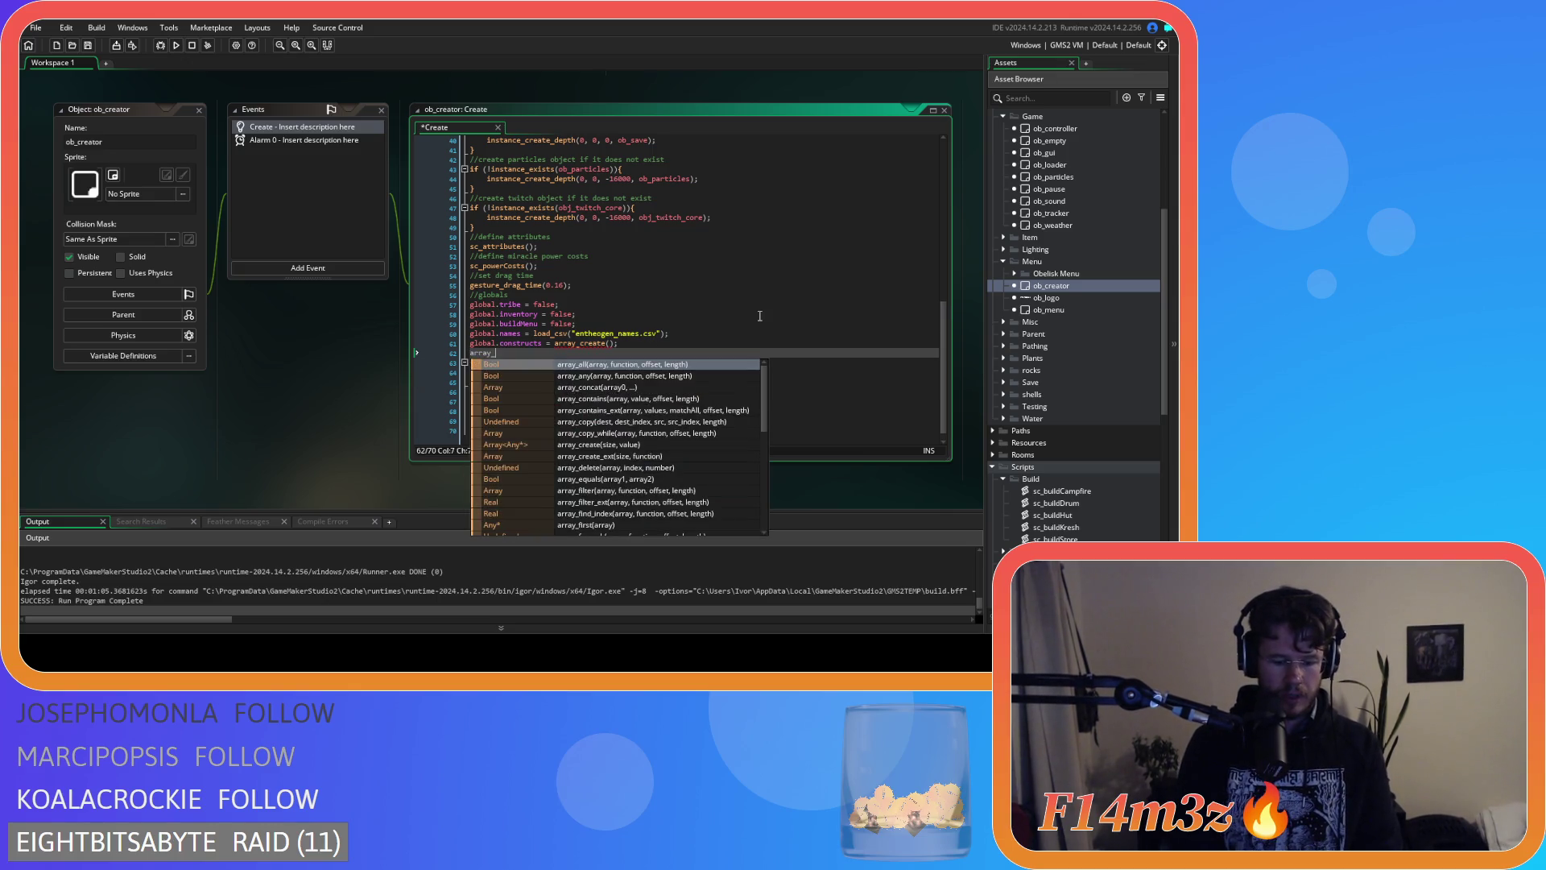
pyautogui.press('BackSpace')
pyautogui.press('BackSpace')
pyautogui.press('BackSpace')
pyautogui.write('push')
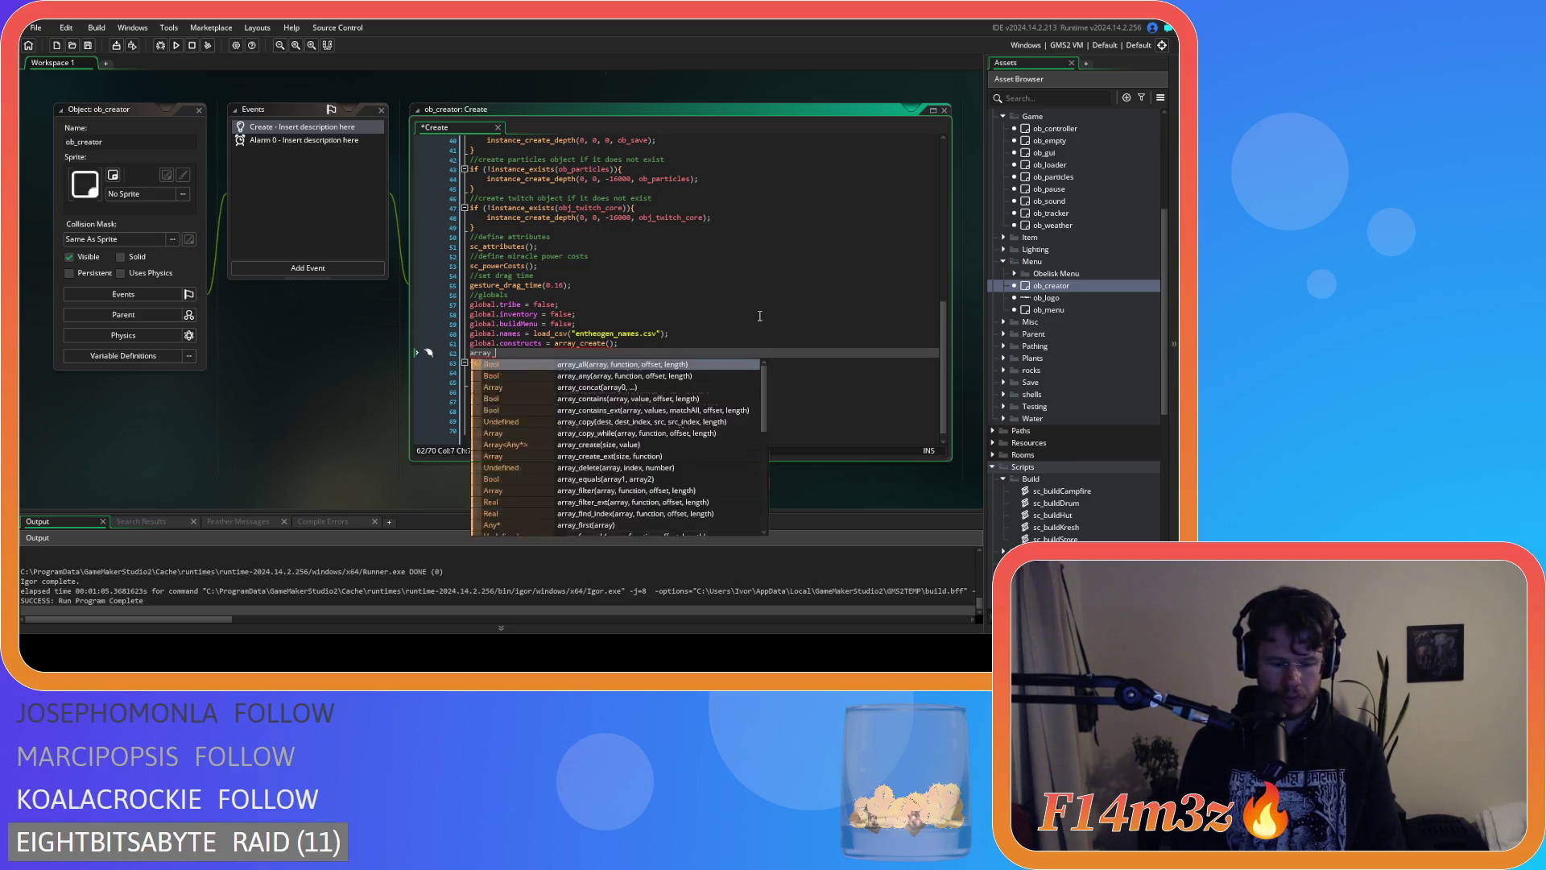
pyautogui.press('Return')
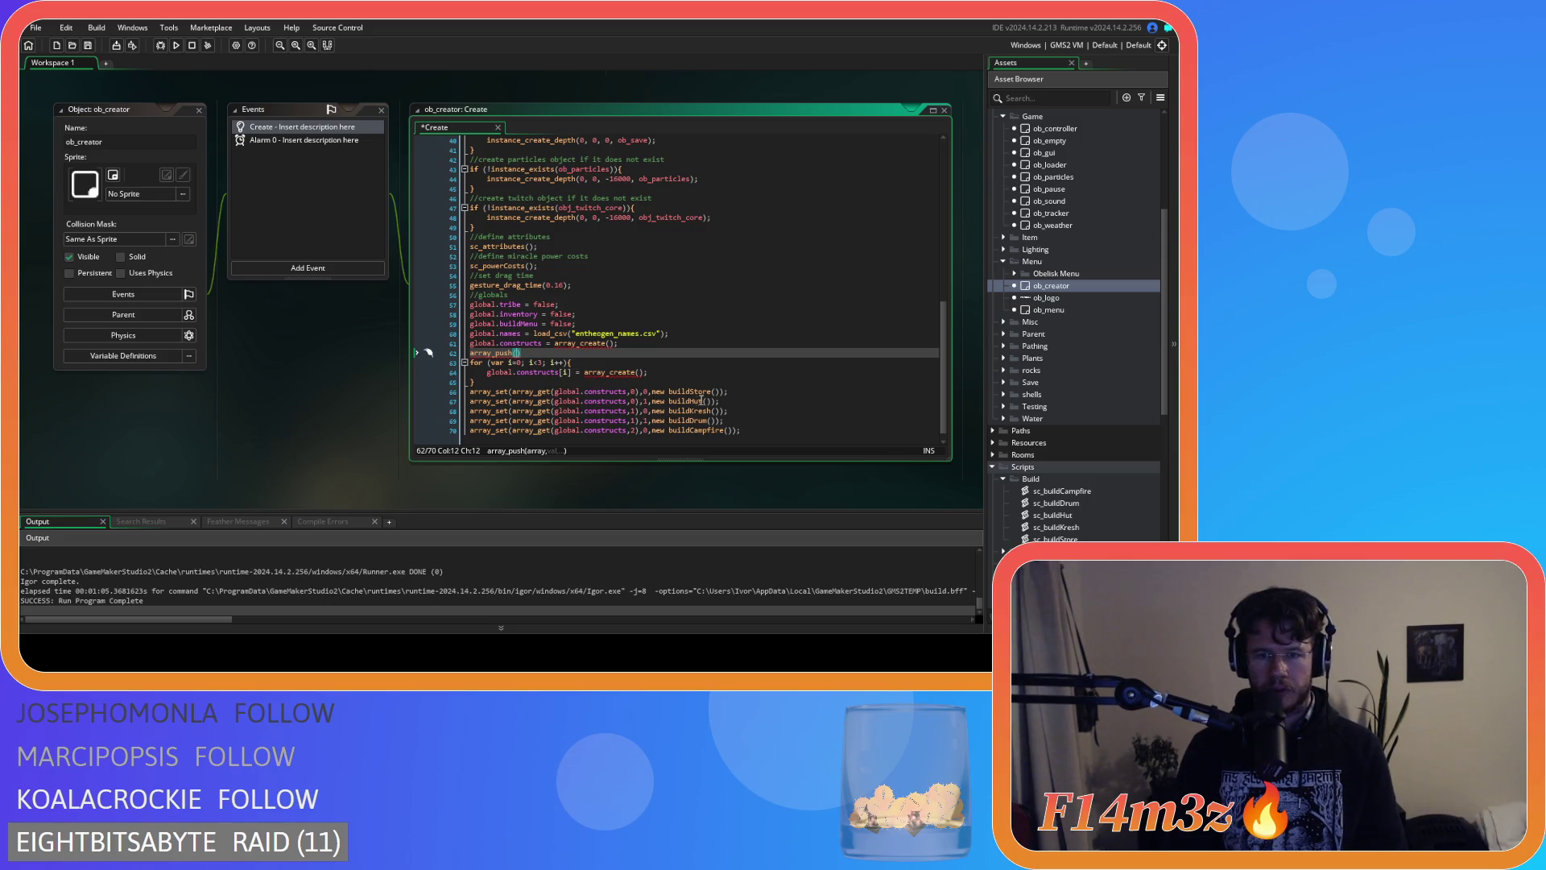
pyautogui.write('global.cons')
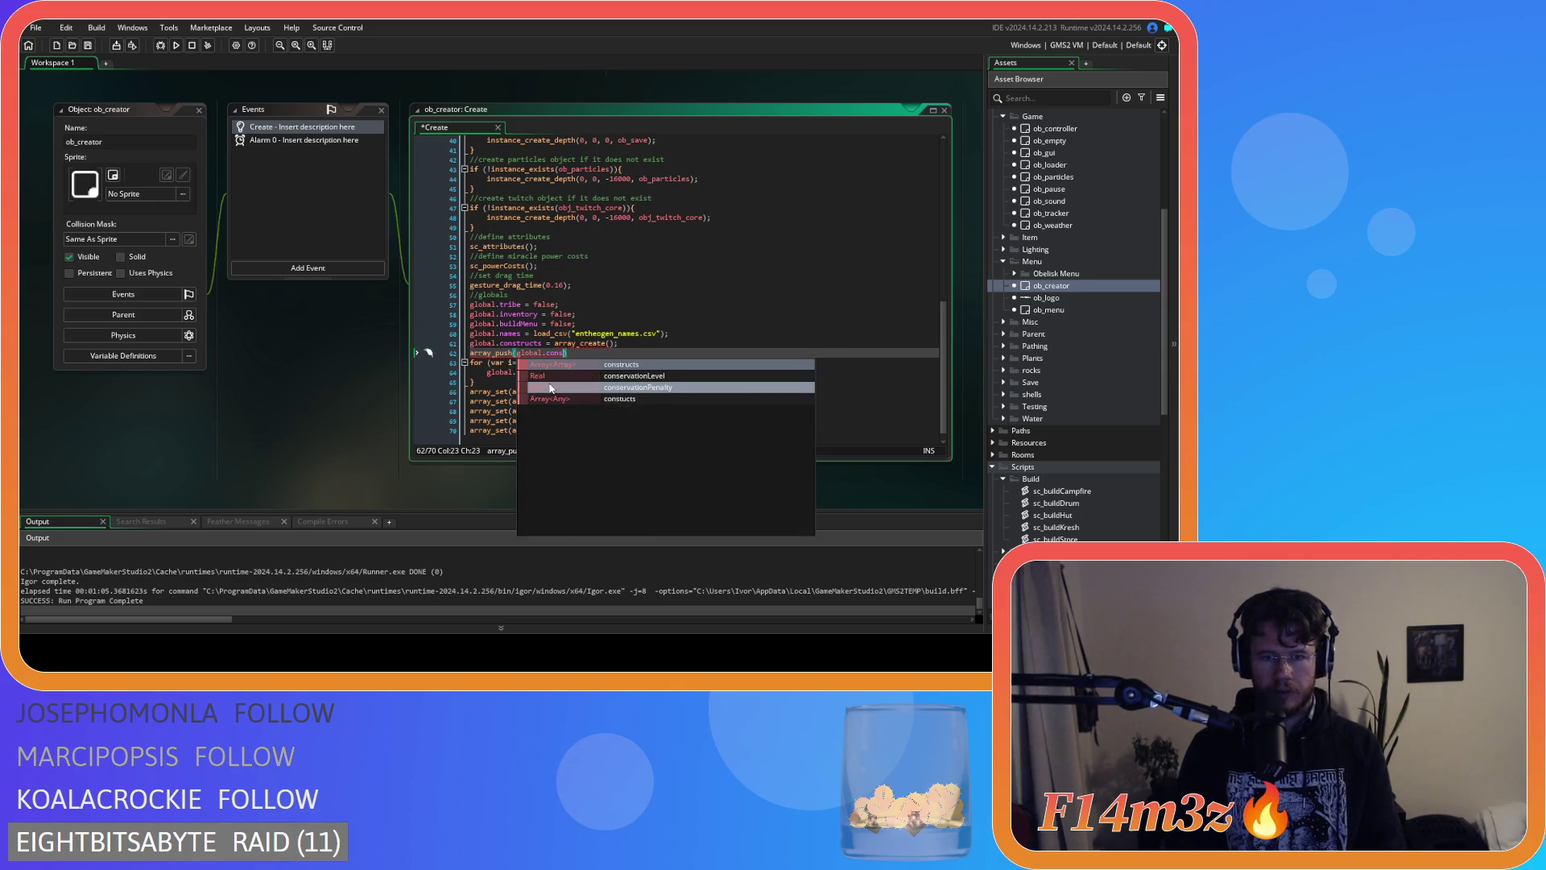
pyautogui.press('Return')
pyautogui.write(',')
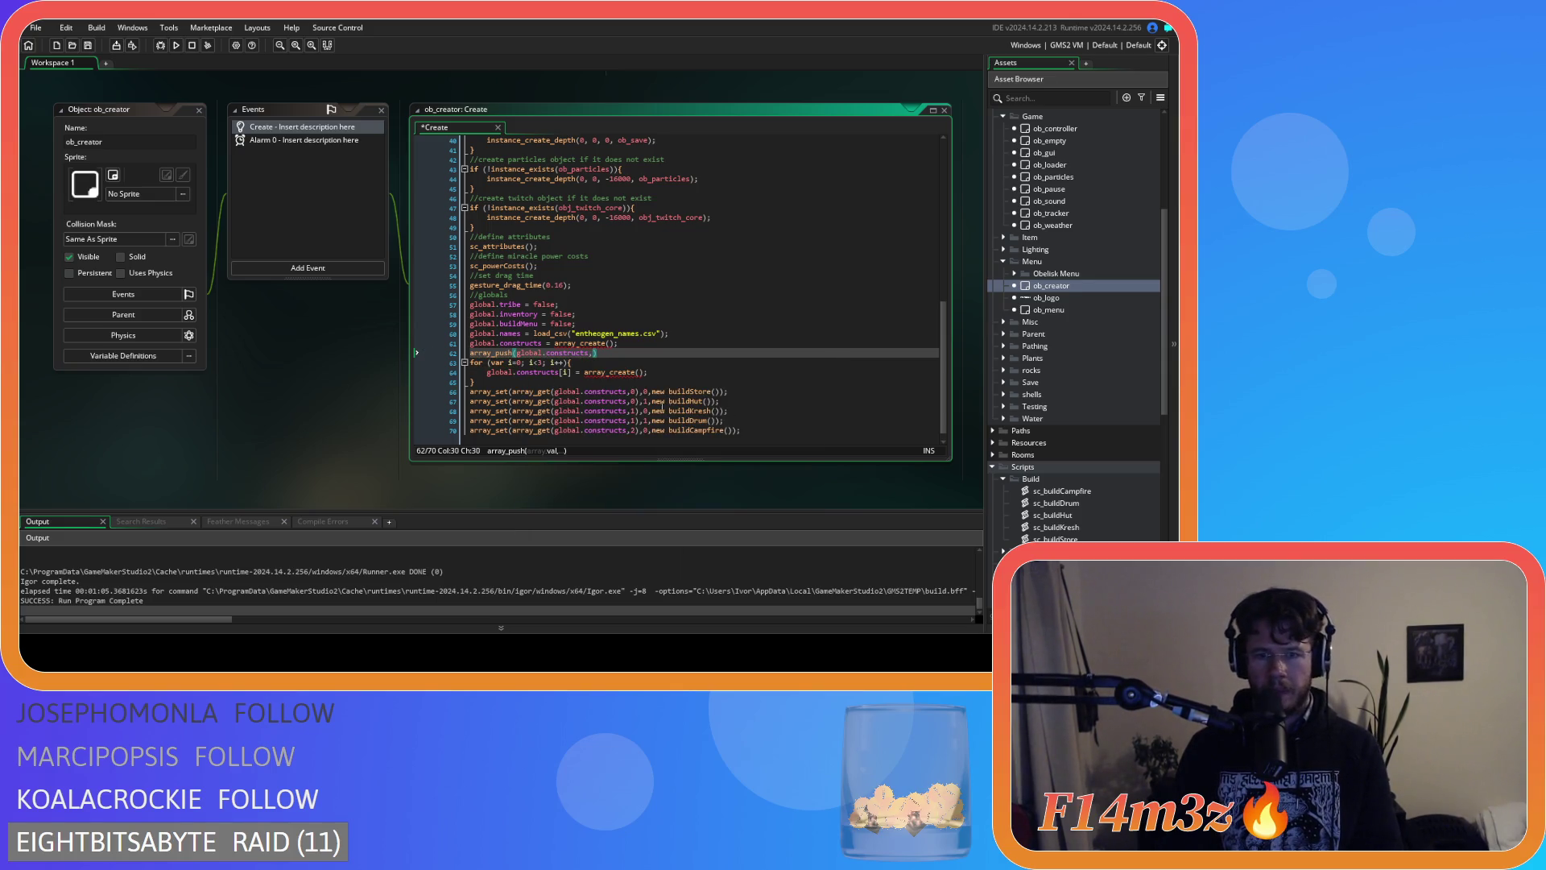
# Copy new buildStore() and new buildHut() from the old code as array_push arguments.
pyautogui.moveTo(653, 392); pyautogui.dragTo(723, 399)
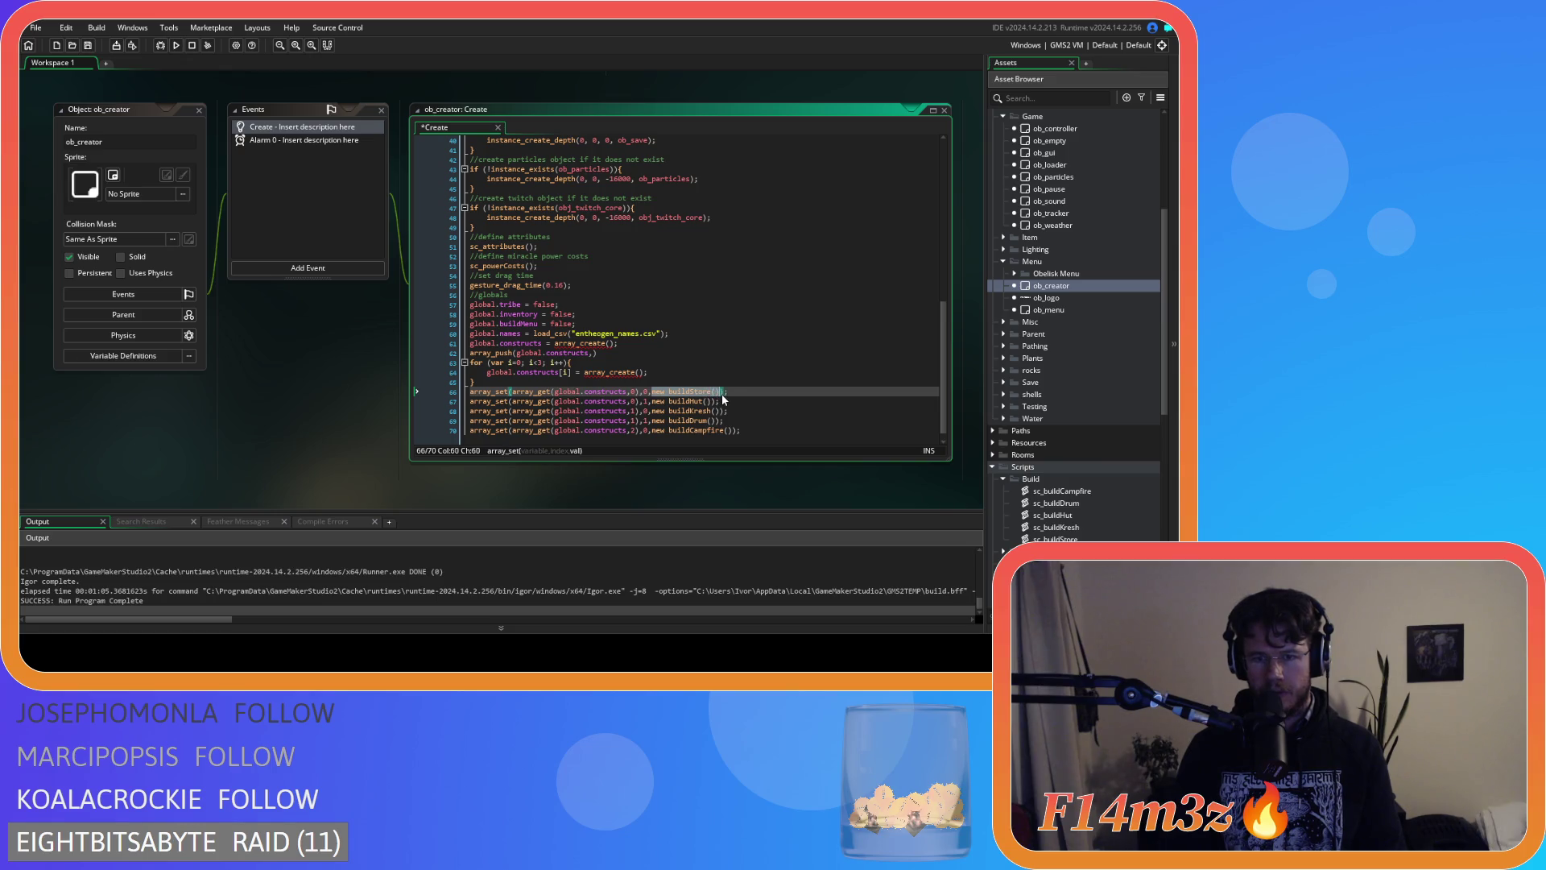
pyautogui.hotkey('ctrl', 'c')
pyautogui.click(587, 356)
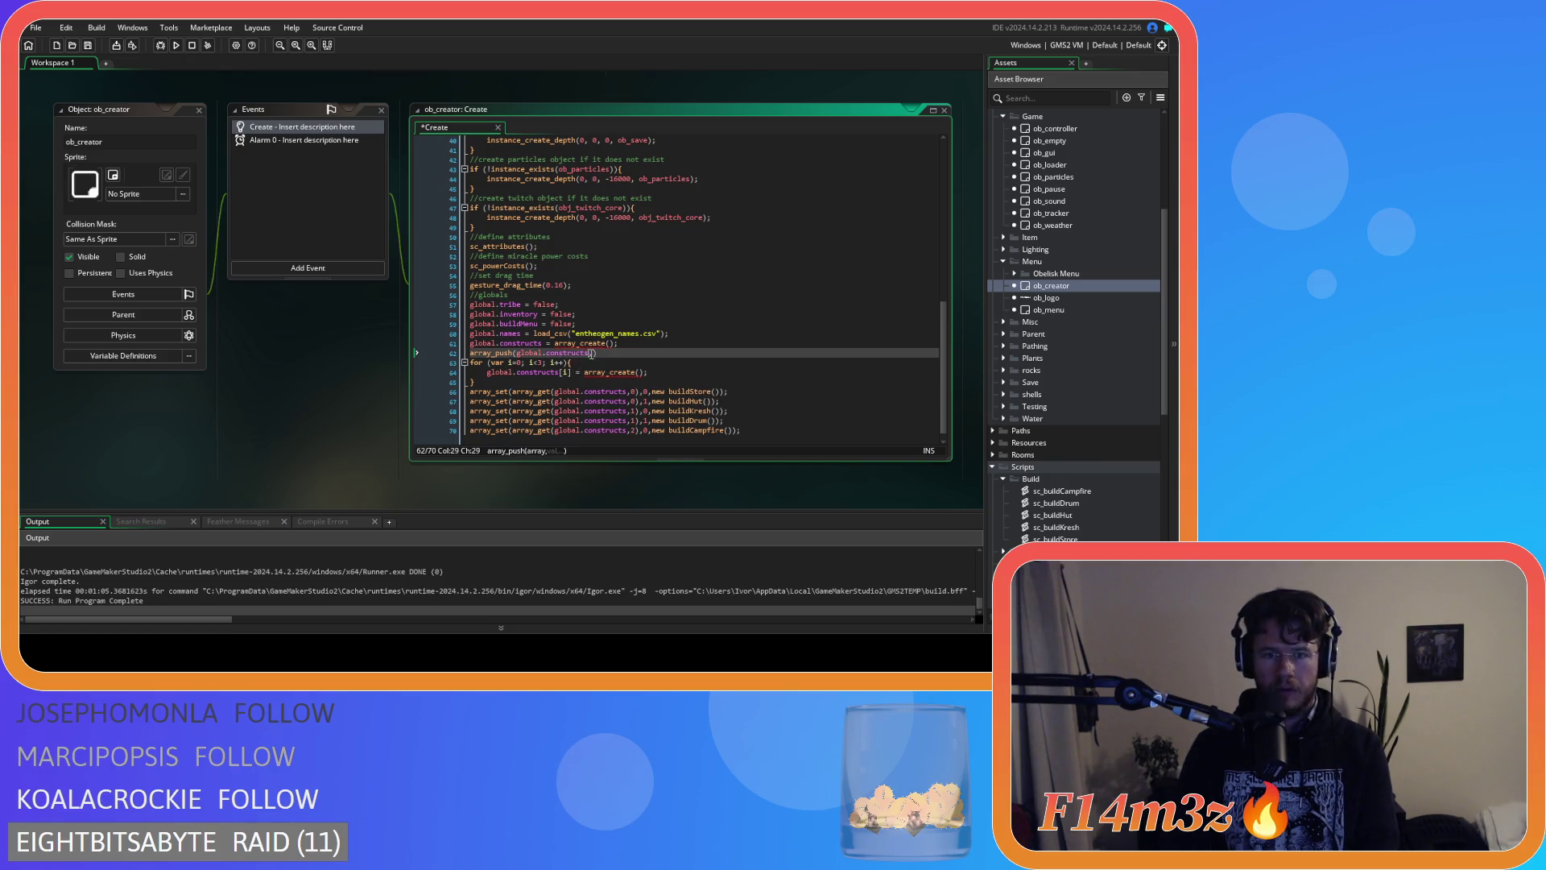
pyautogui.hotkey('ctrl', 'v')
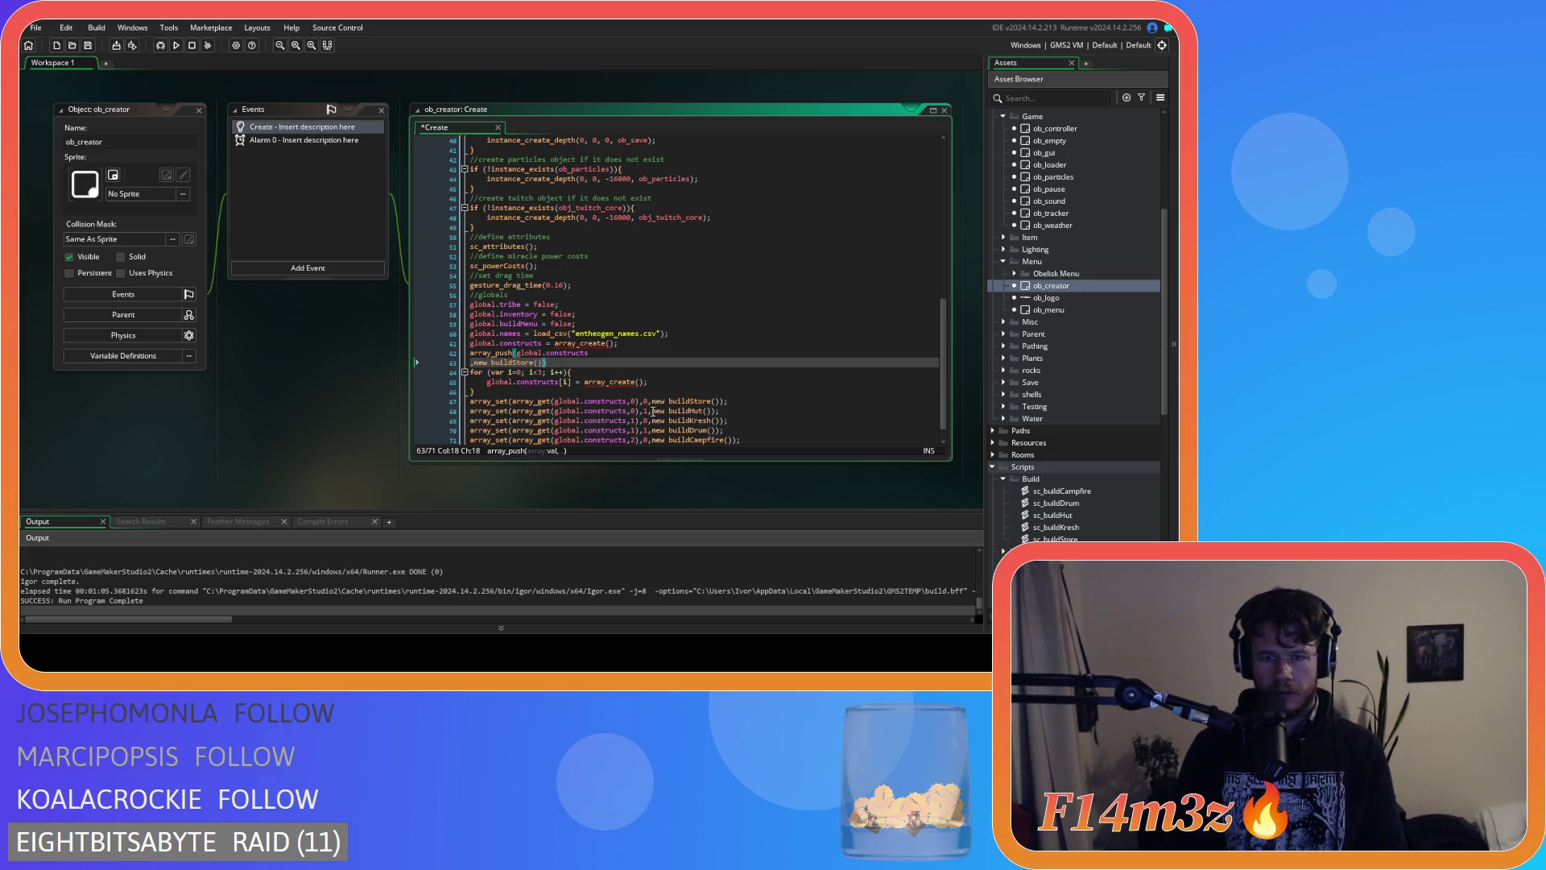
pyautogui.moveTo(649, 410); pyautogui.dragTo(712, 413)
pyautogui.hotkey('ctrl', 'c')
pyautogui.click(543, 363)
pyautogui.press('Return')
pyautogui.hotkey('ctrl', 'v')
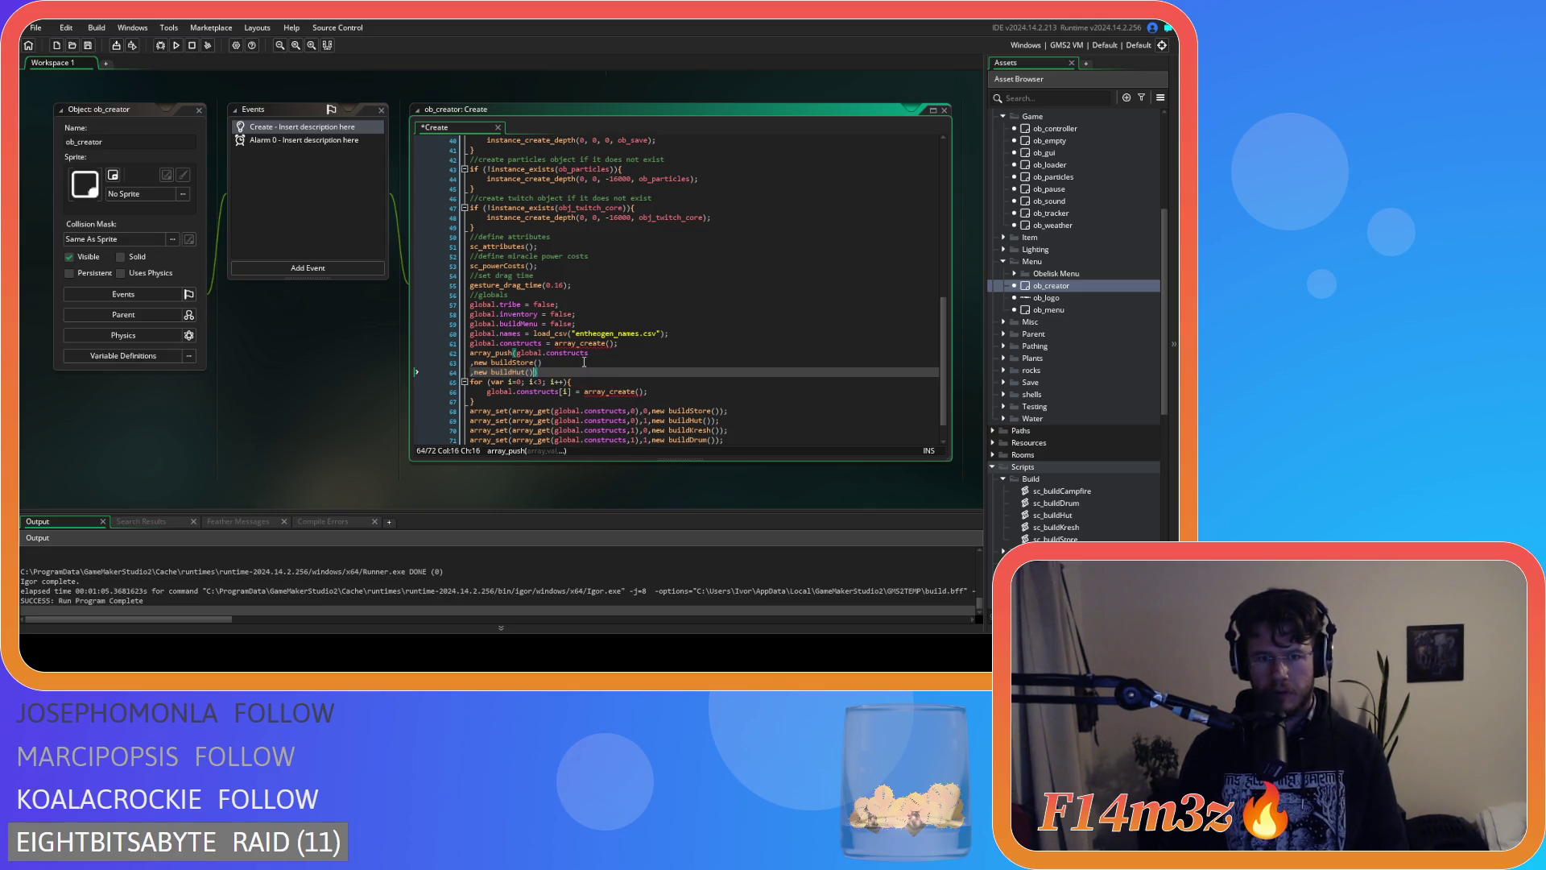
# Add new buildKresh() and new buildDrum() as the next array_push arguments.
pyautogui.scroll(-1, 623, 395)
pyautogui.moveTo(649, 401); pyautogui.dragTo(722, 403)
pyautogui.hotkey('ctrl', 'c')
pyautogui.click(533, 343)
pyautogui.press('Return')
pyautogui.hotkey('ctrl', 'v')
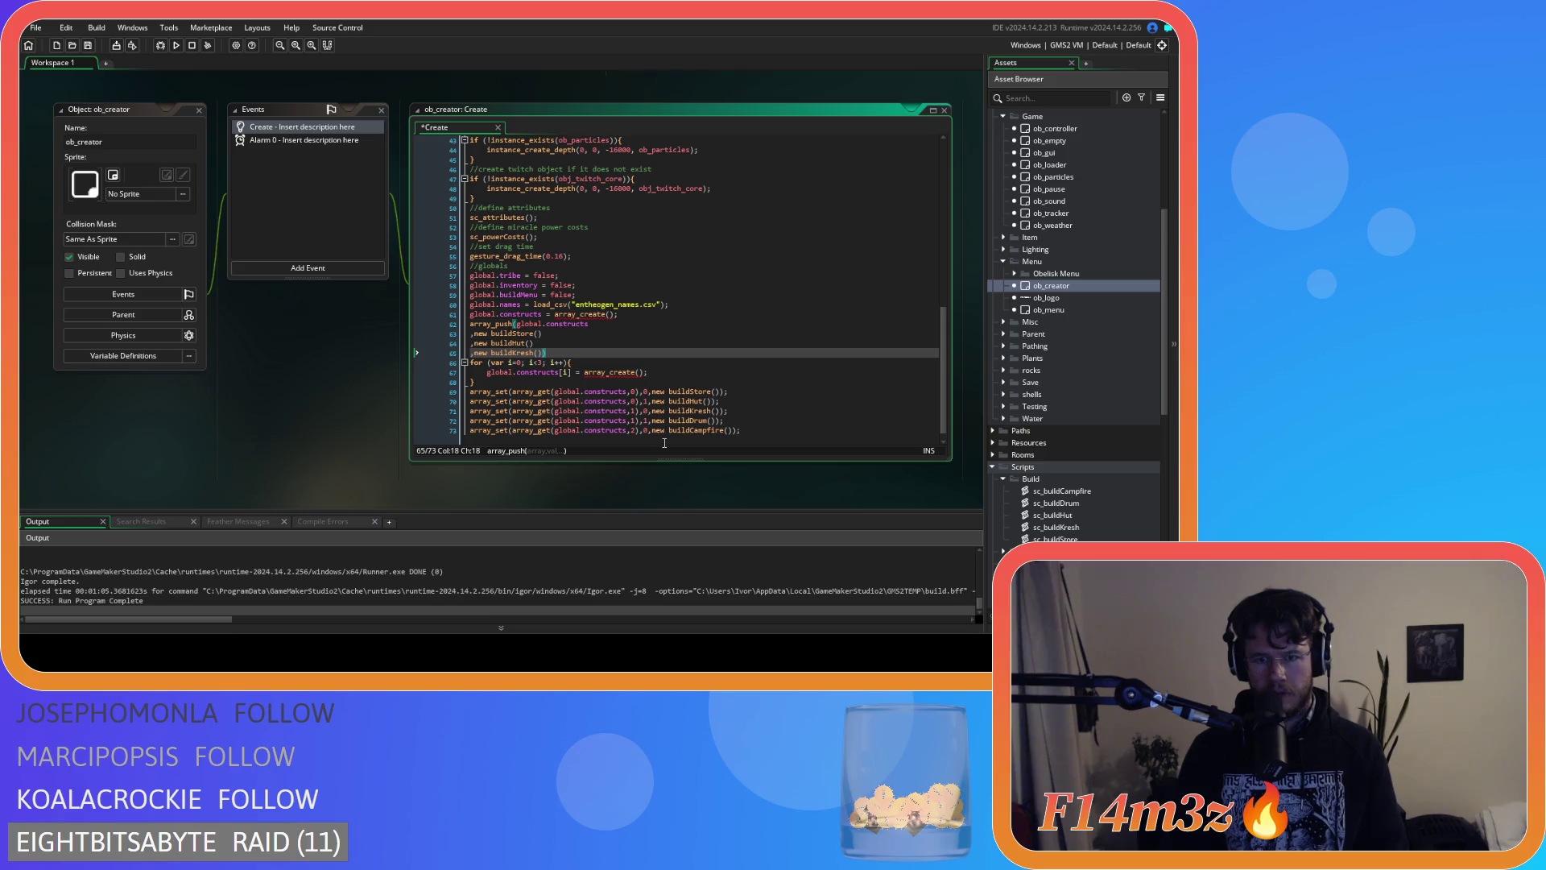
pyautogui.moveTo(650, 421); pyautogui.dragTo(720, 421)
pyautogui.hotkey('ctrl', 'c')
pyautogui.click(542, 353)
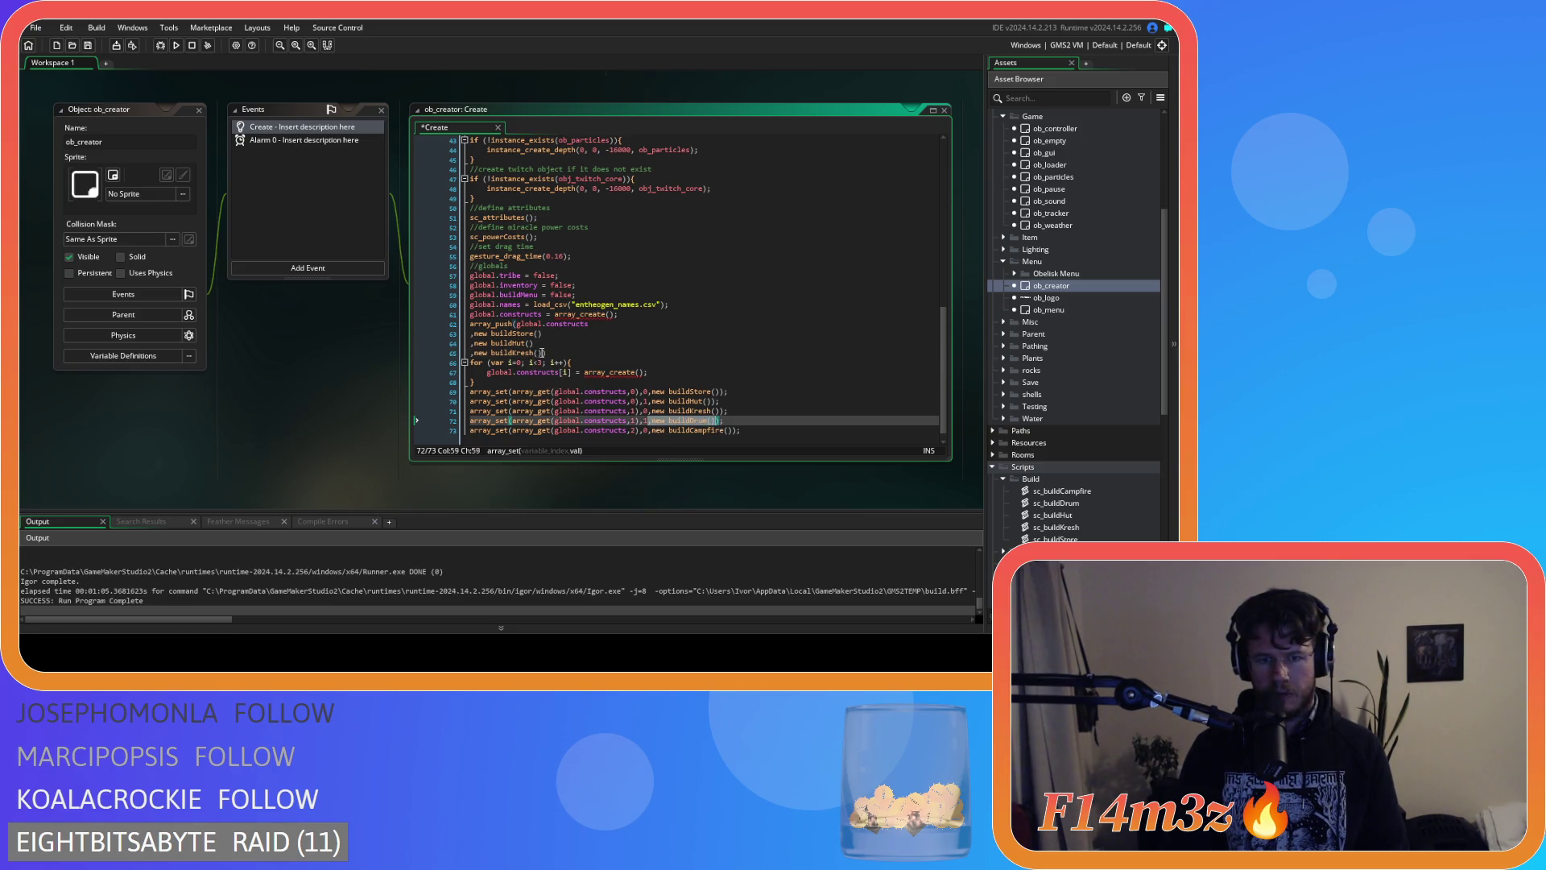
pyautogui.press('Return')
pyautogui.hotkey('ctrl', 'v')
# Add new buildCampfire() as the last argument, end with a semicolon, save, and comment out the old lines.
pyautogui.scroll(-1, 585, 356)
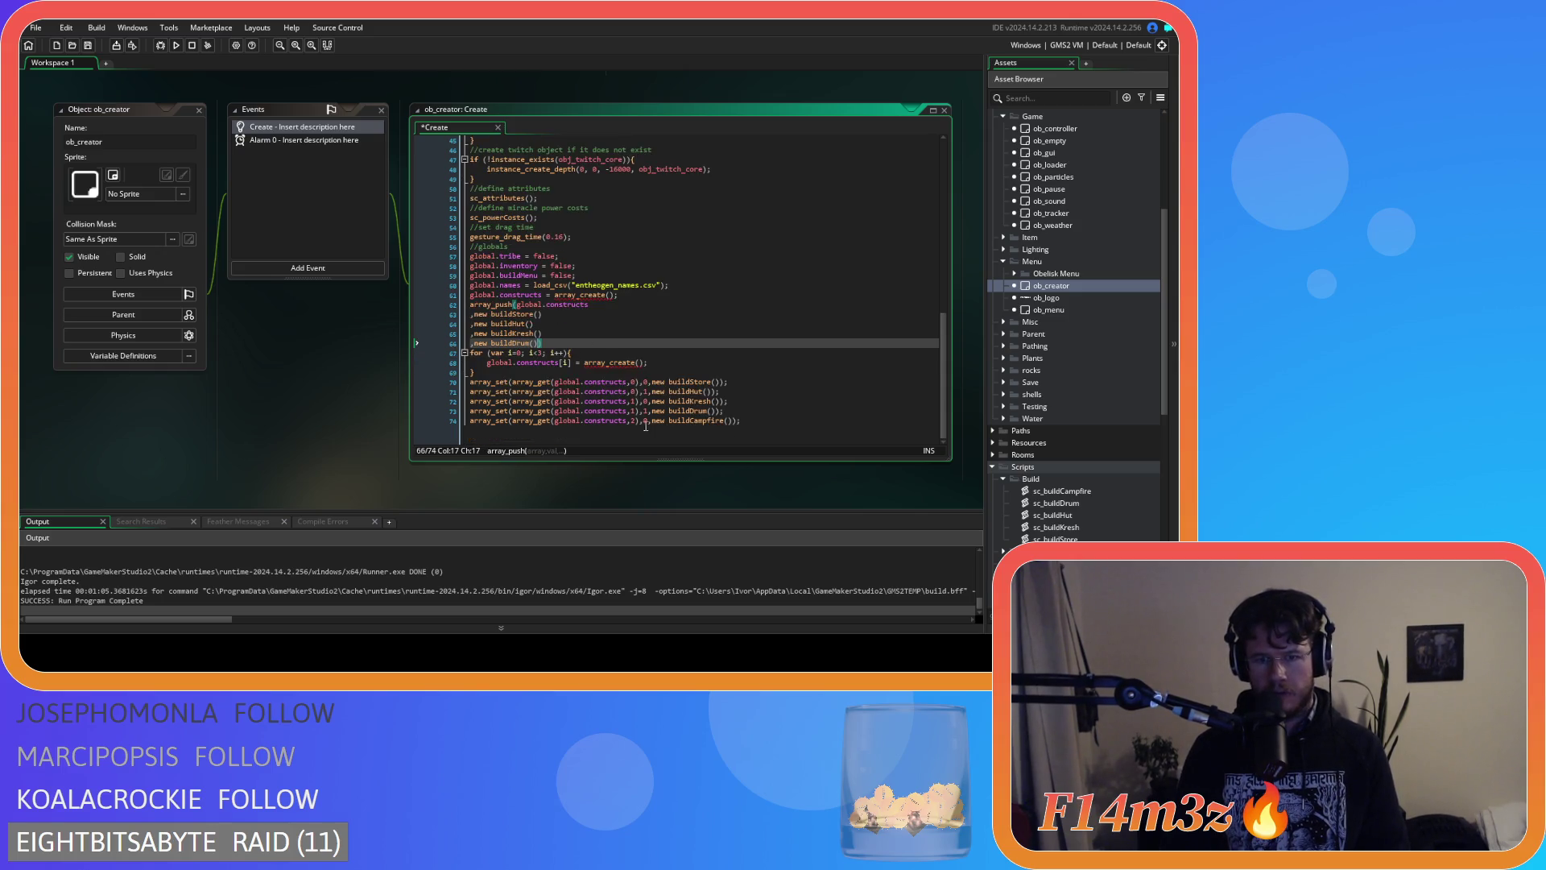
pyautogui.moveTo(650, 422); pyautogui.dragTo(735, 431)
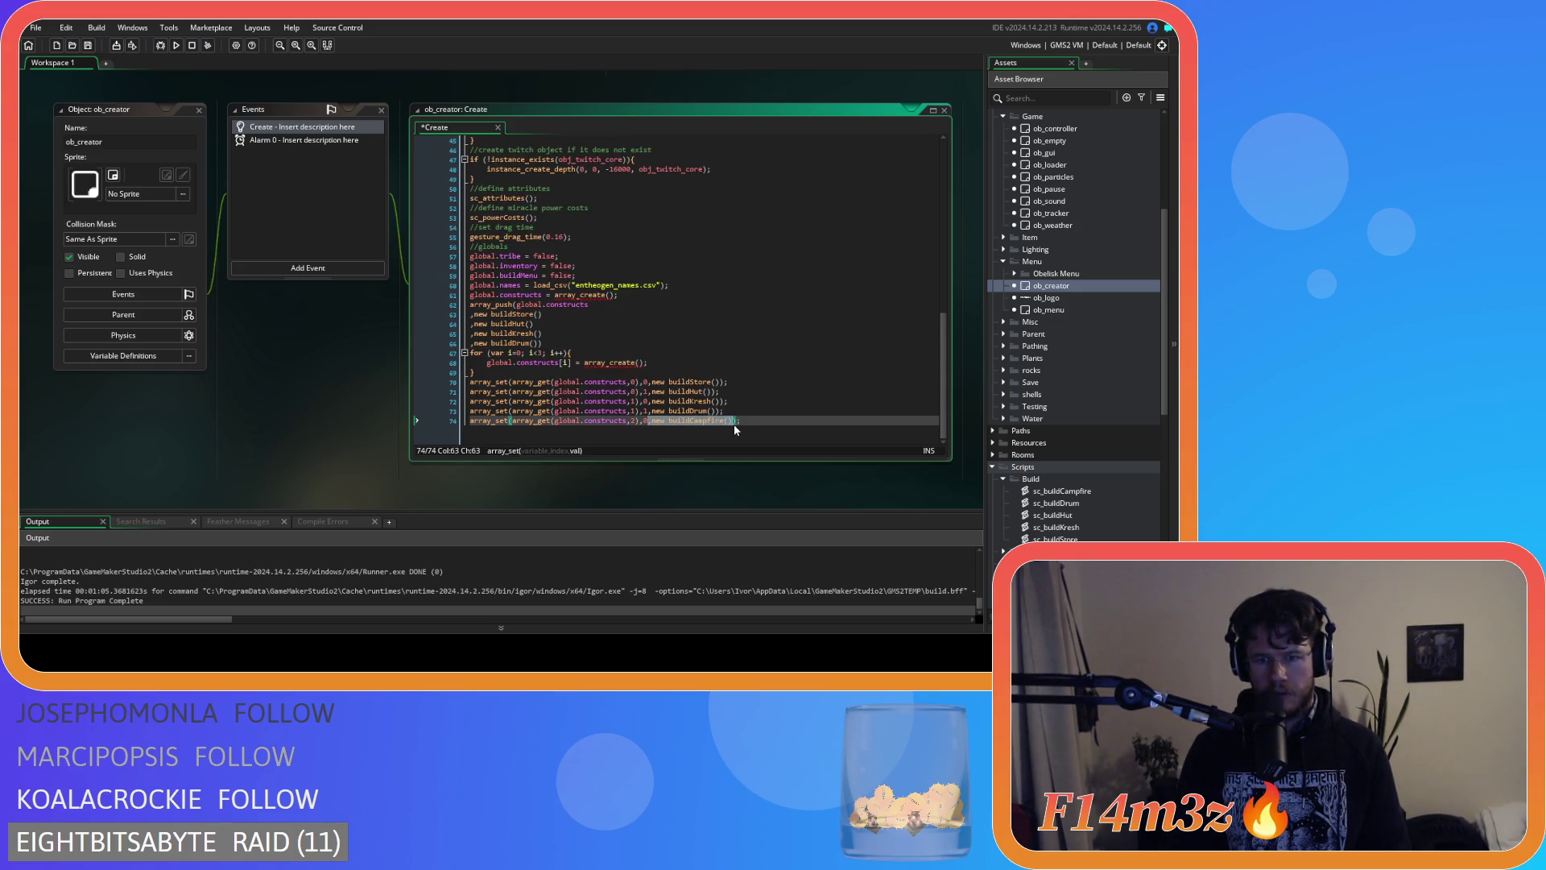
pyautogui.click(536, 344)
pyautogui.press('Return')
pyautogui.hotkey('ctrl', 'v')
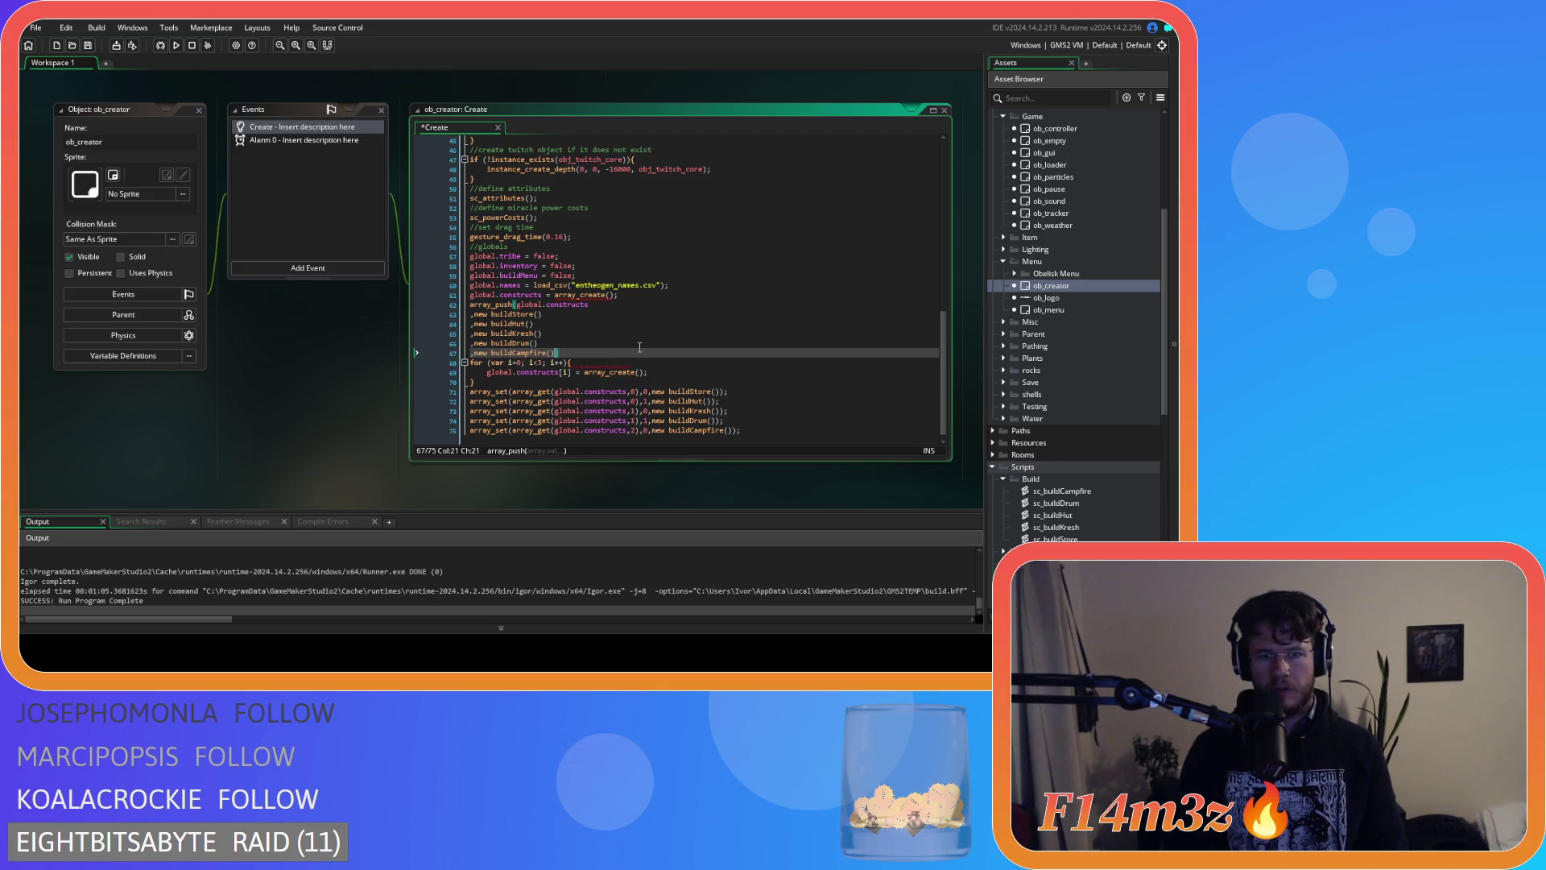
pyautogui.click(634, 347)
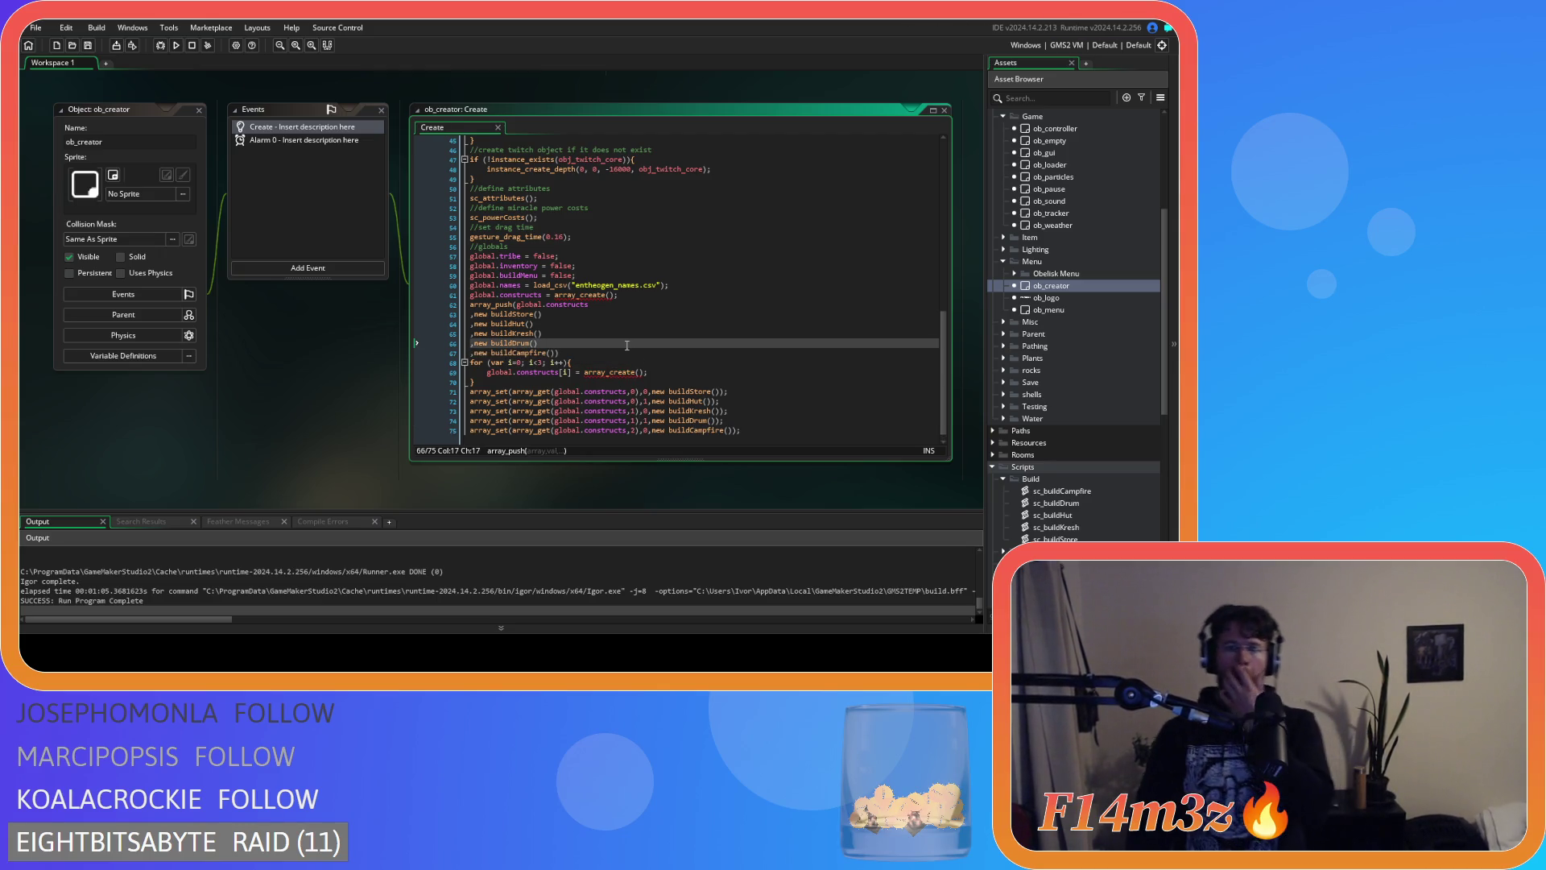
pyautogui.click(618, 354)
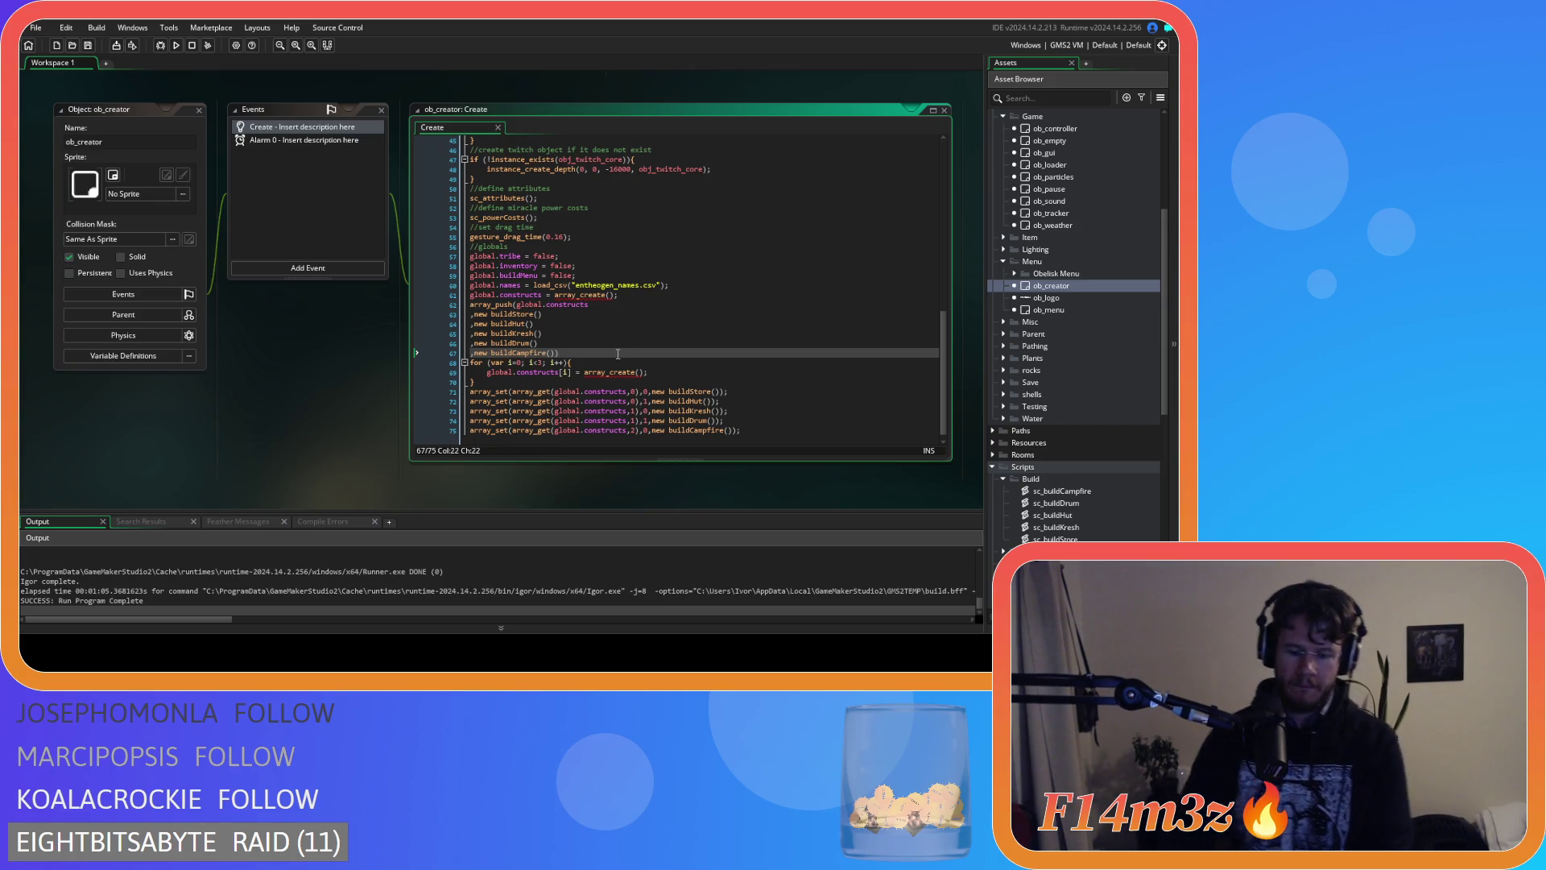
pyautogui.write(';')
pyautogui.hotkey('ctrl', 's')
pyautogui.moveTo(777, 435)
pyautogui.mouseDown()
pyautogui.moveTo(644, 432)
pyautogui.moveTo(366, 361)
pyautogui.mouseUp()
pyautogui.hotkey('ctrl', 'k')
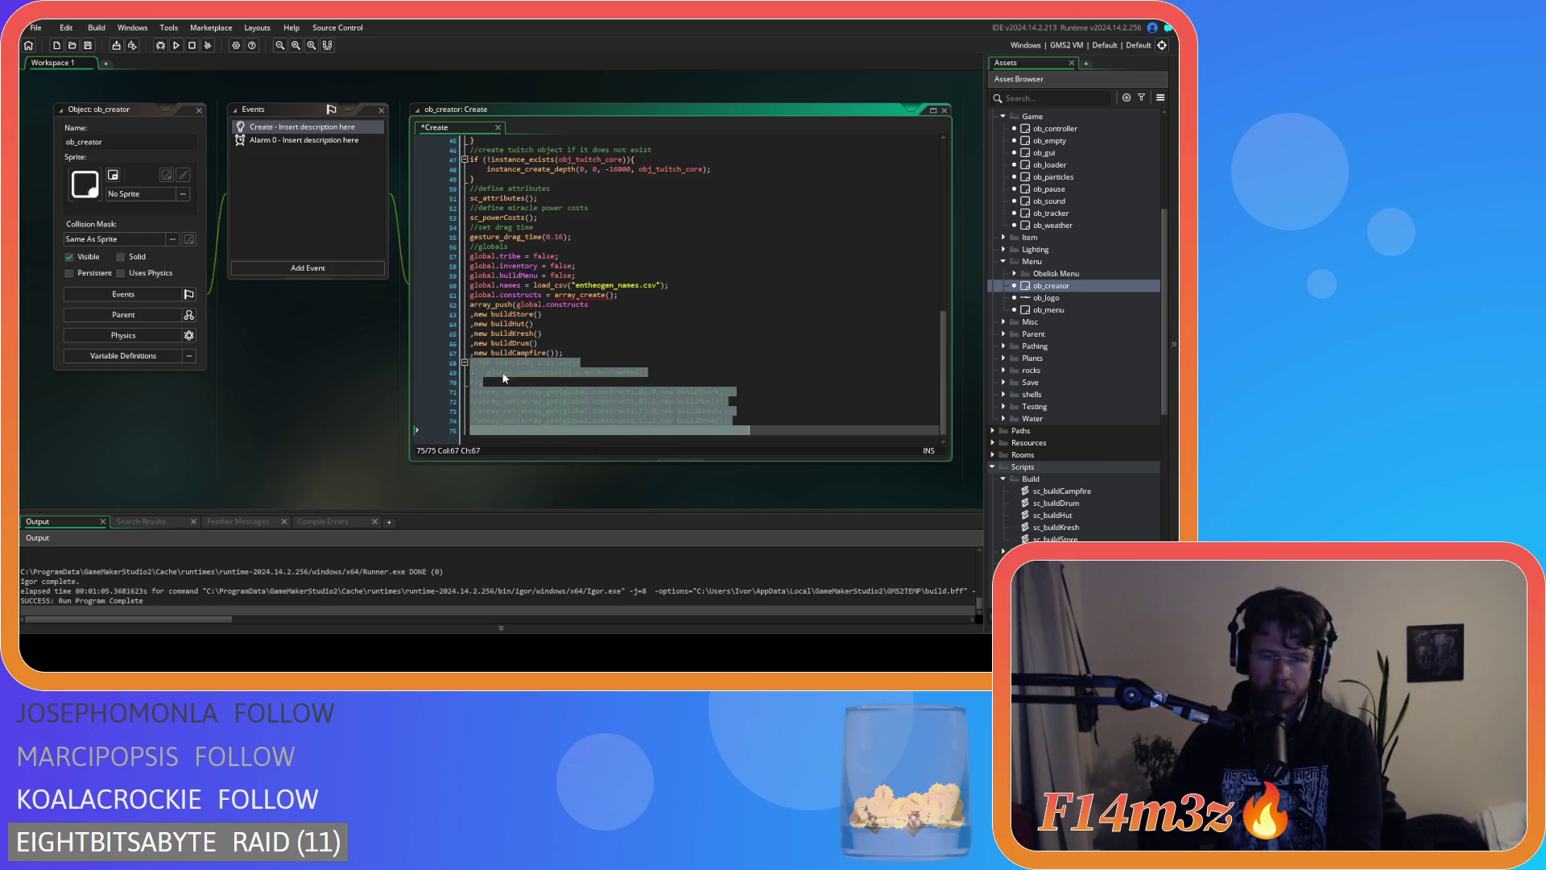
# Save the Create event with the old for loop and array_set lines commented out.
pyautogui.click(616, 353)
pyautogui.hotkey('ctrl', 's')
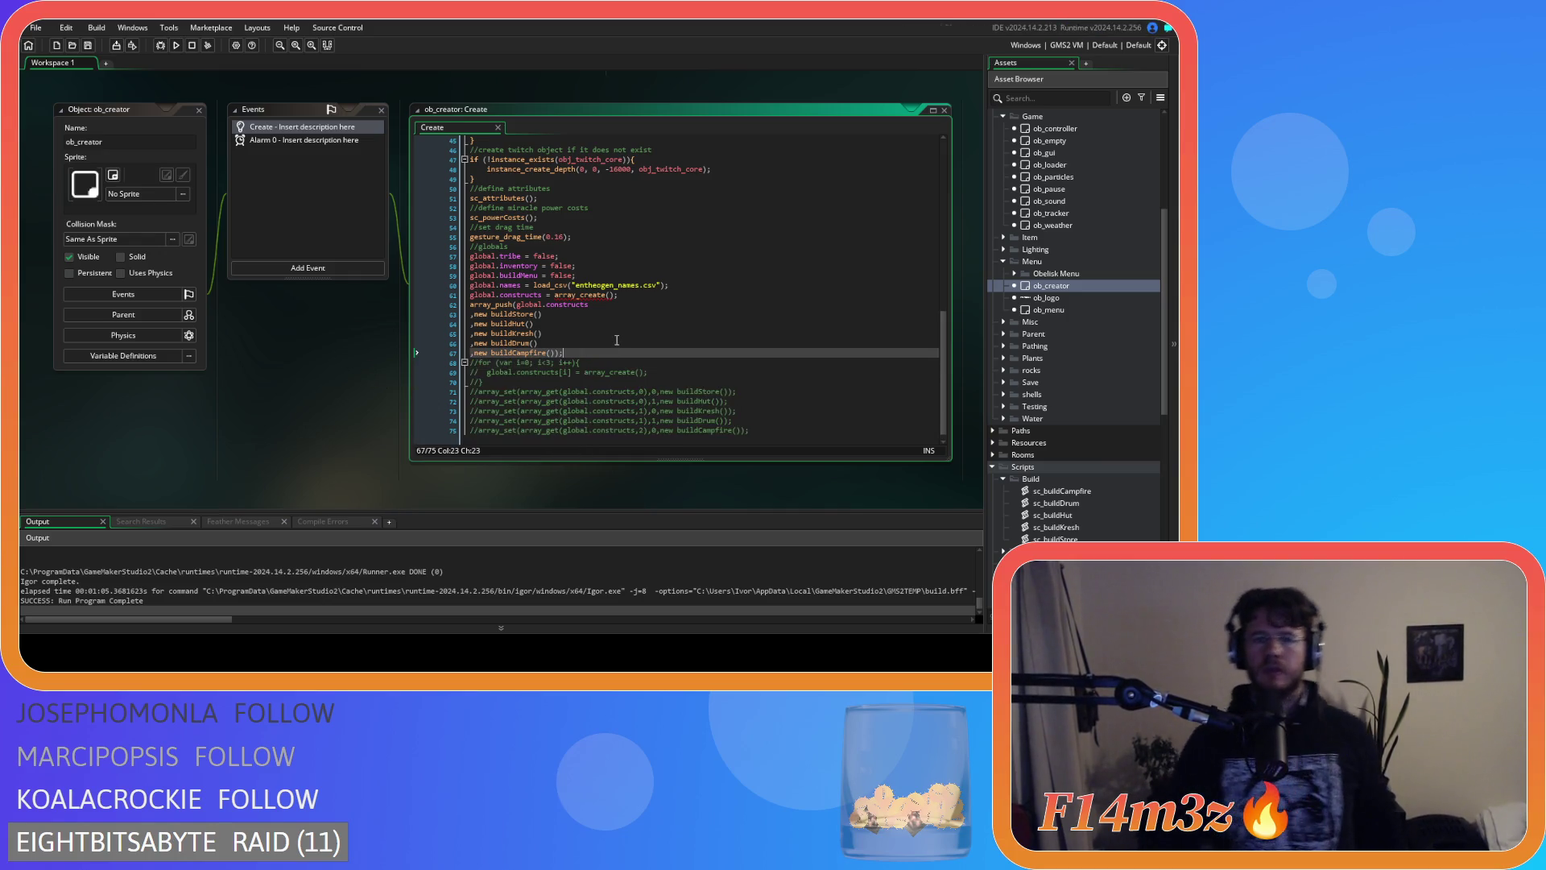
pyautogui.click(637, 285)
pyautogui.click(605, 348)
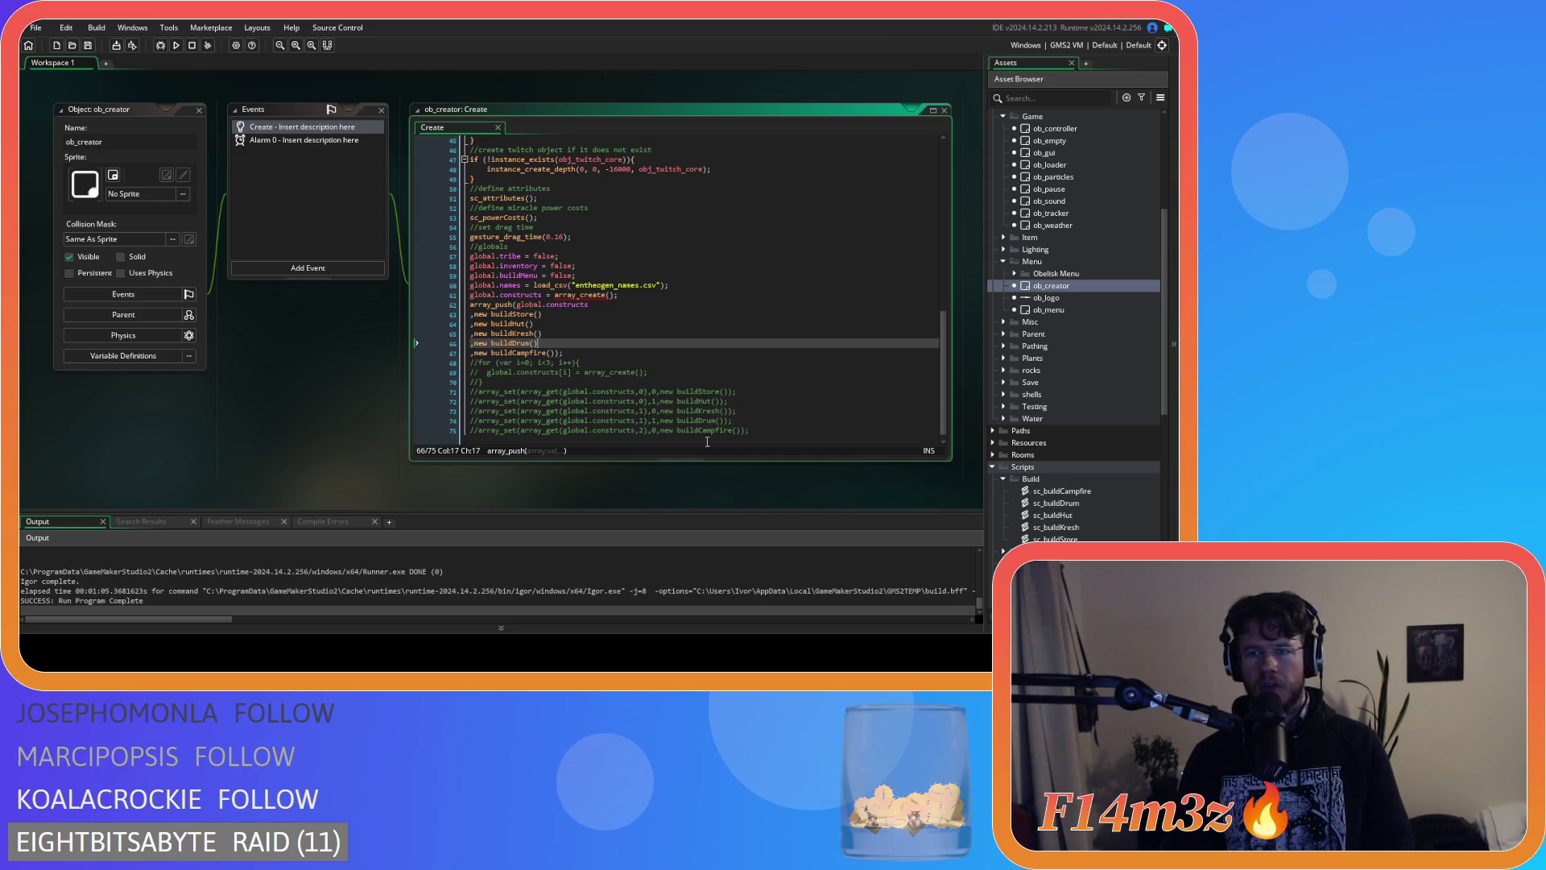
pyautogui.scroll(5, 711, 435)
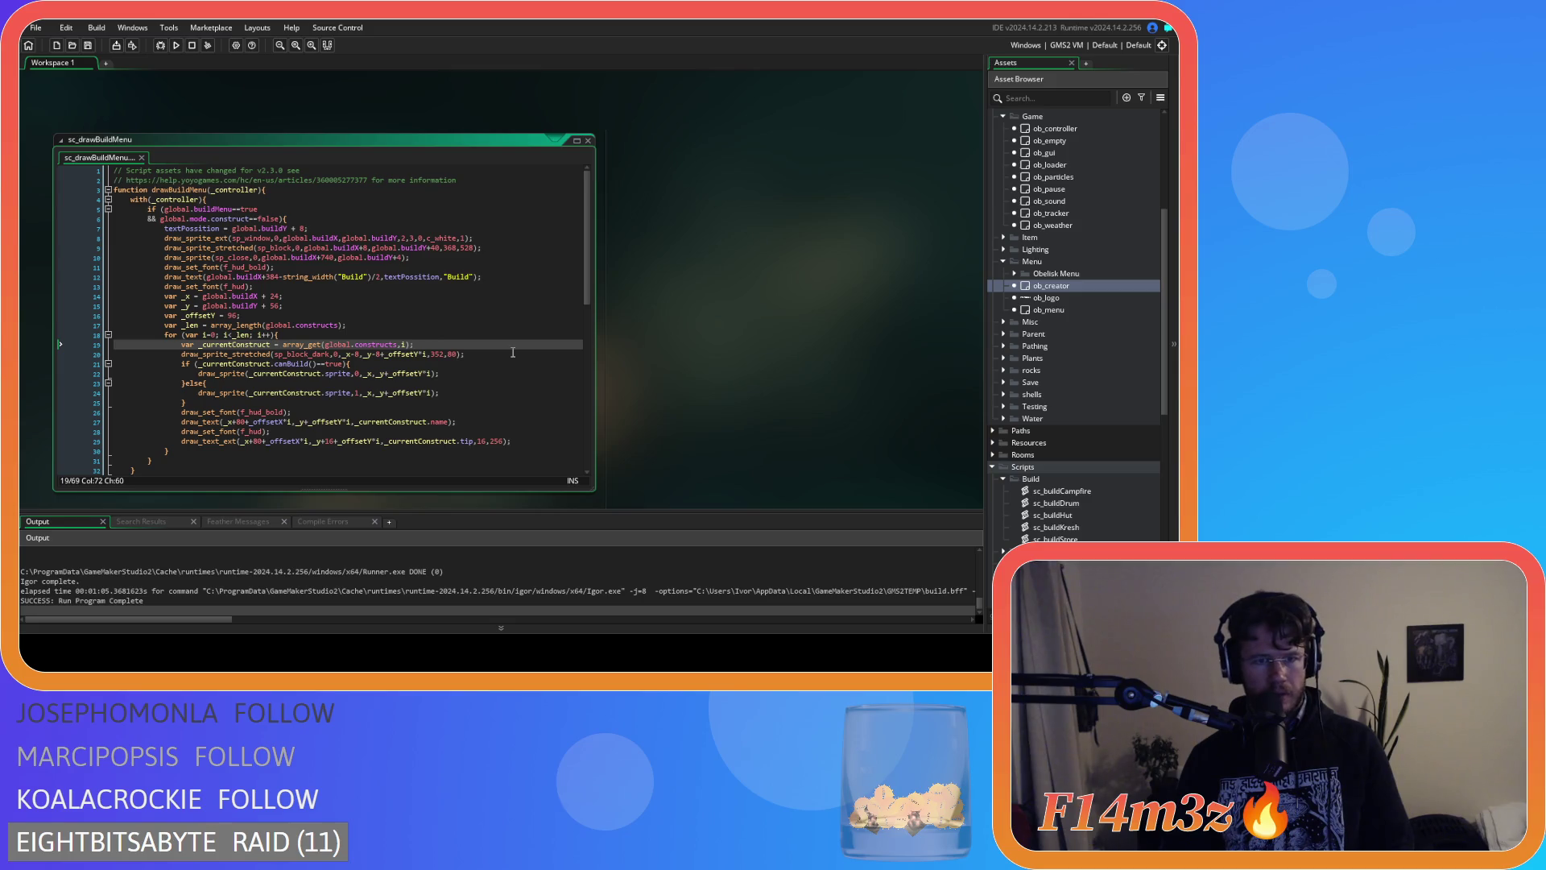
# Expand Scripts > GUI > Inventory and open sc_drawInventoryWindow in the code editor.
pyautogui.hotkey('ctrl', 'z')
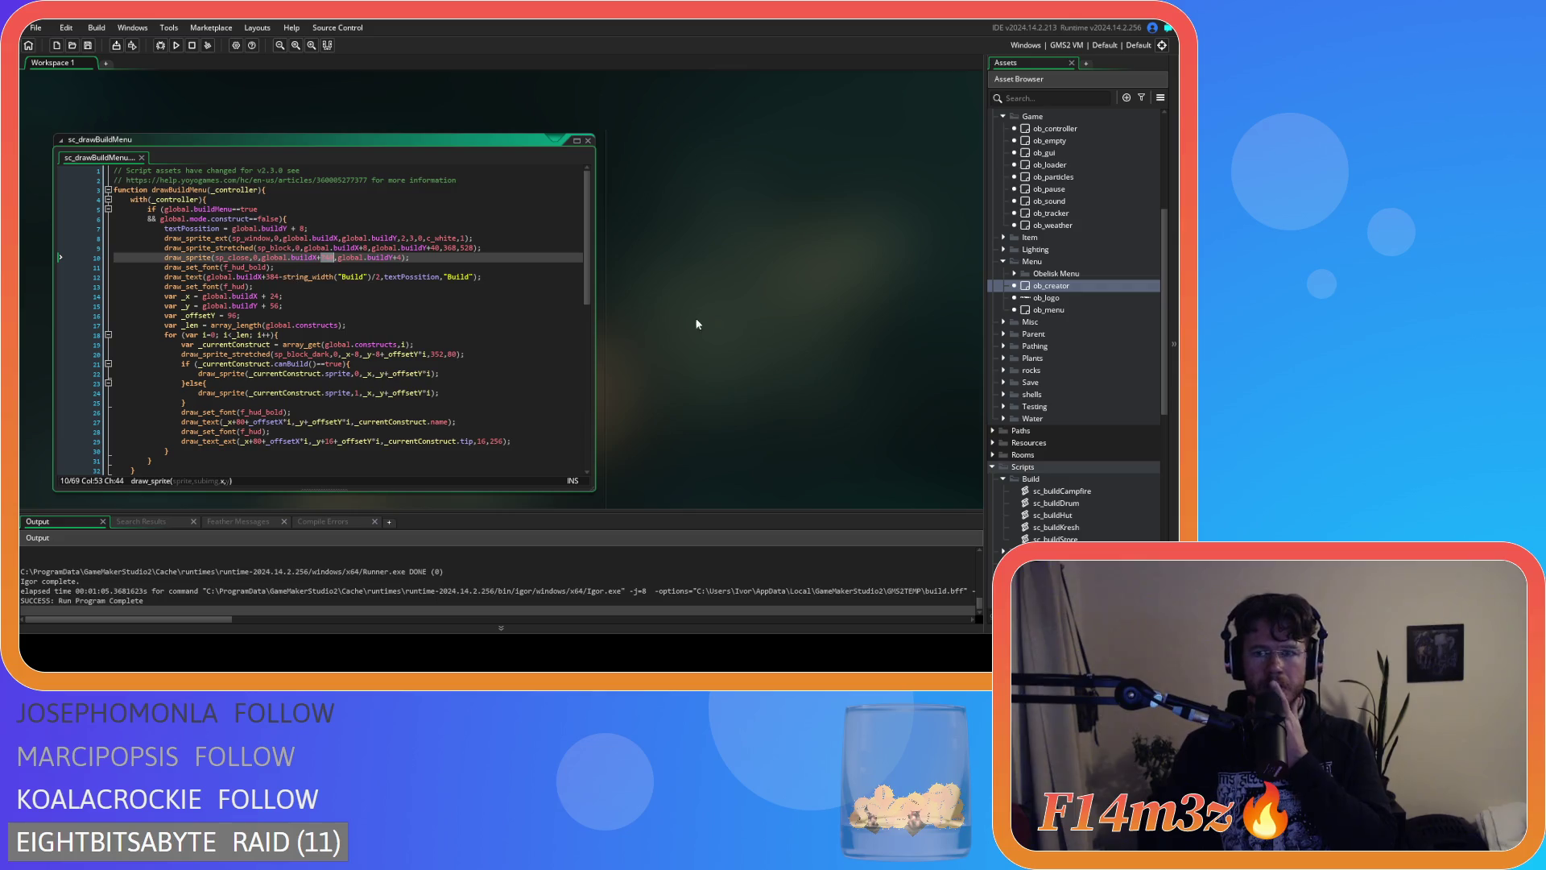
pyautogui.scroll(-3, 1047, 366)
pyautogui.scroll(4, 1076, 383)
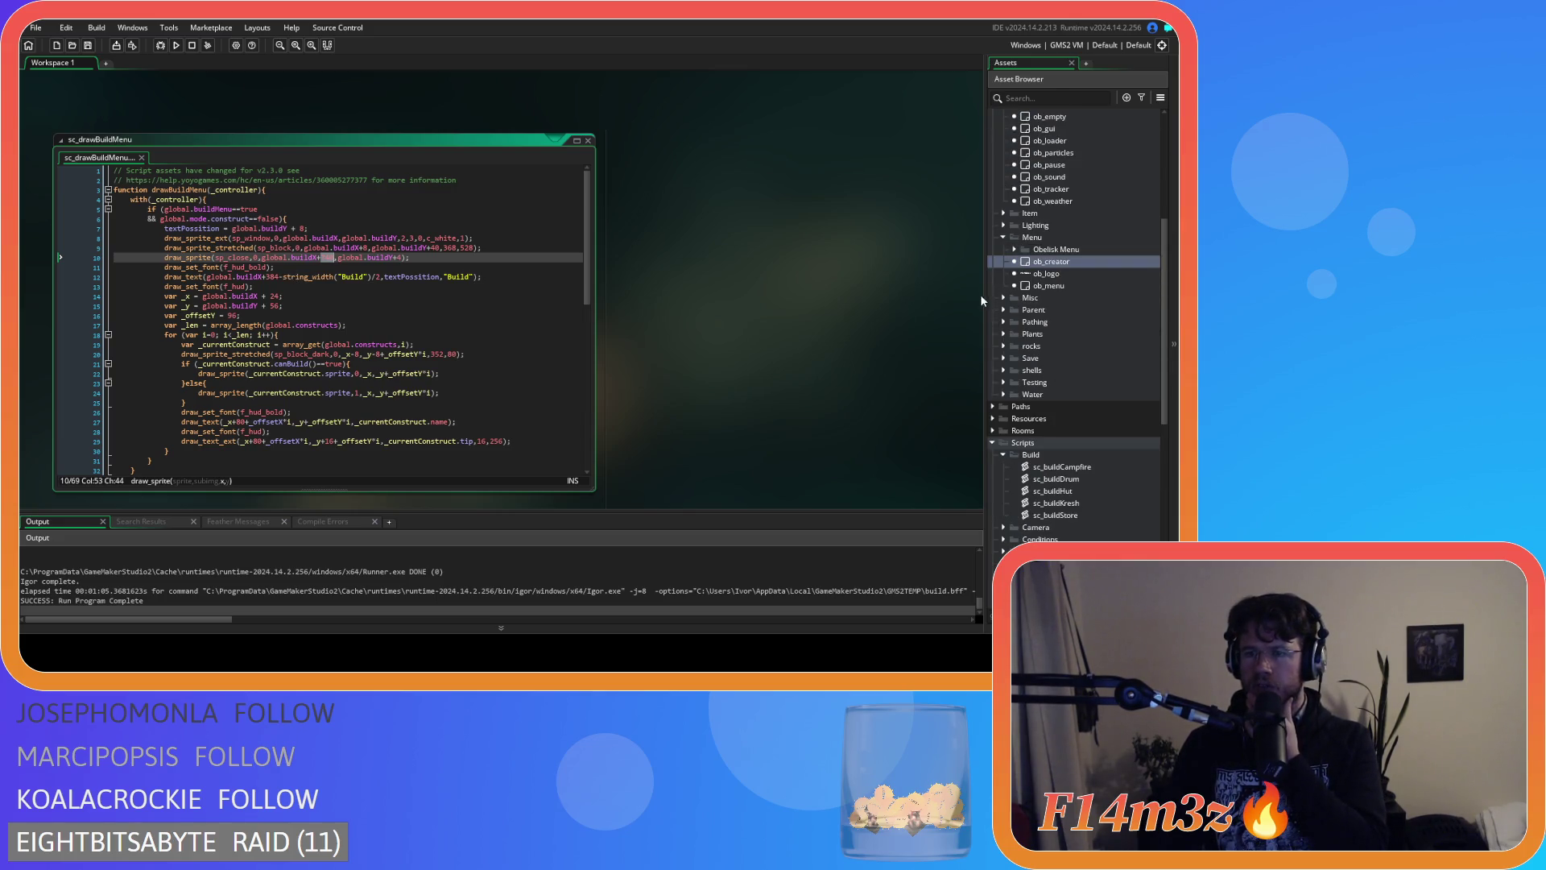
pyautogui.scroll(-3, 1003, 310)
pyautogui.scroll(7, 1013, 331)
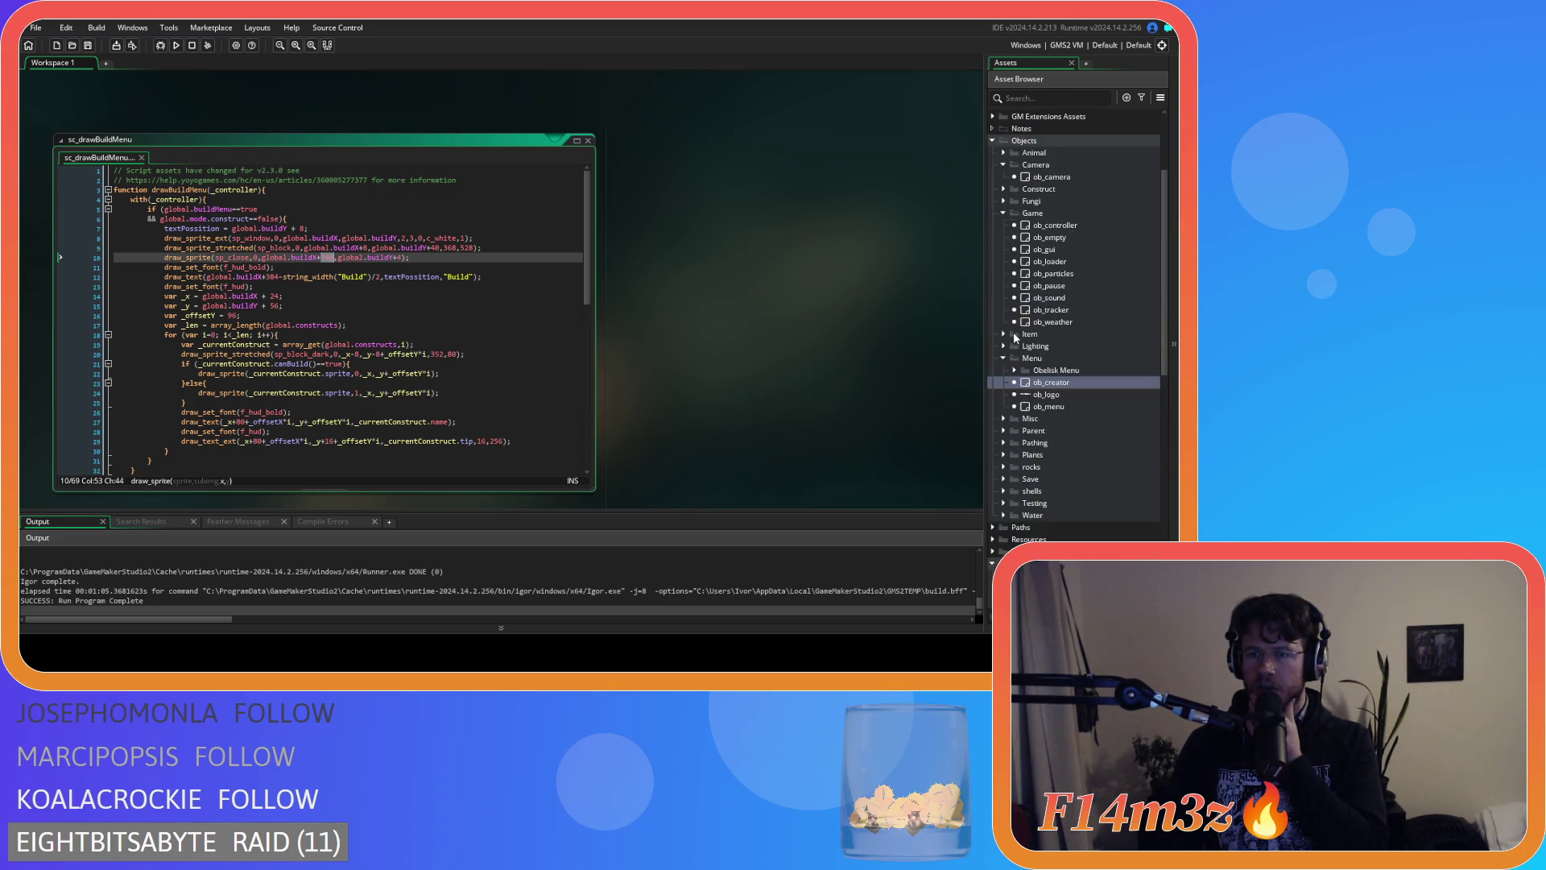
pyautogui.scroll(-10, 1014, 340)
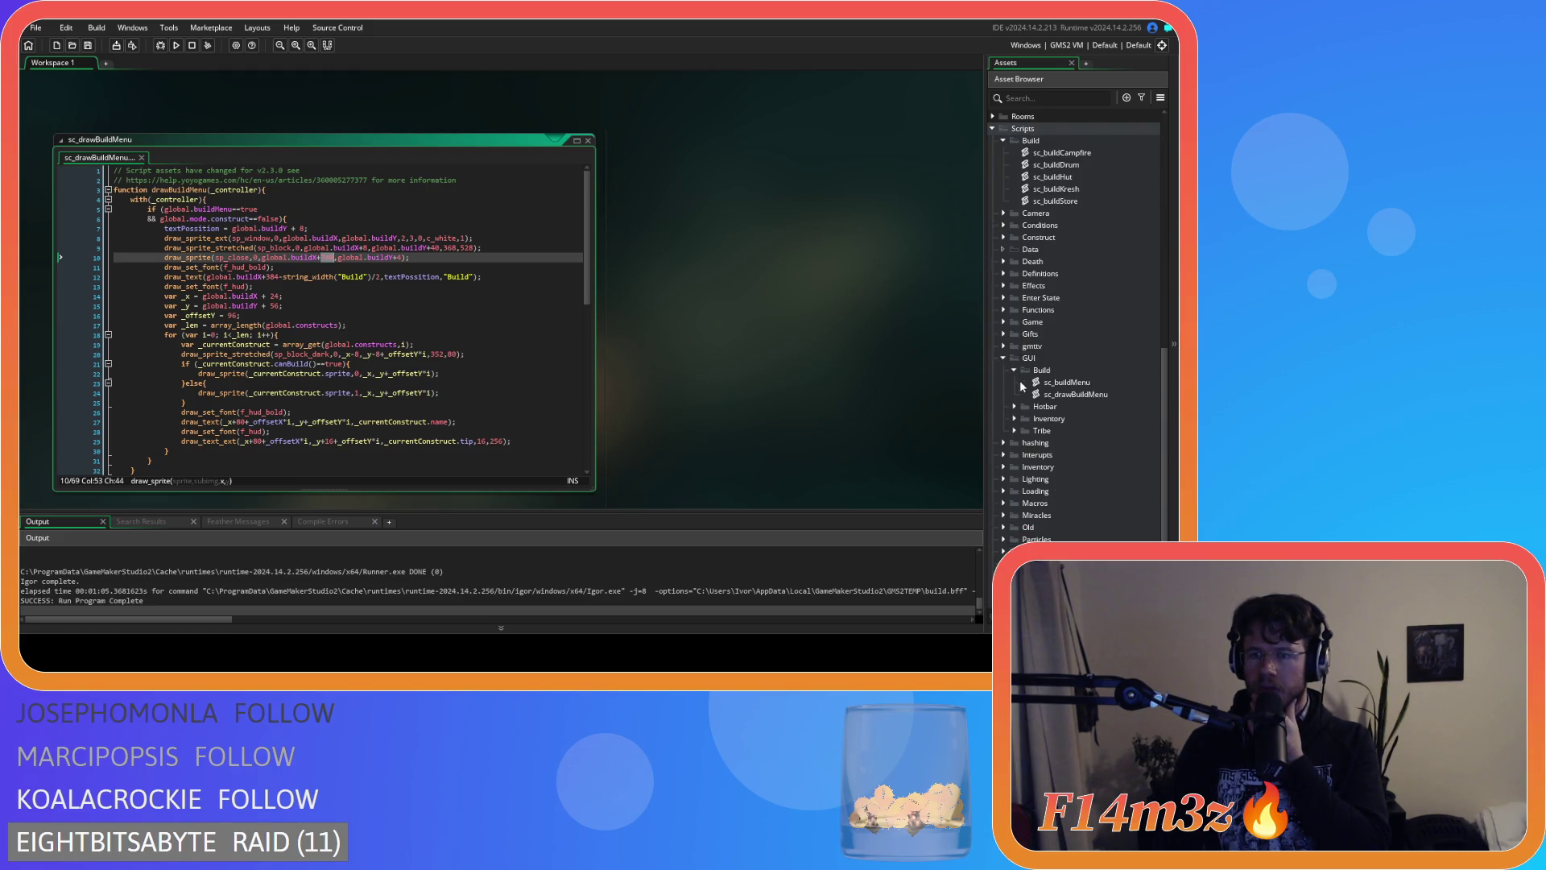
pyautogui.click(1015, 419)
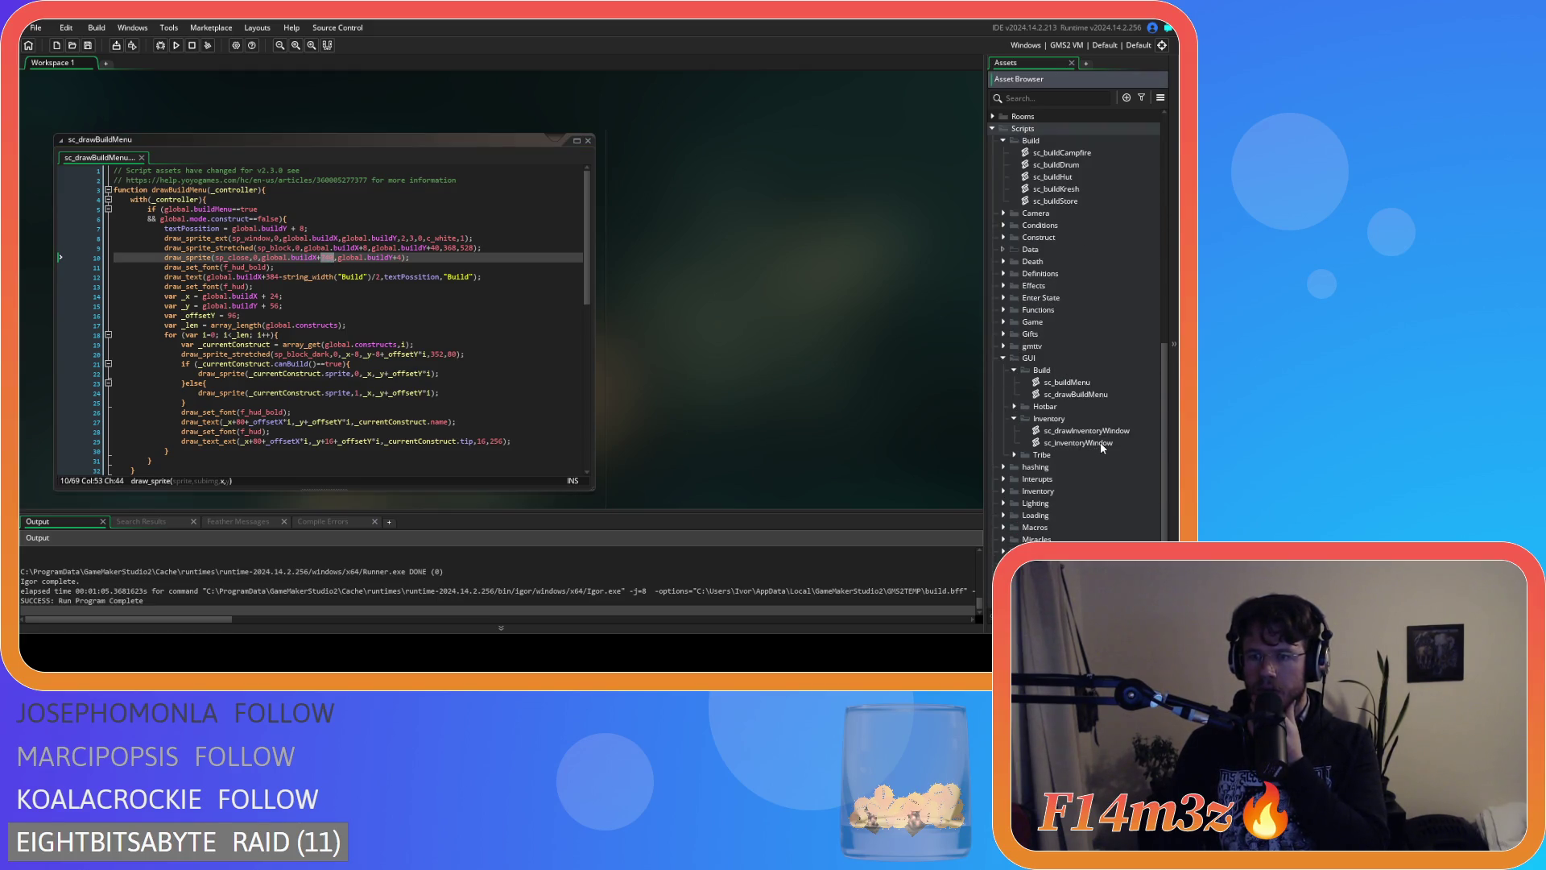
pyautogui.click(1101, 444)
pyautogui.doubleClick(1096, 431)
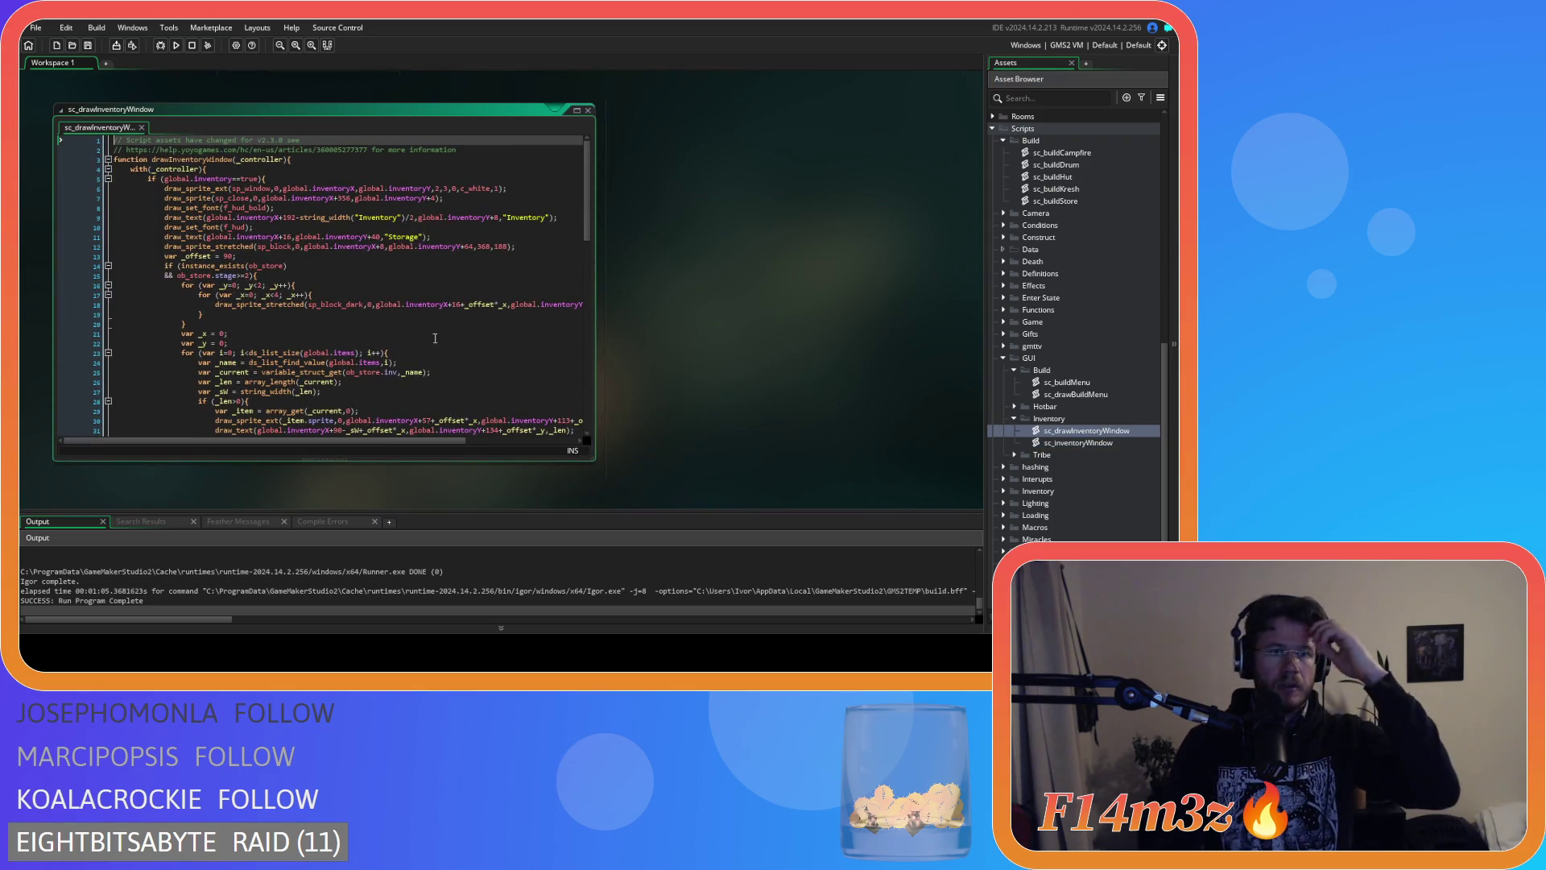
# In sc_drawBuildMenu, set the close-icon offset to 740 and the Build title offset to 192.
pyautogui.doubleClick(288, 218)
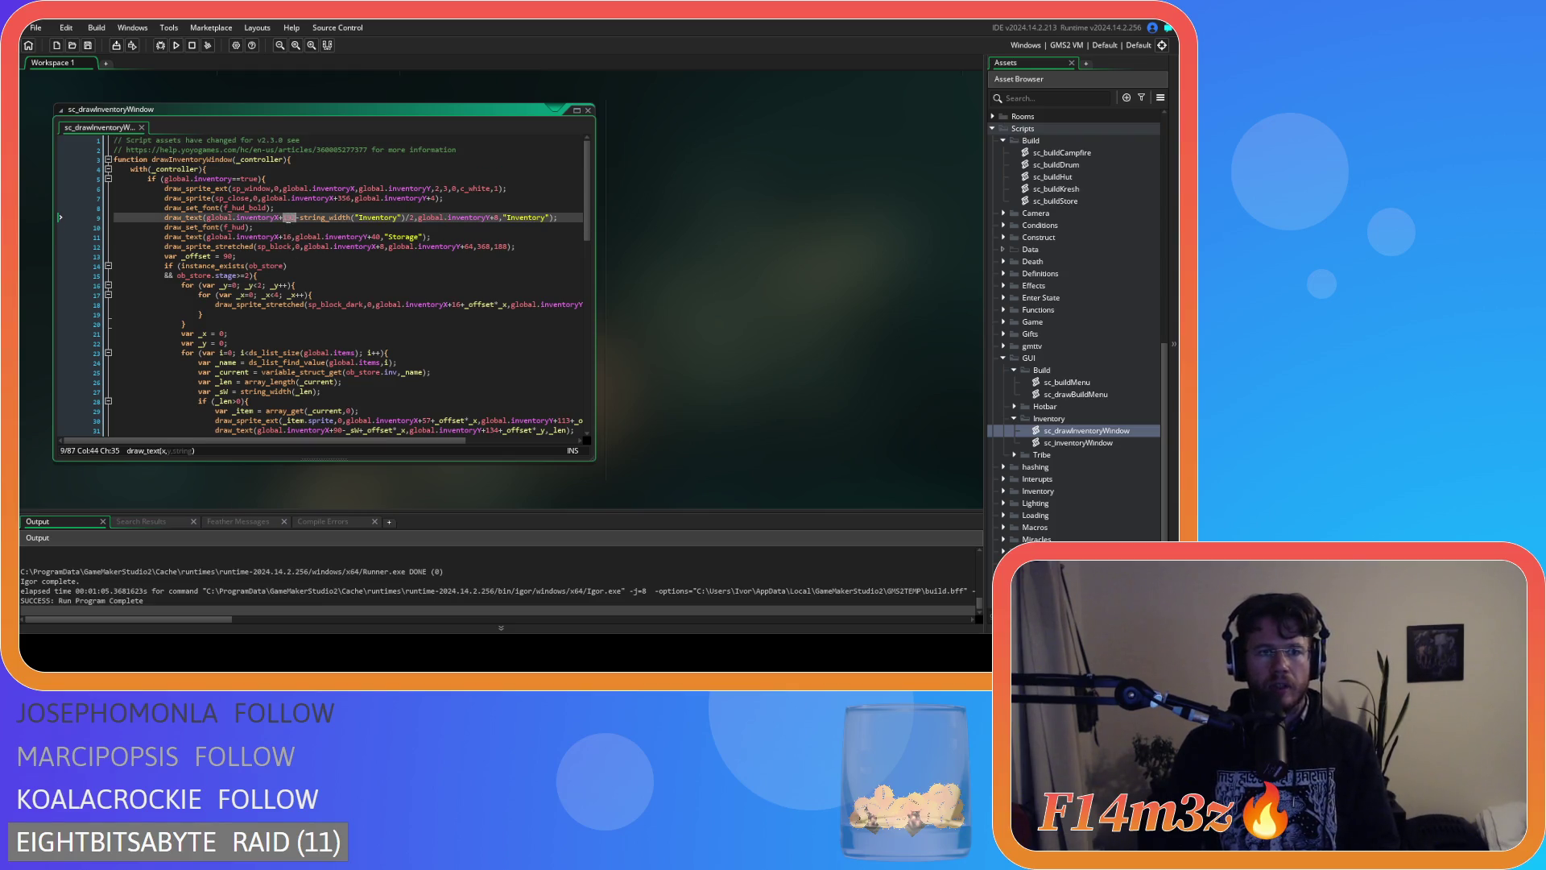
pyautogui.scroll(3, 728, 379)
pyautogui.scroll(6, 364, 366)
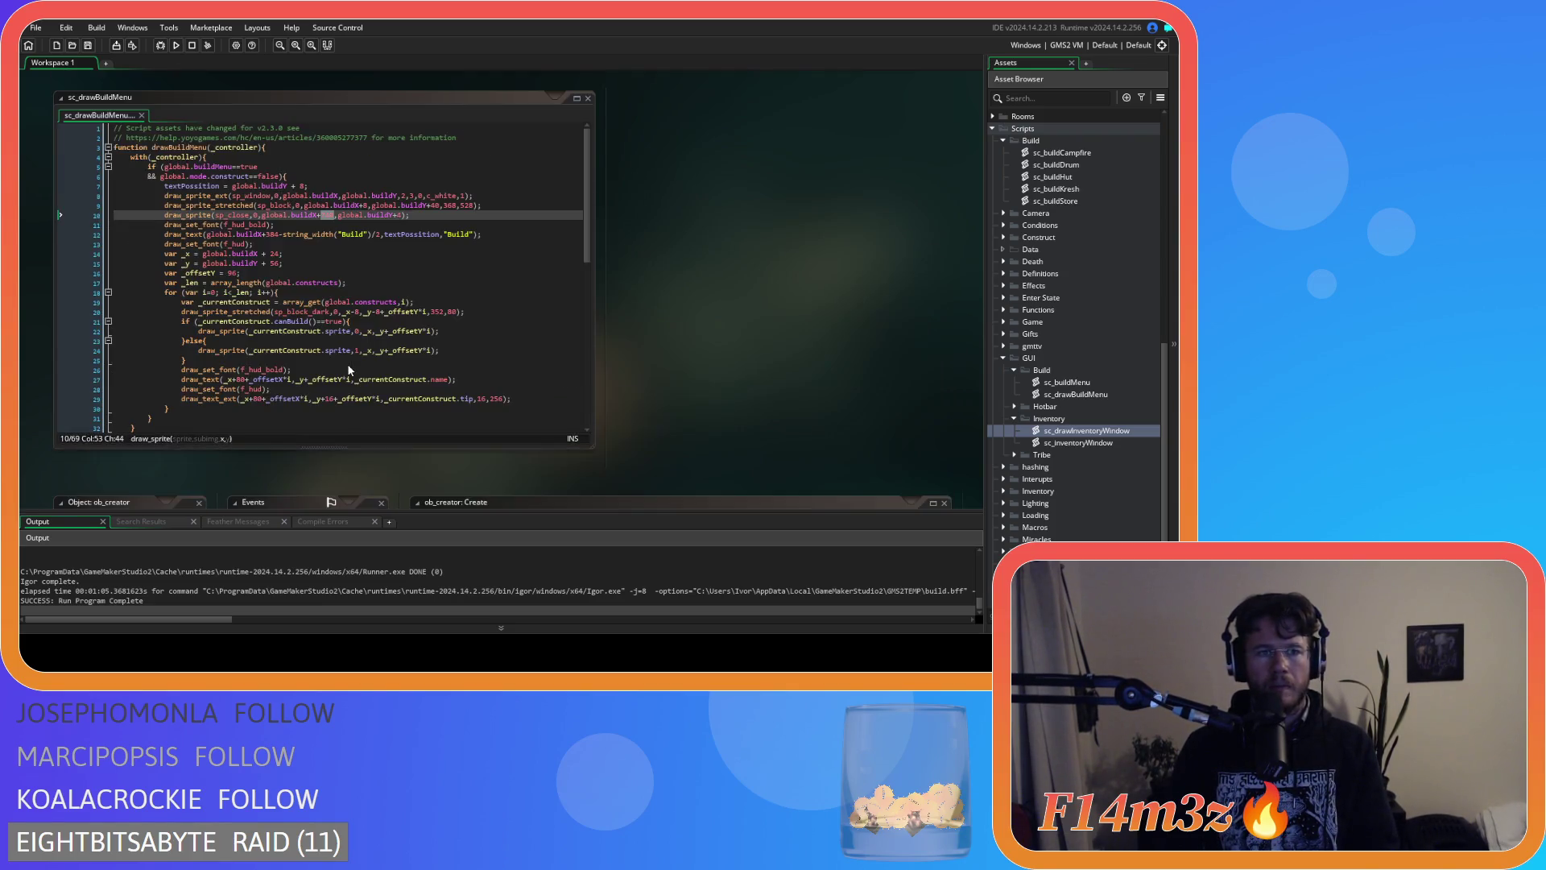
pyautogui.write('740')
pyautogui.click(264, 215)
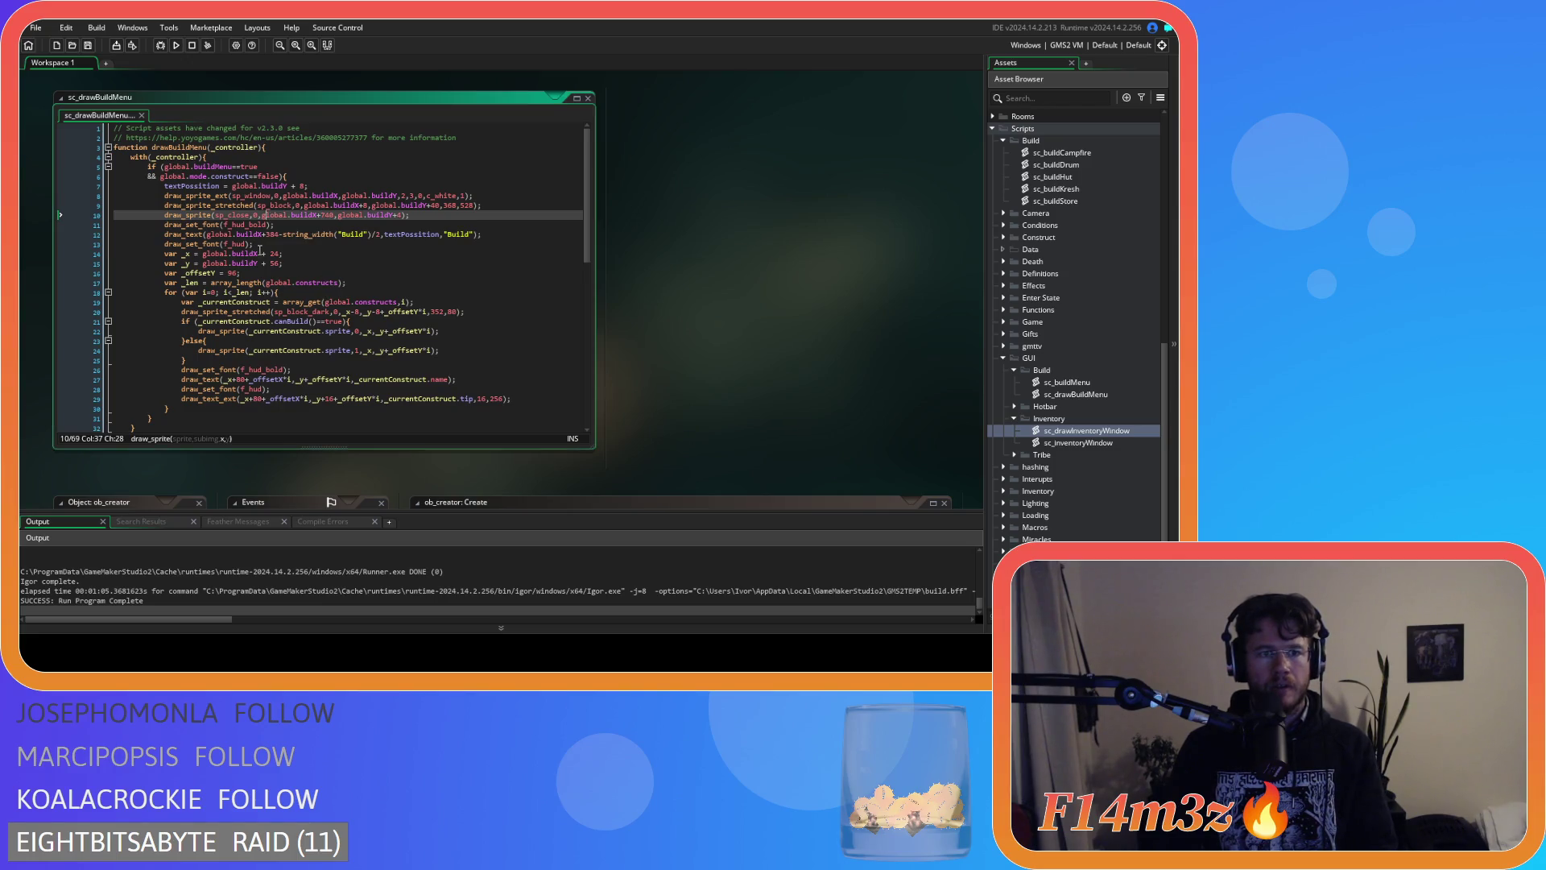
pyautogui.doubleClick(272, 235)
pyautogui.write('192')
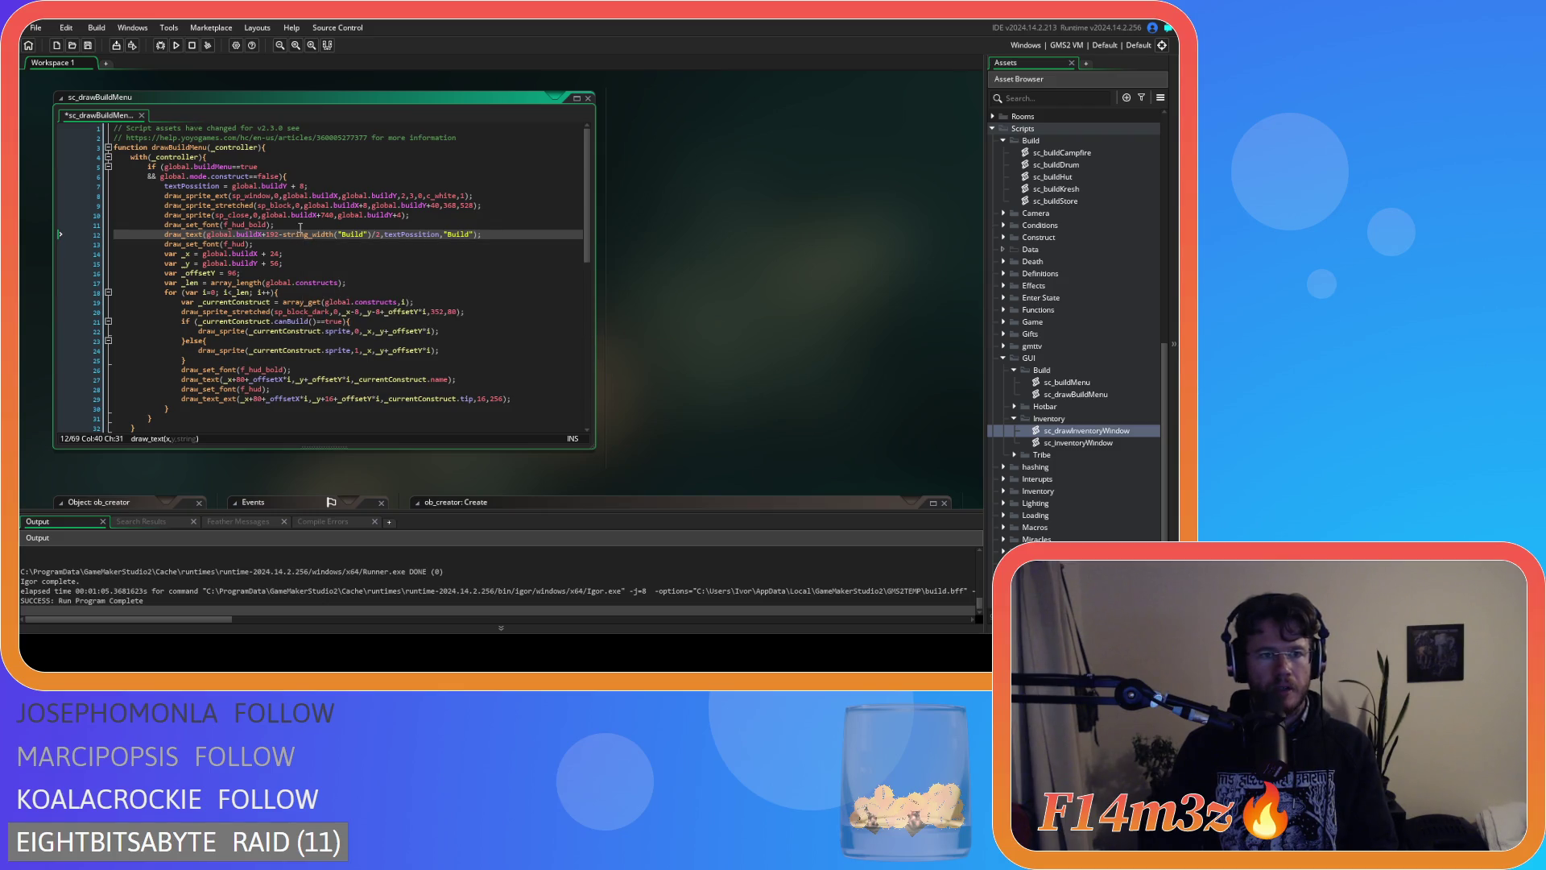
pyautogui.click(324, 214)
# Compare against sc_drawInventoryWindow's 356 close-icon offset and recheck the 740 offset on line 10.
pyautogui.doubleClick(1103, 431)
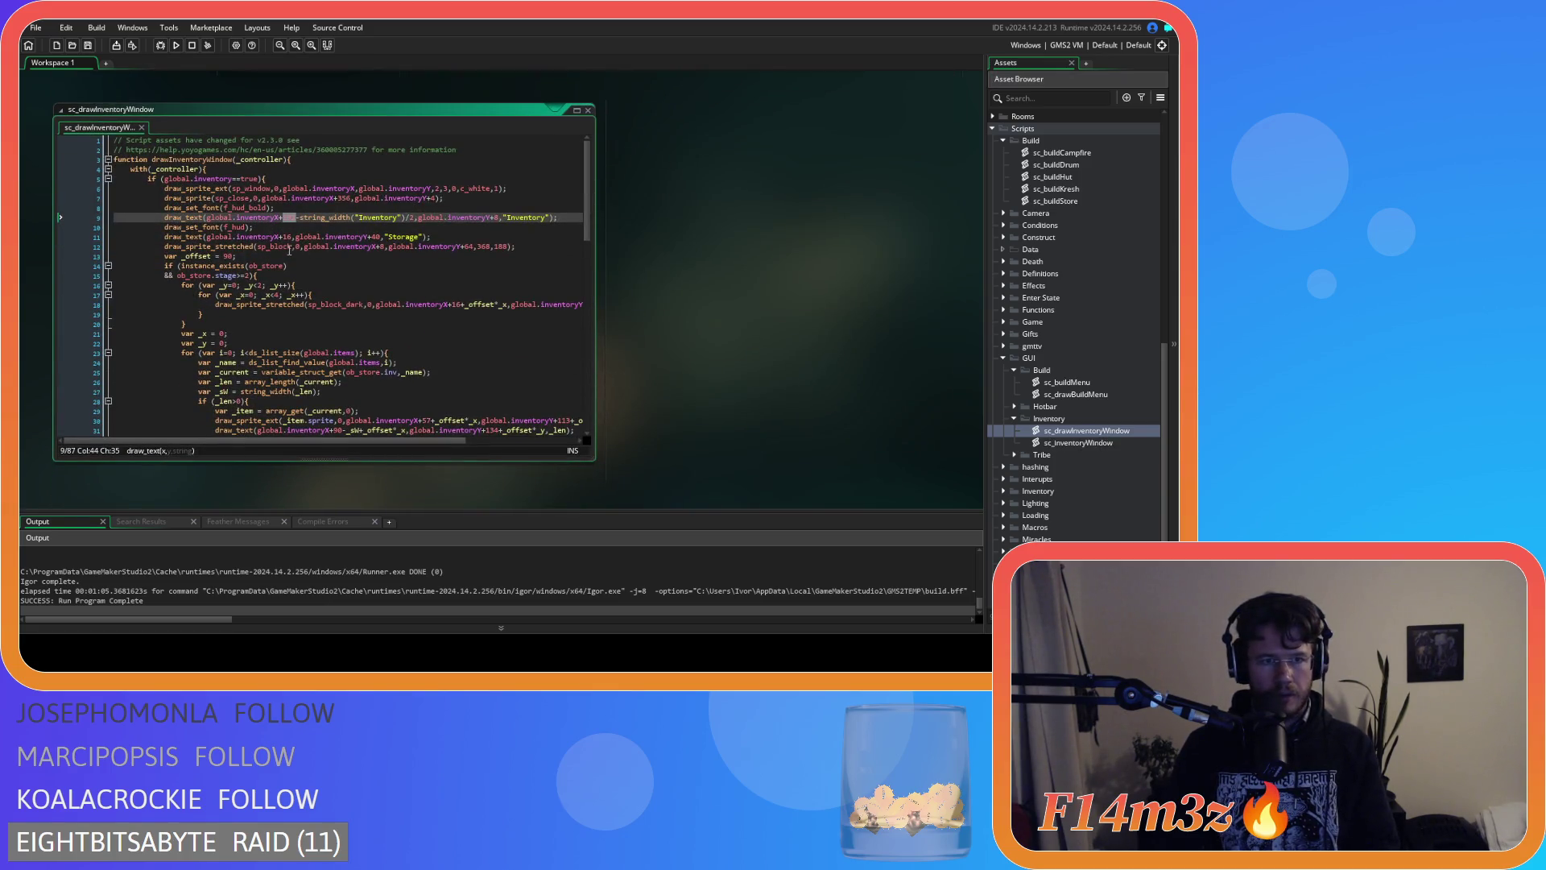
pyautogui.doubleClick(344, 198)
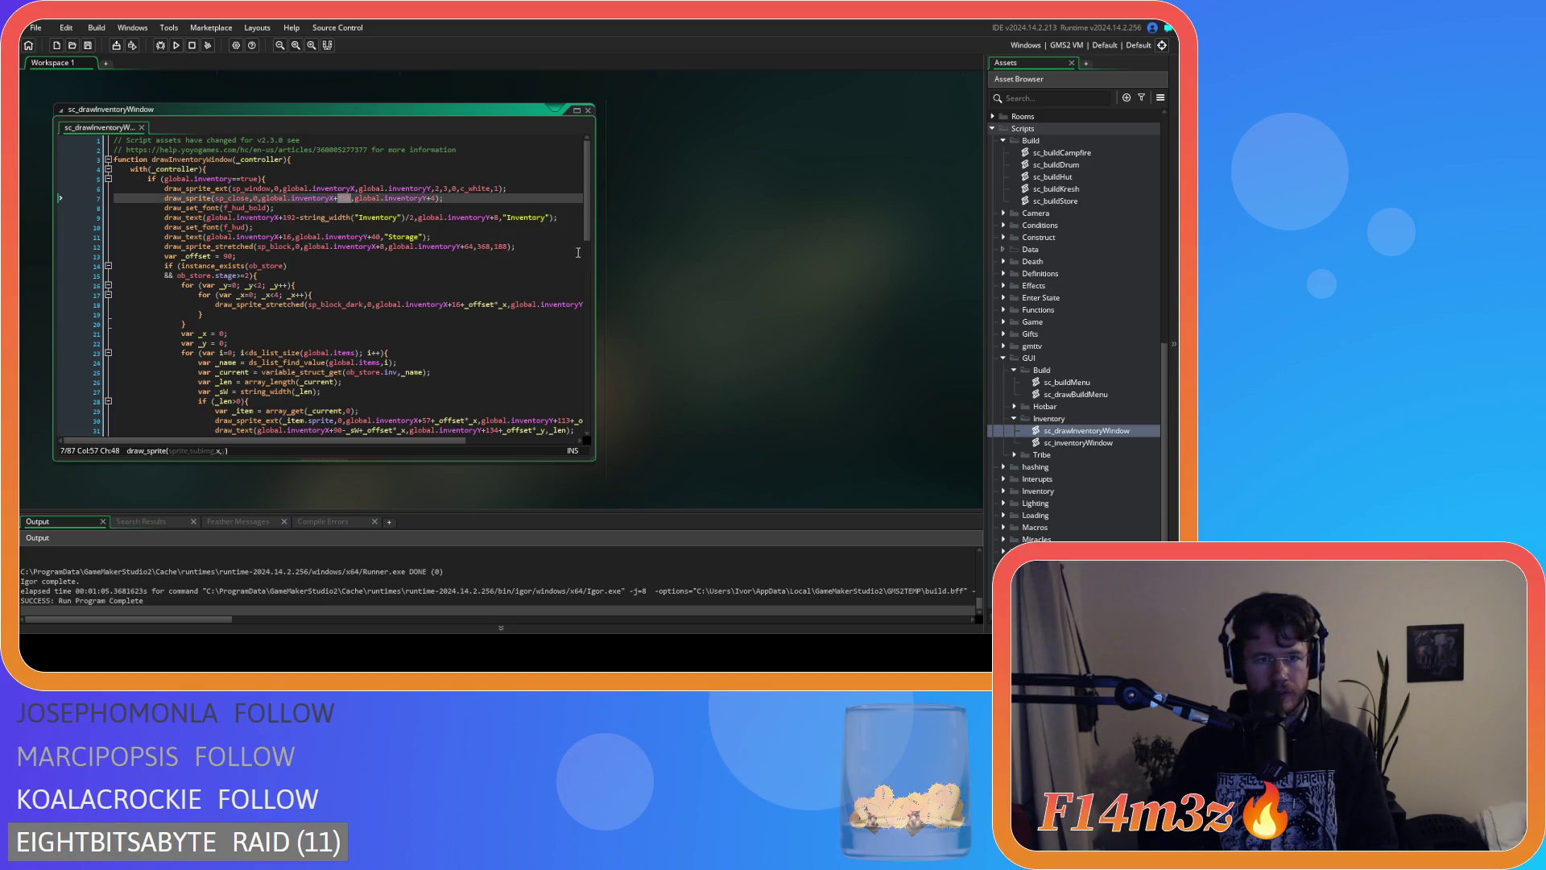
pyautogui.scroll(5, 616, 271)
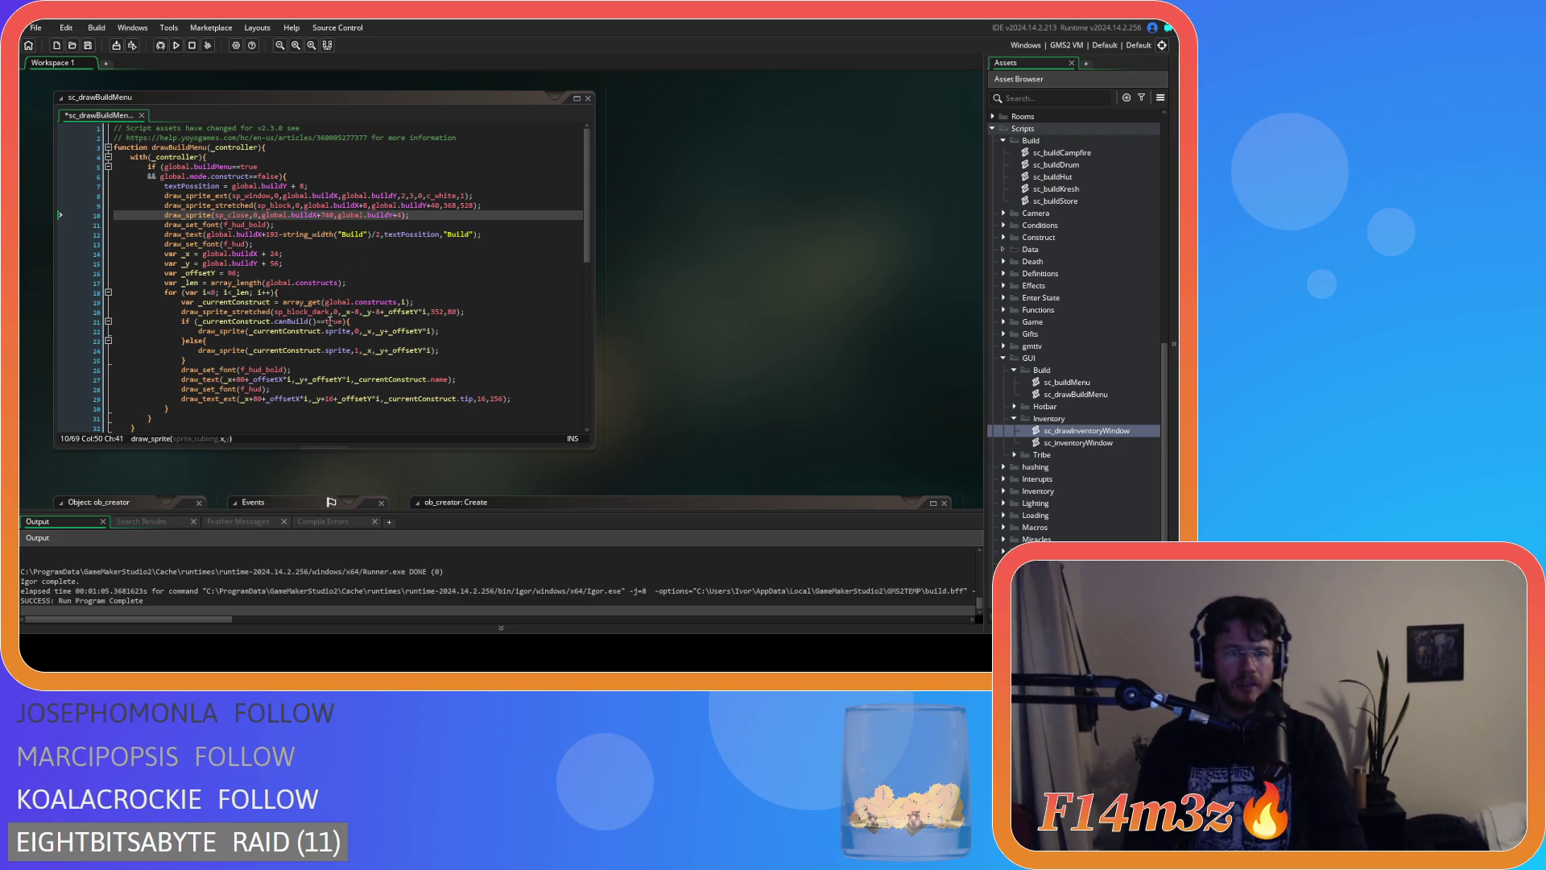
pyautogui.moveTo(283, 202)
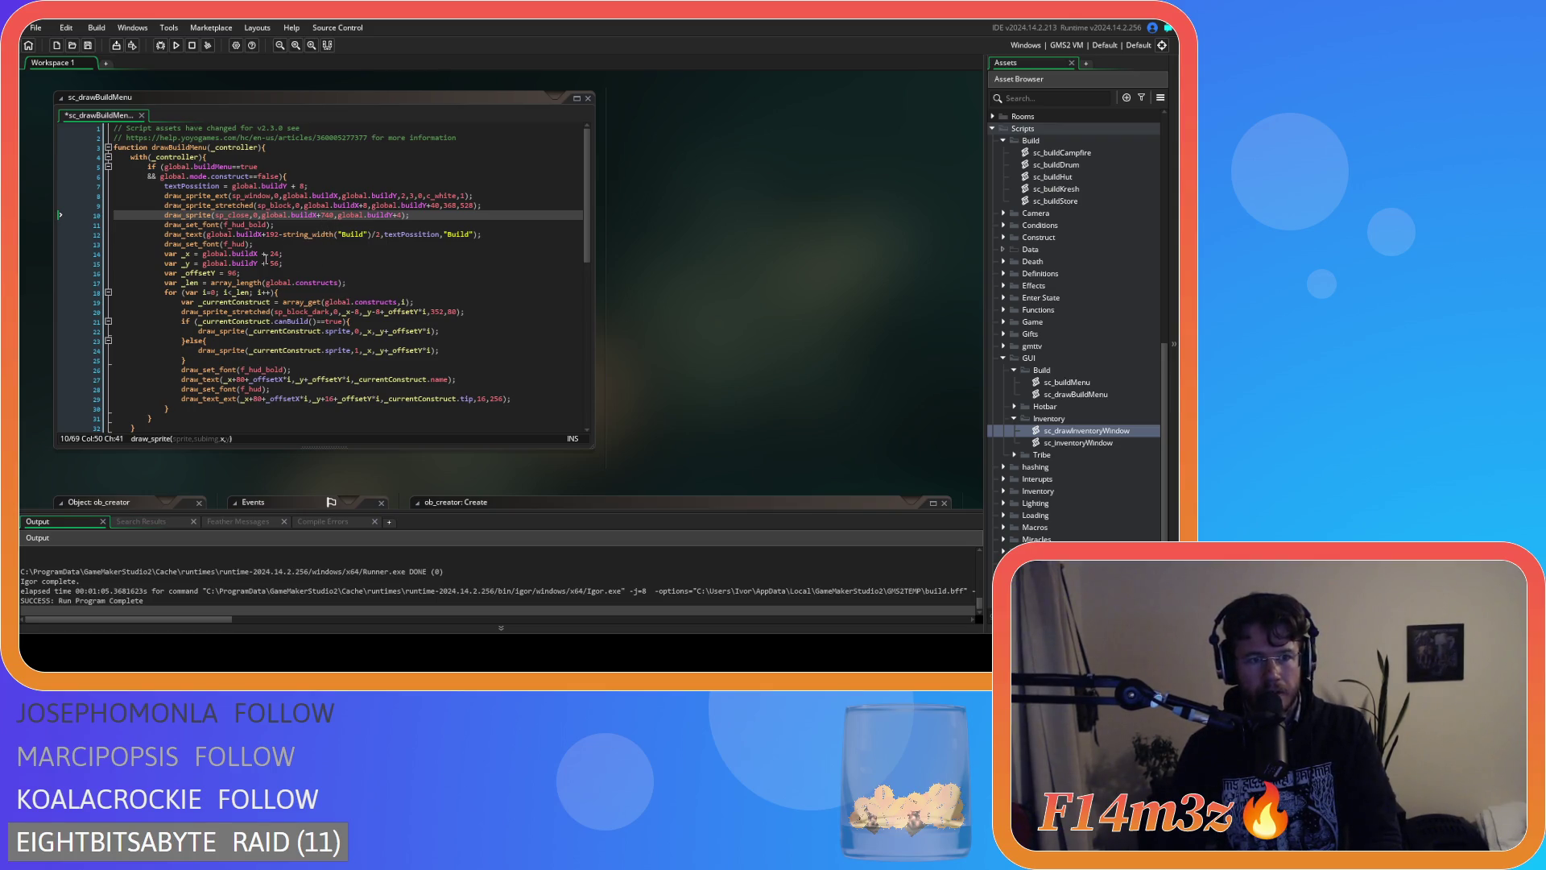
pyautogui.click(480, 212)
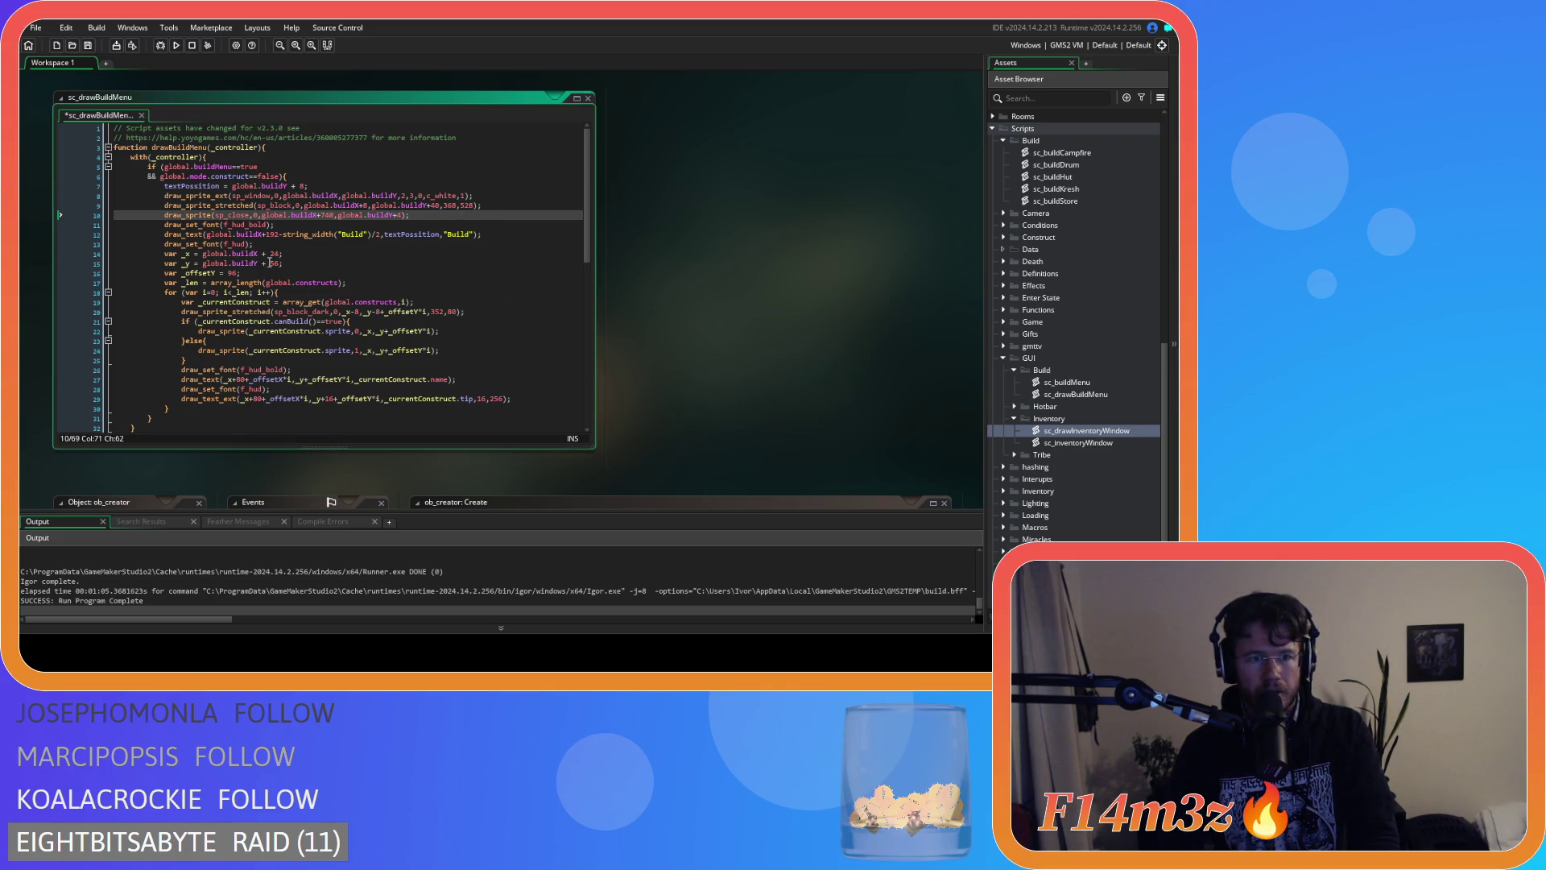
pyautogui.click(334, 215)
pyautogui.doubleClick(333, 215)
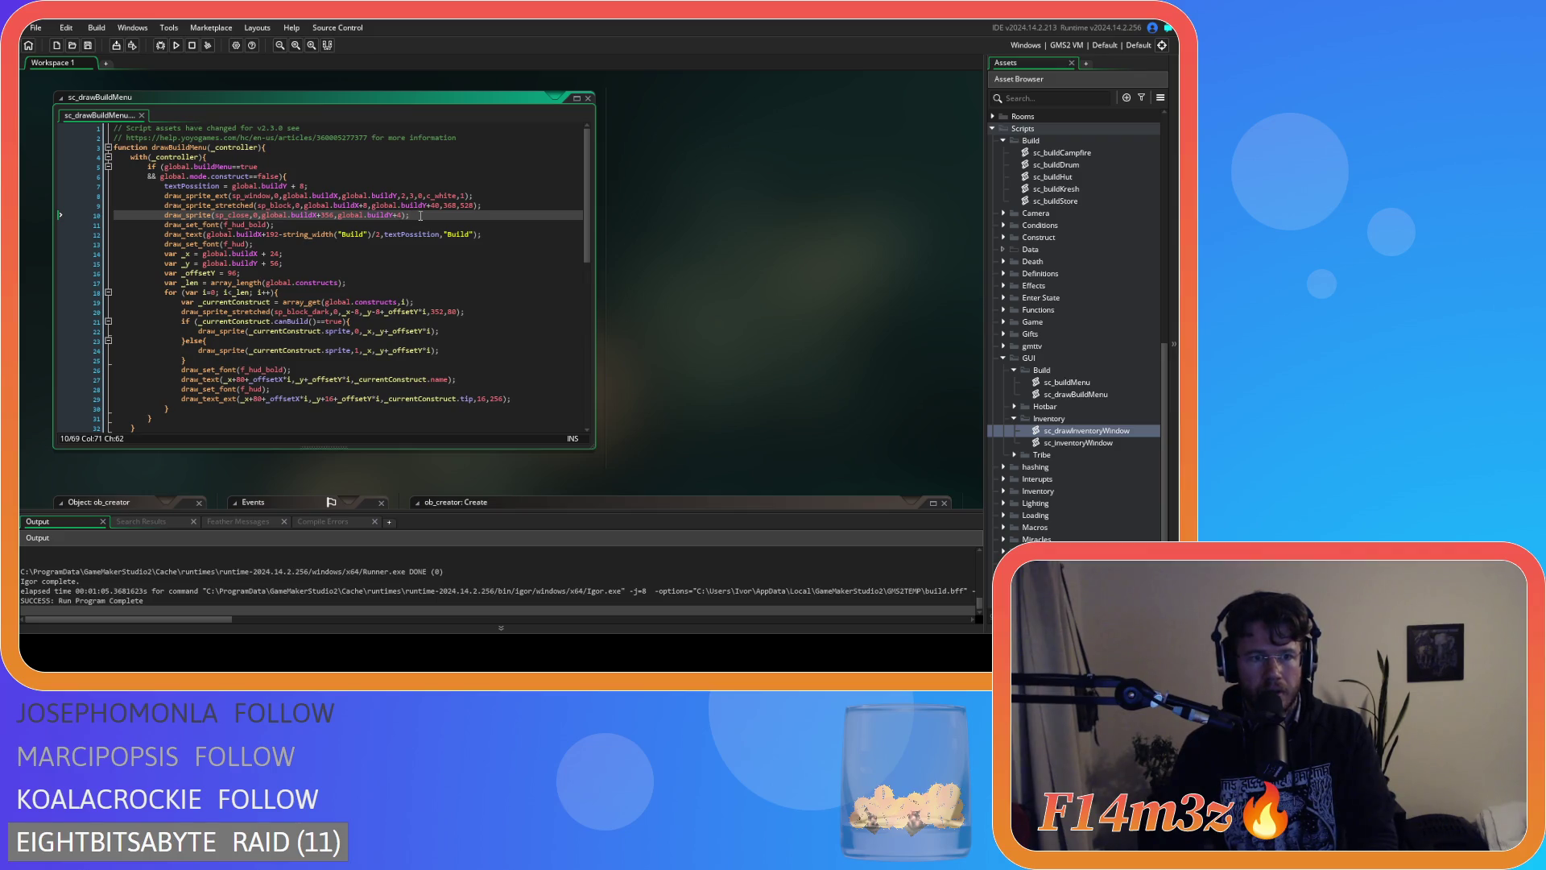
pyautogui.click(315, 256)
pyautogui.click(305, 265)
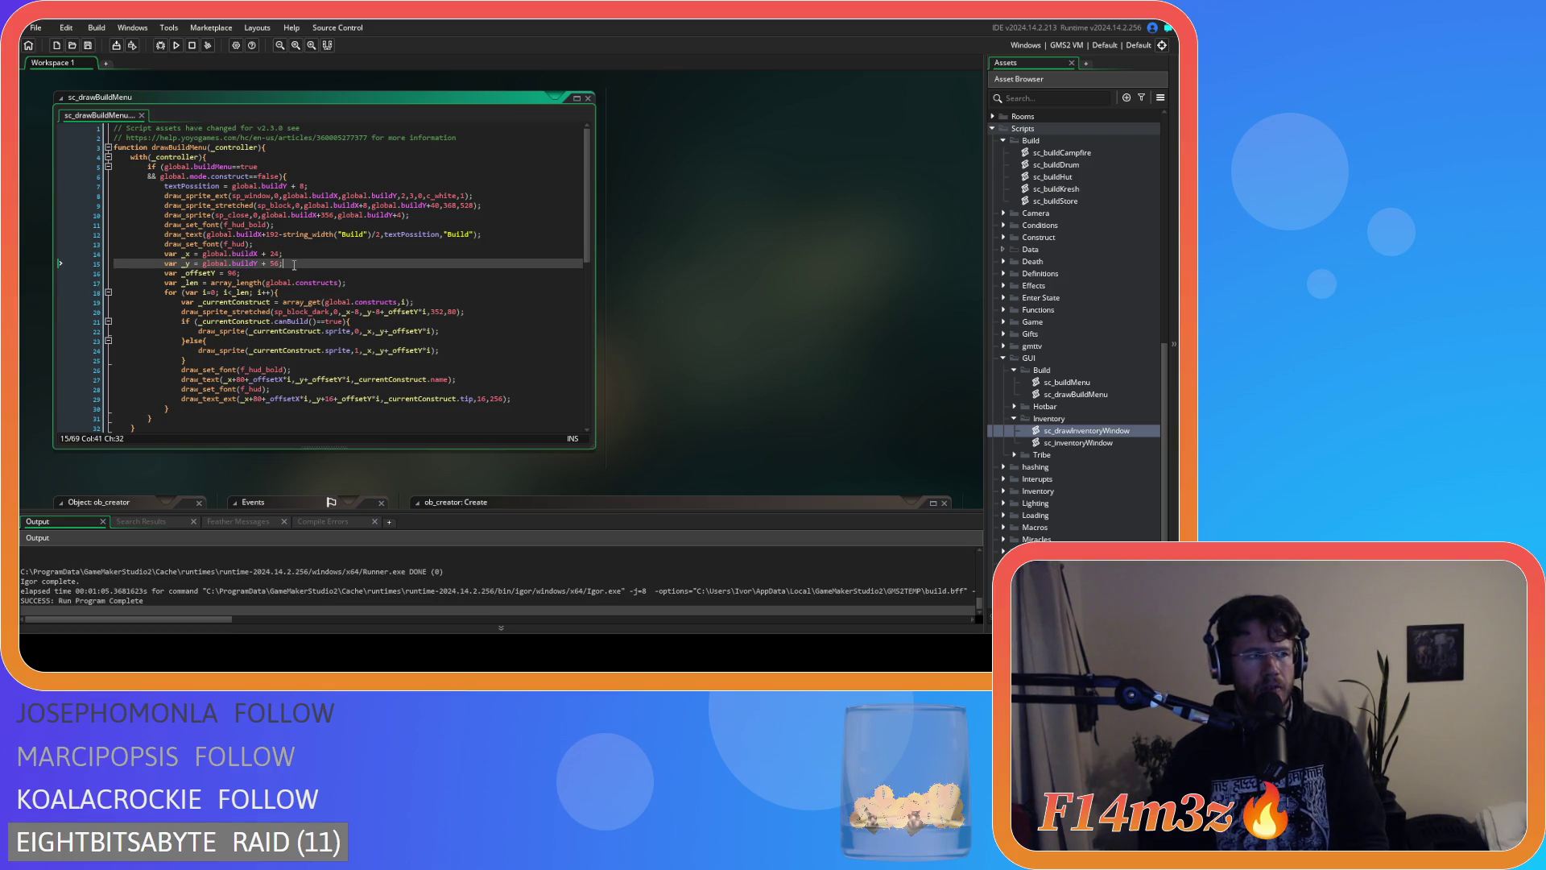
# Run a test build, review the text offsets on lines 27–29, and run it again.
pyautogui.press('F5')
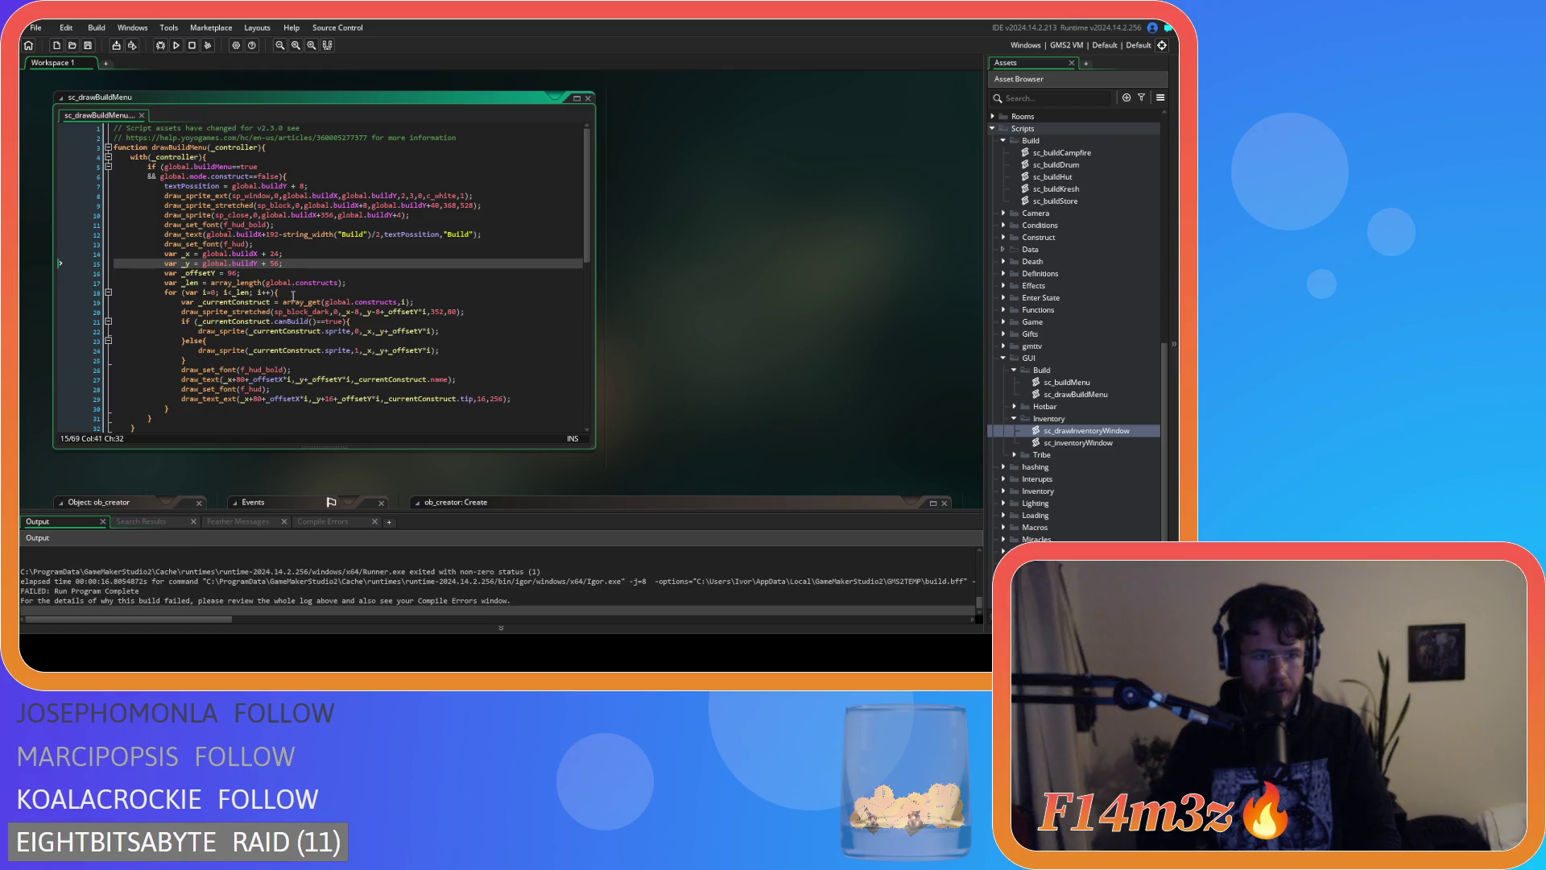
pyautogui.click(266, 387)
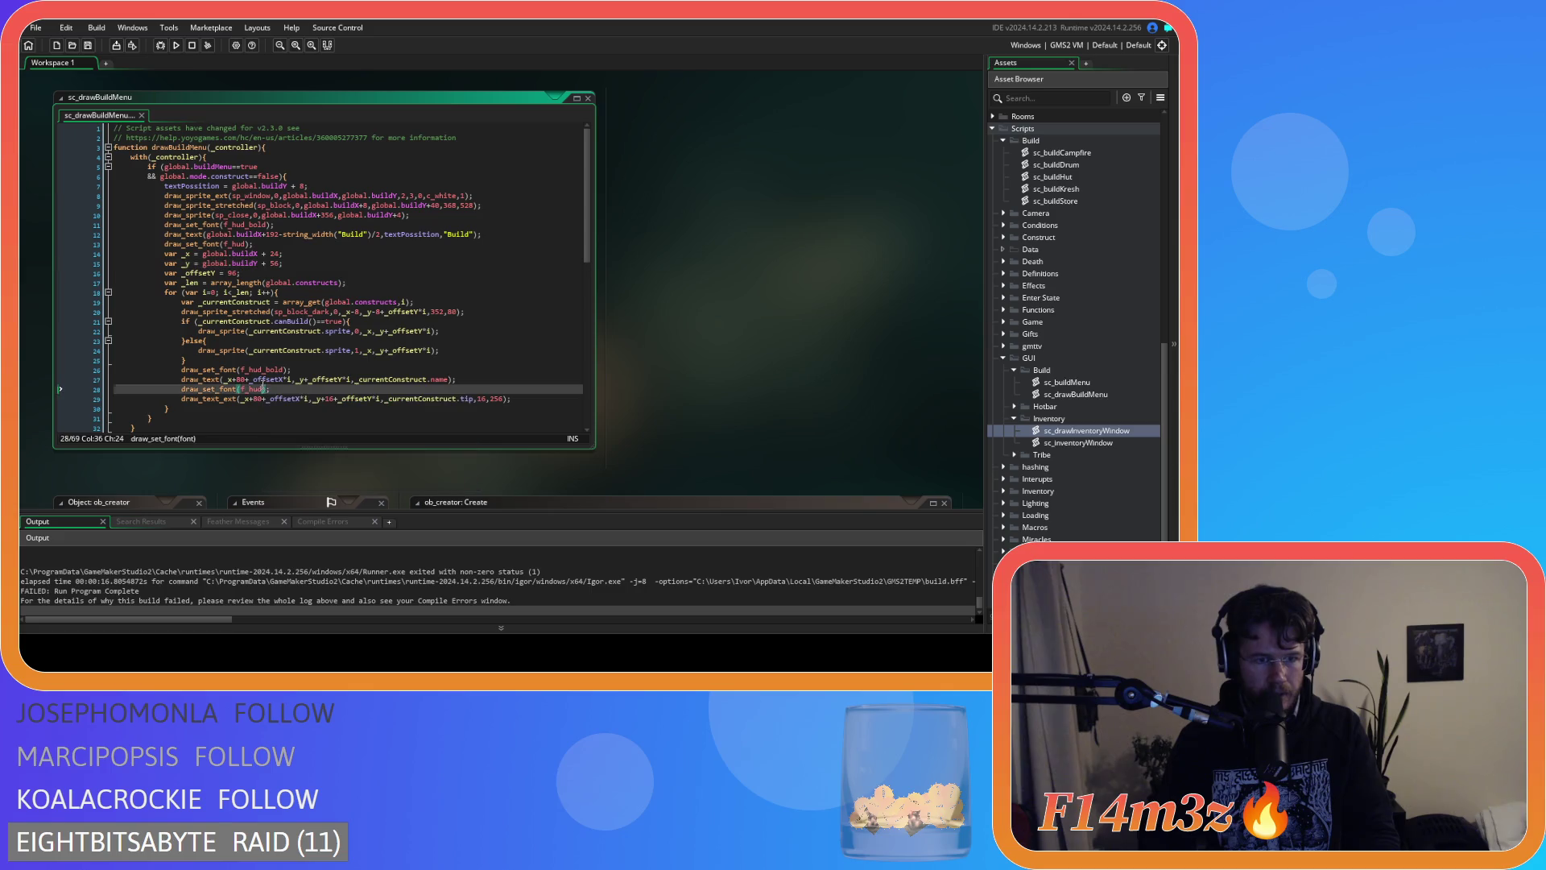
pyautogui.click(289, 380)
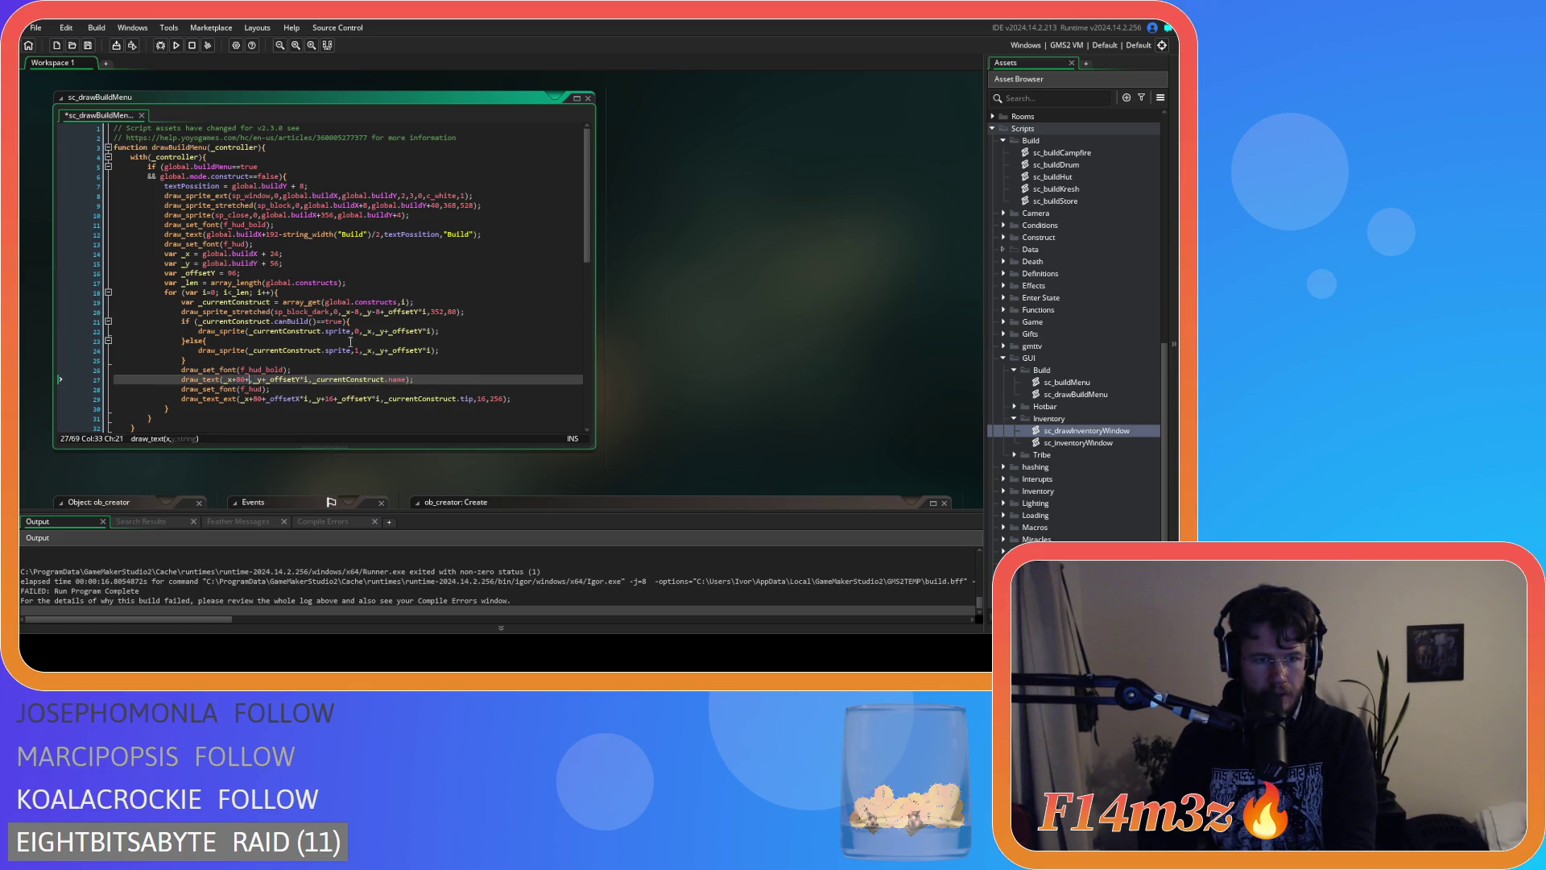
pyautogui.click(306, 400)
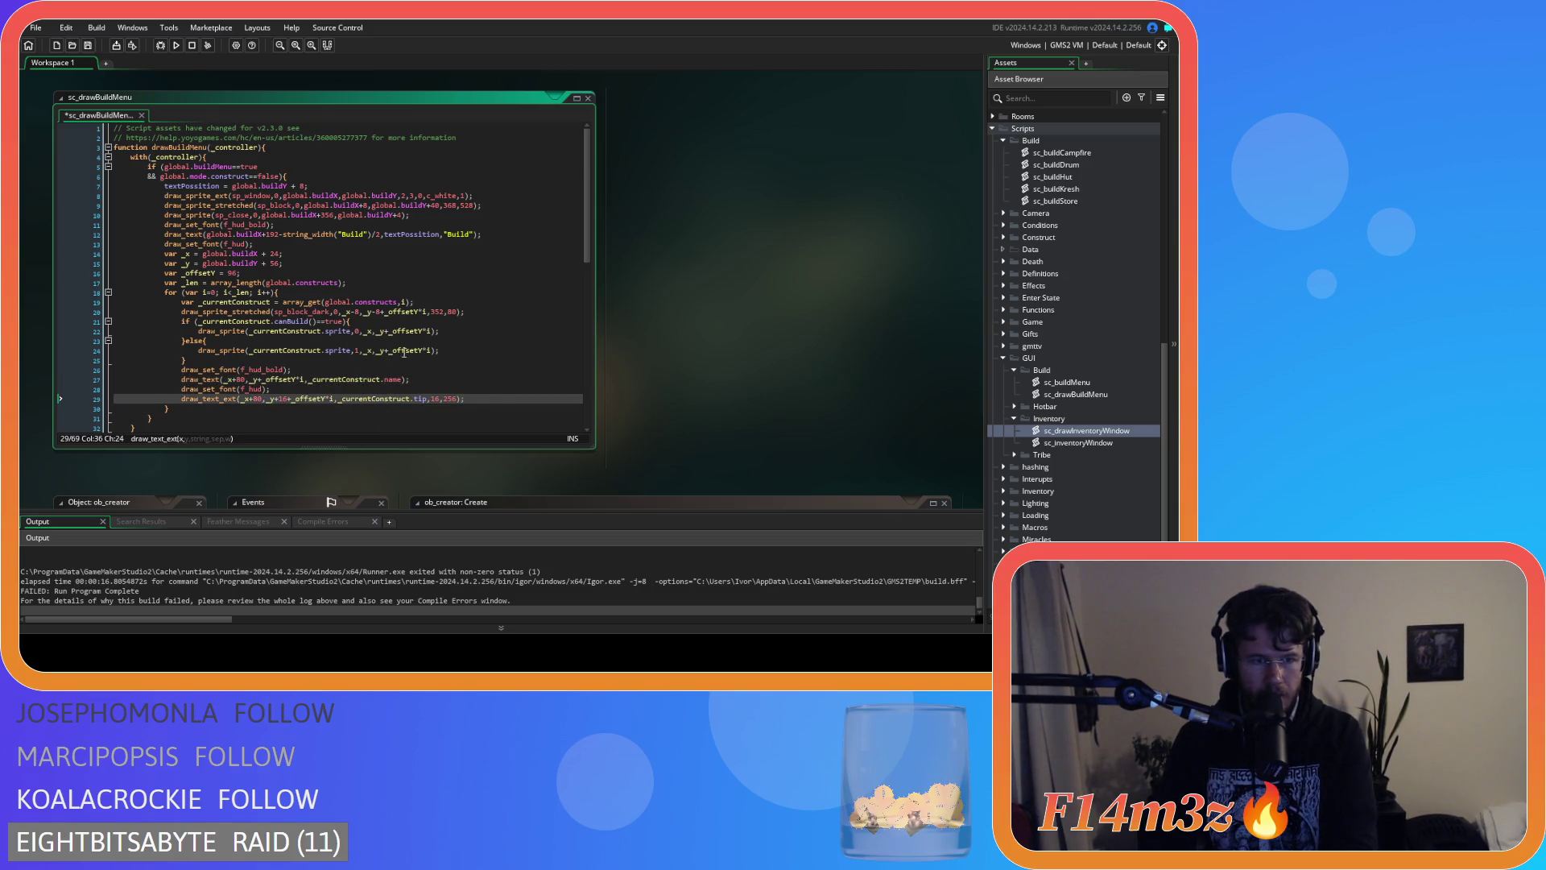
pyautogui.press('F5')
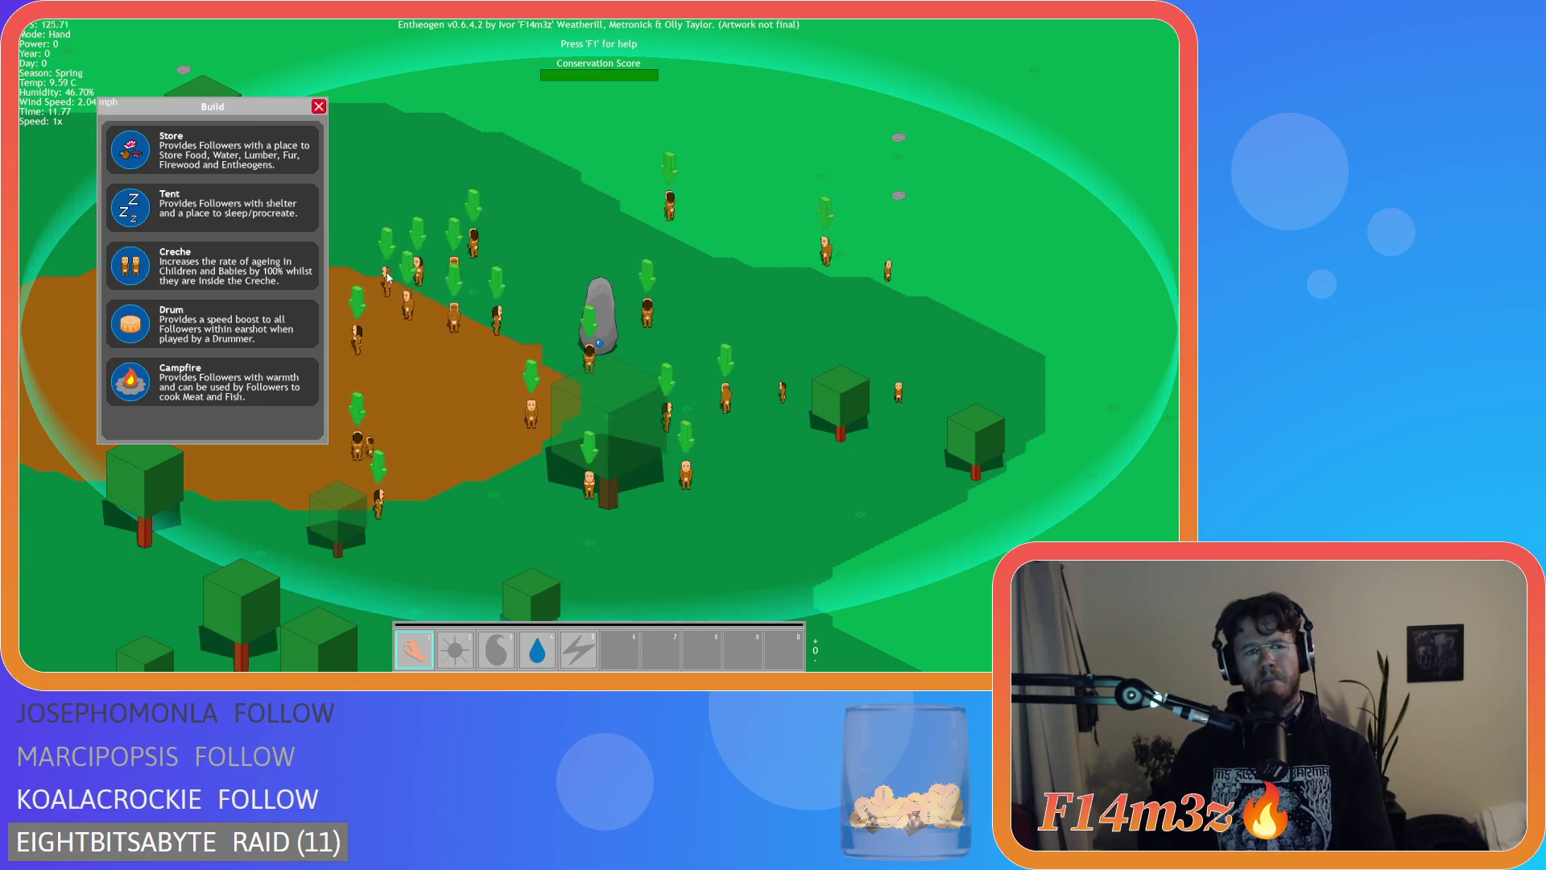
# Quit the test run with Escape and Y, then select the old code on lines 4–34.
pyautogui.press('Escape')
pyautogui.press('Escape')
pyautogui.press('y')
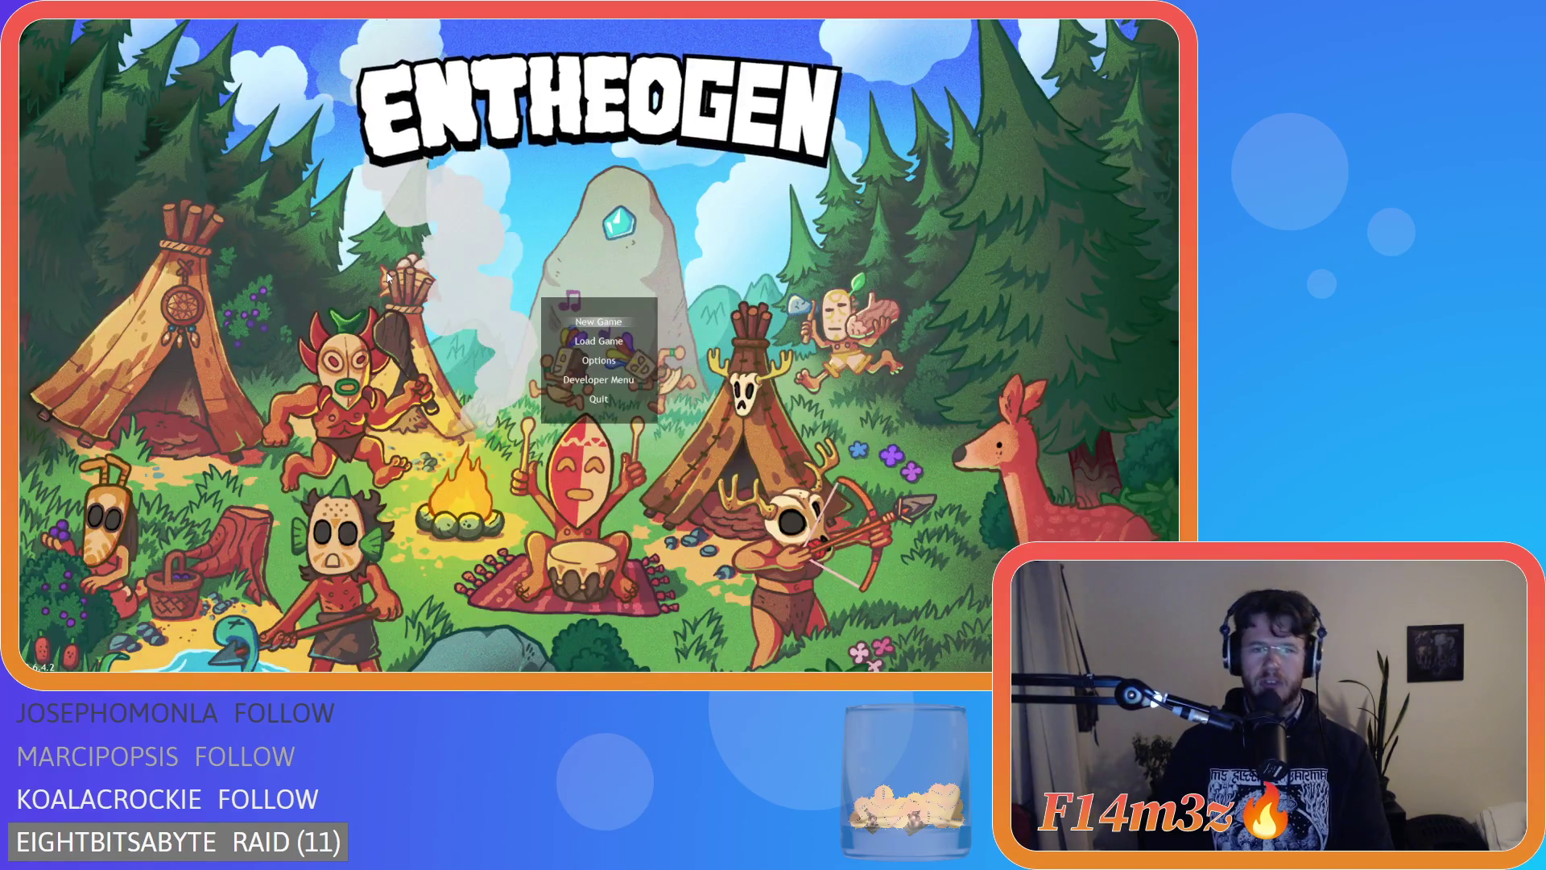
pyautogui.moveTo(144, 320); pyautogui.dragTo(19, 149)
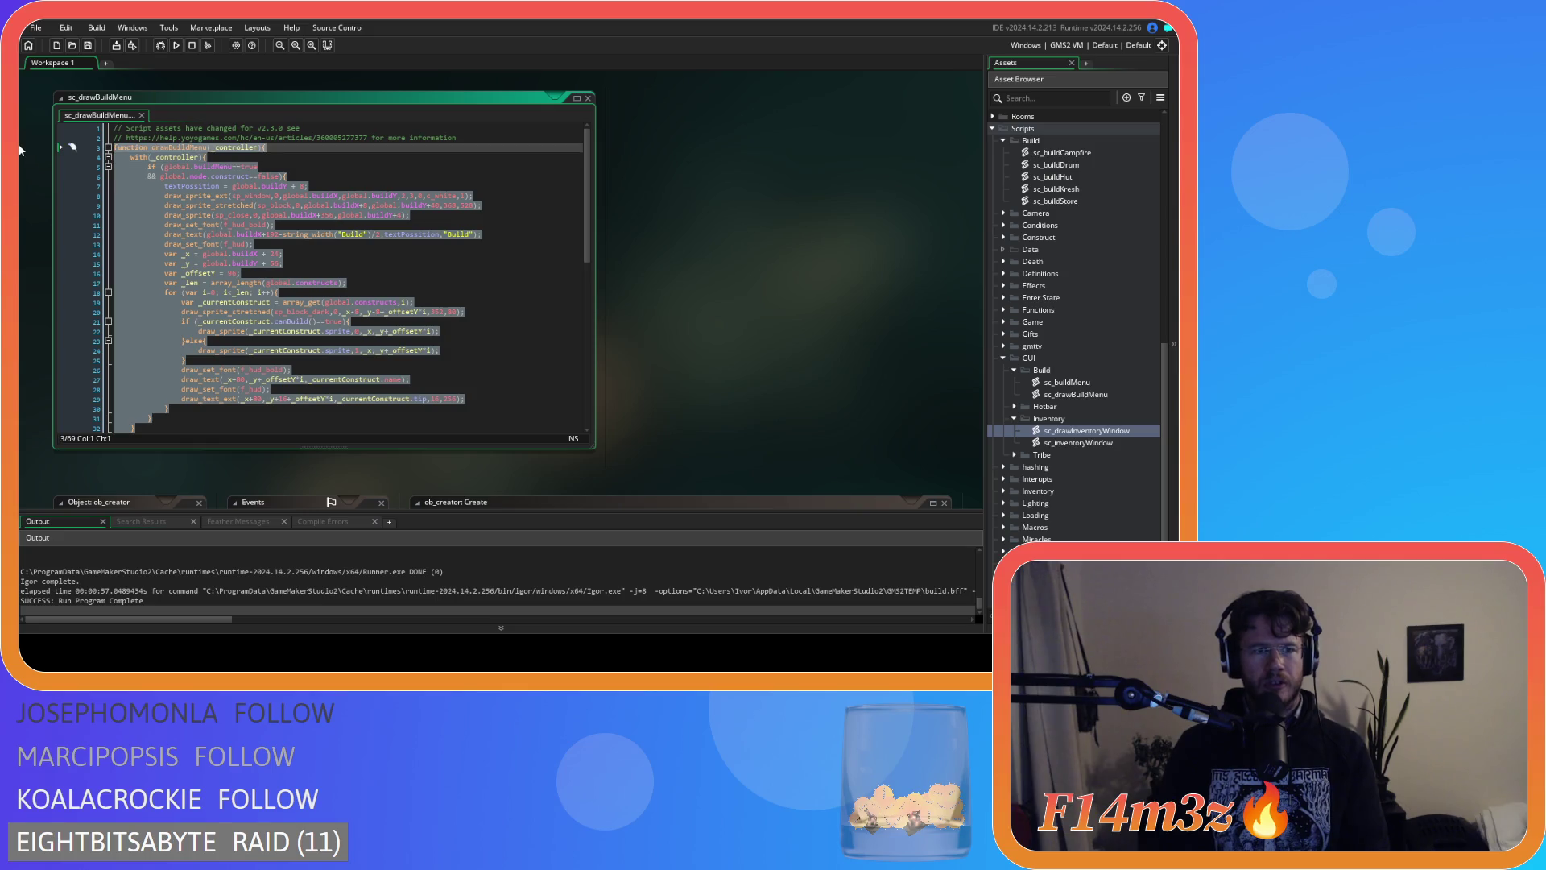
# Comment out the selected old draw code, undoing an accidental extra comment.
pyautogui.hotkey('ctrl', 'k')
pyautogui.scroll(-5, 32, 242)
pyautogui.moveTo(36, 427); pyautogui.dragTo(22, 210)
pyautogui.hotkey('ctrl', 'z')
pyautogui.click(321, 264)
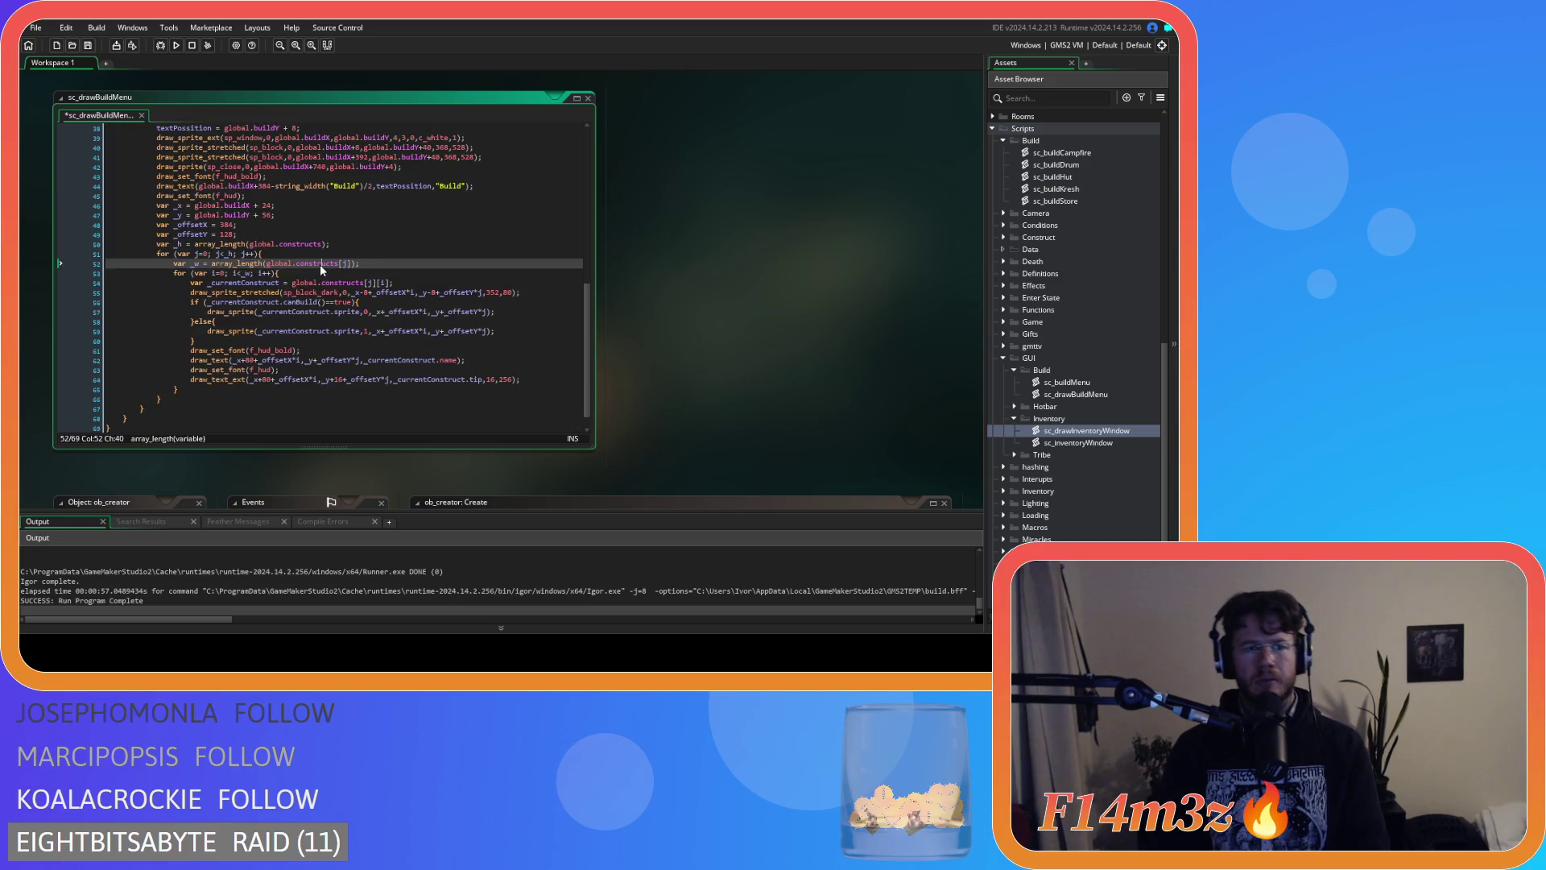
pyautogui.scroll(5, 395, 300)
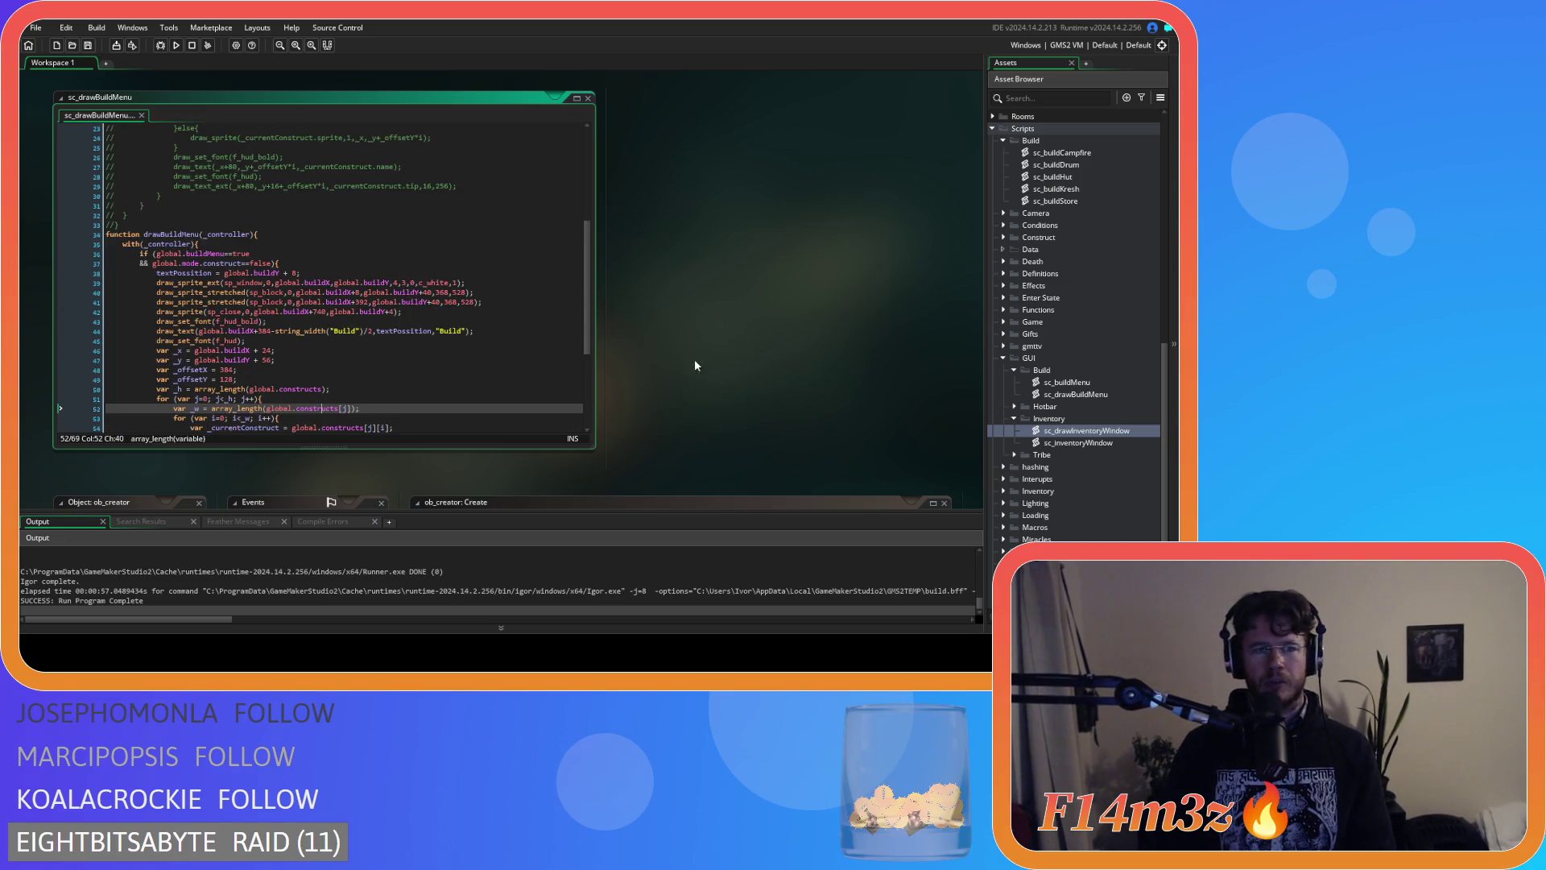
pyautogui.scroll(-3, 1139, 318)
pyautogui.scroll(2, 1060, 325)
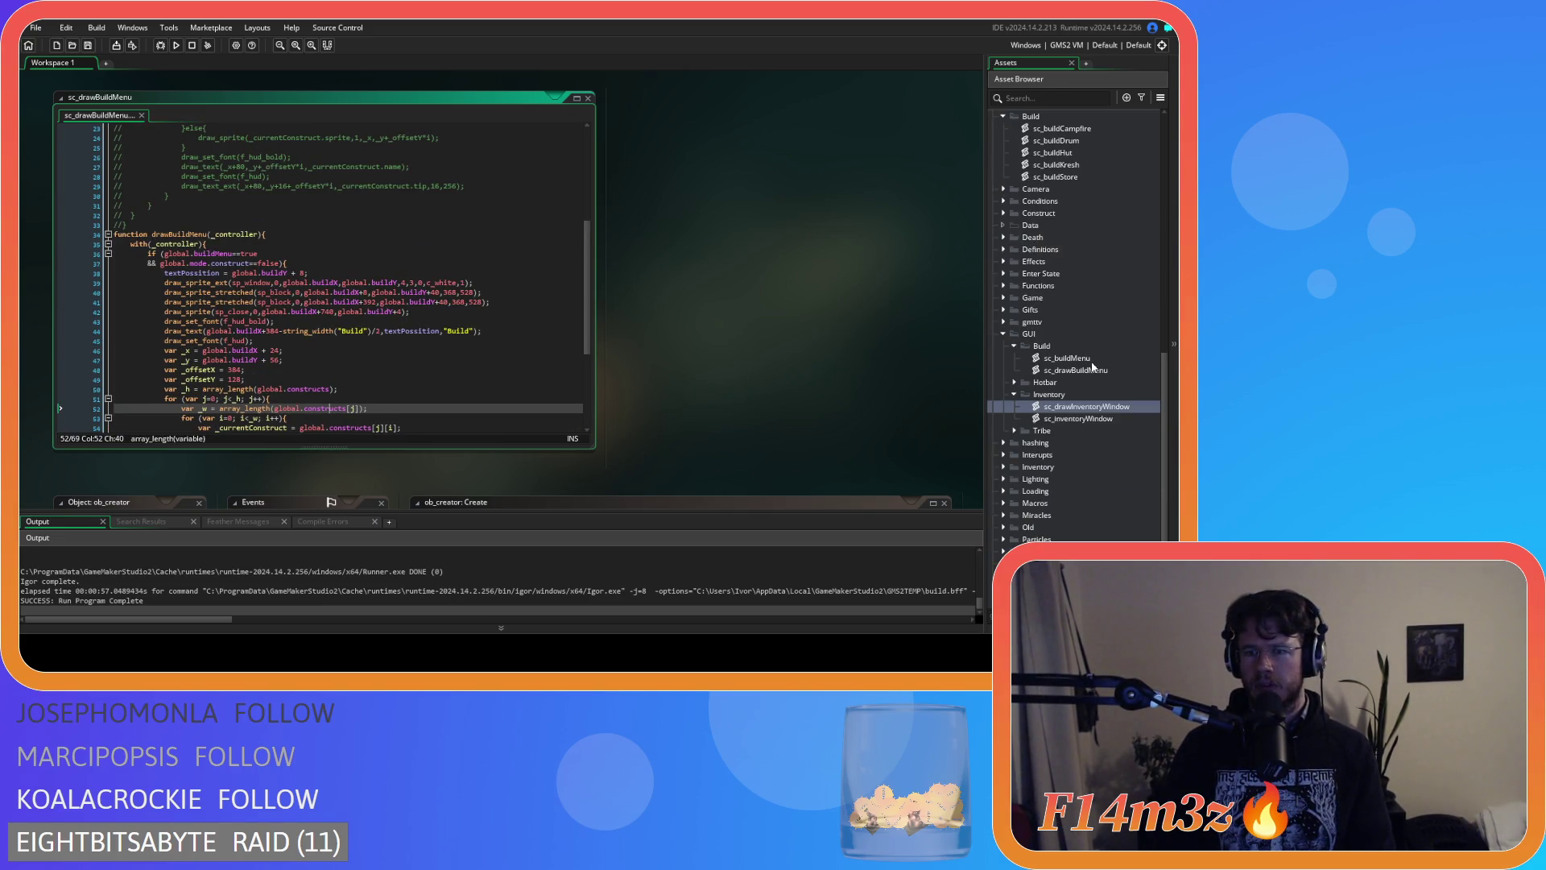
pyautogui.scroll(10, 1073, 451)
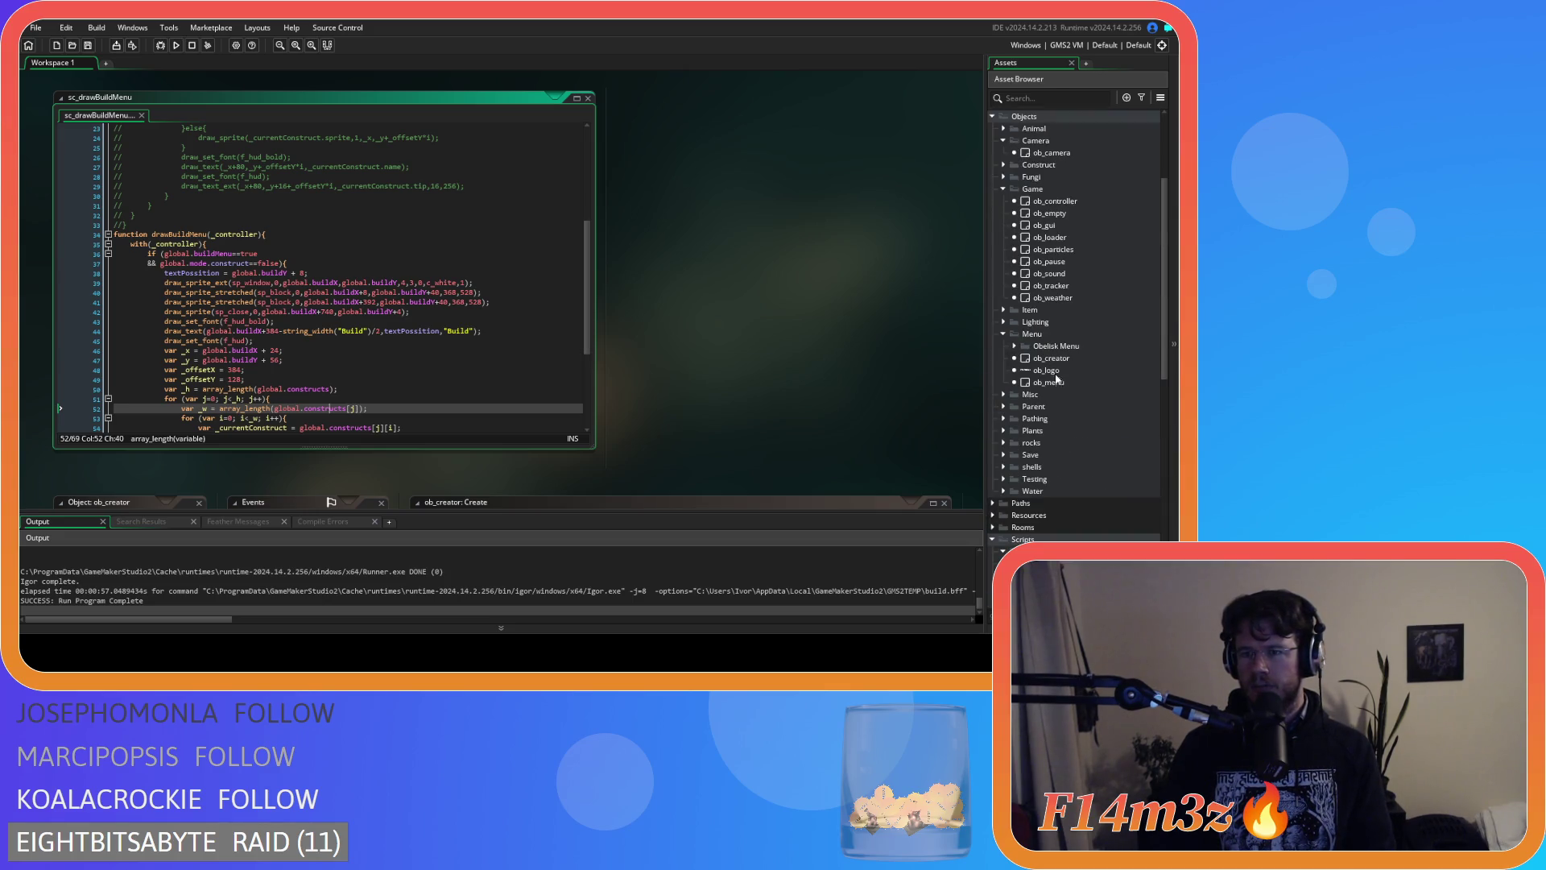
# In ob_creator's Create event, comment out array_push lines 62–67 and uncomment the 2D setup on 68–75.
pyautogui.click(1068, 360)
pyautogui.doubleClick(1067, 359)
pyautogui.moveTo(562, 355); pyautogui.dragTo(398, 303)
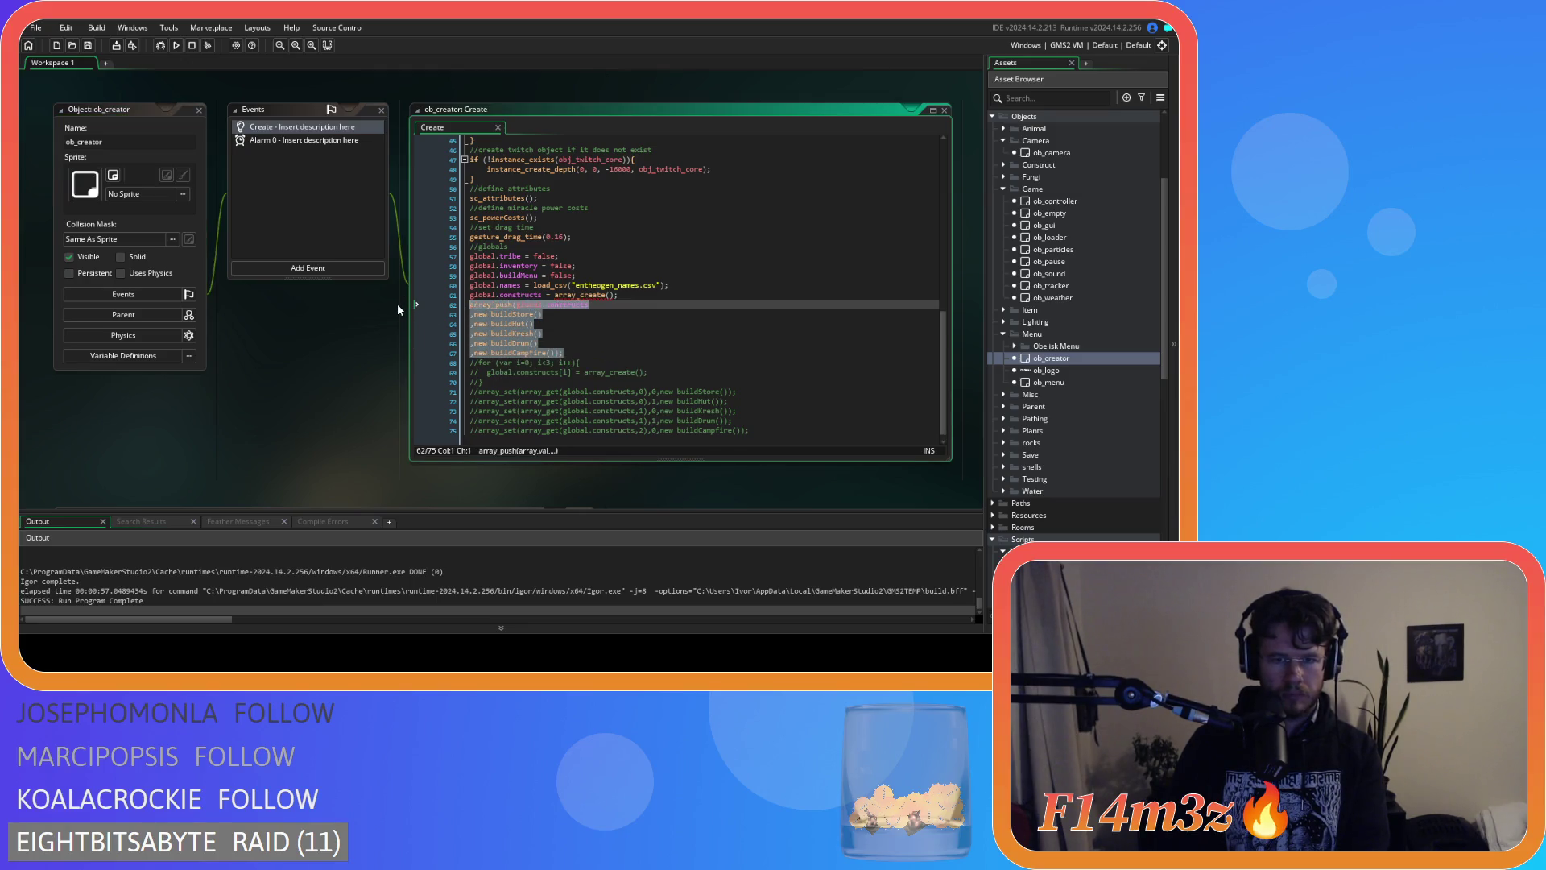
pyautogui.hotkey('ctrl', 'k')
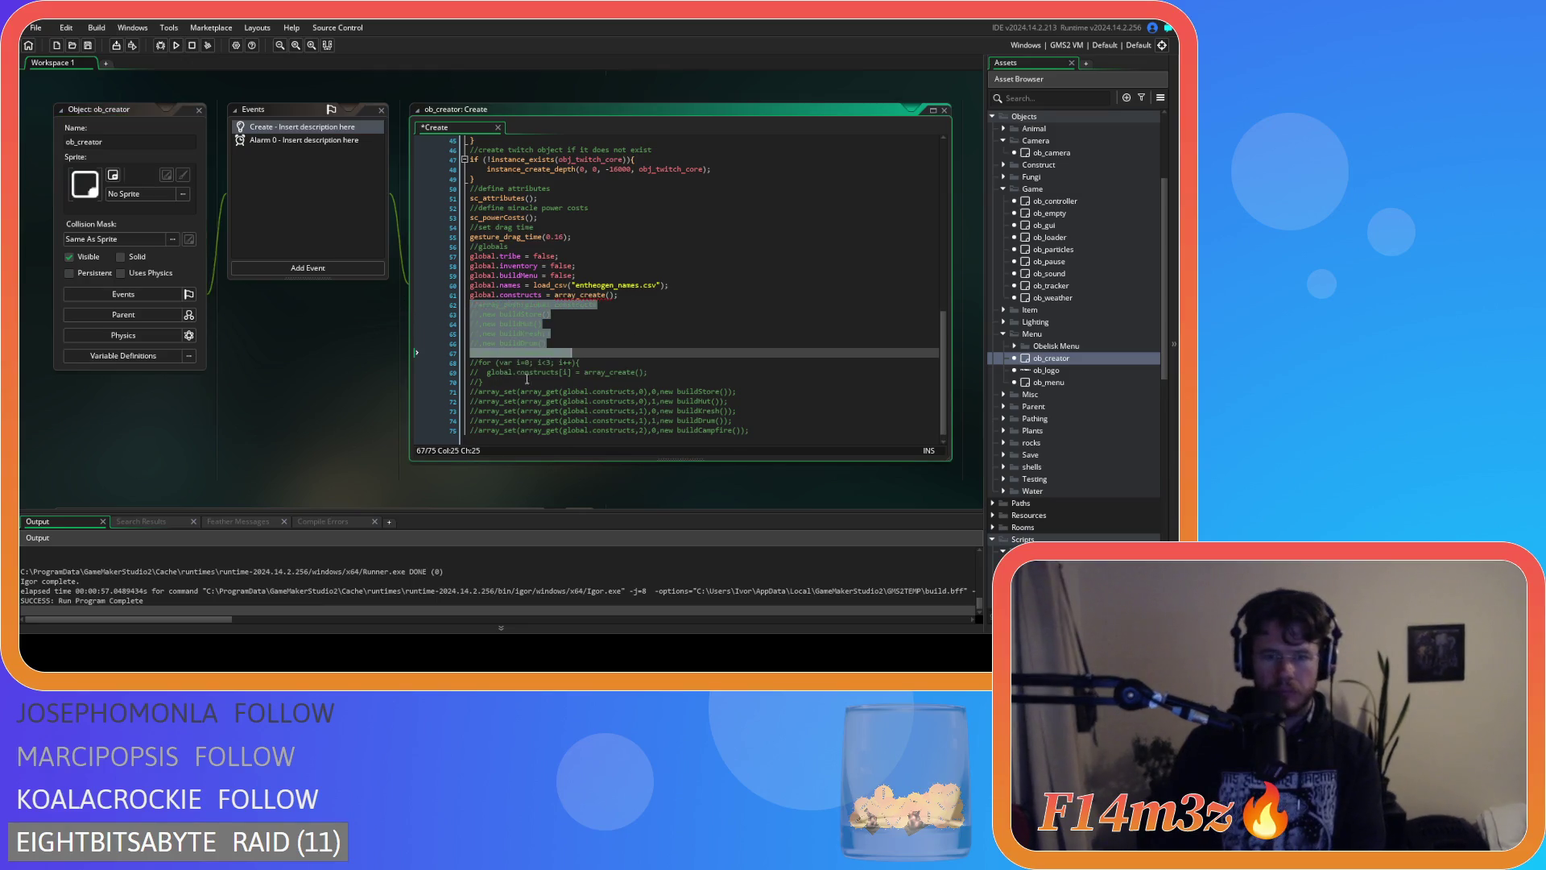
pyautogui.moveTo(749, 420)
pyautogui.mouseDown()
pyautogui.moveTo(515, 392)
pyautogui.moveTo(373, 348)
pyautogui.mouseUp()
pyautogui.hotkey('ctrl', 'shift', 'k')
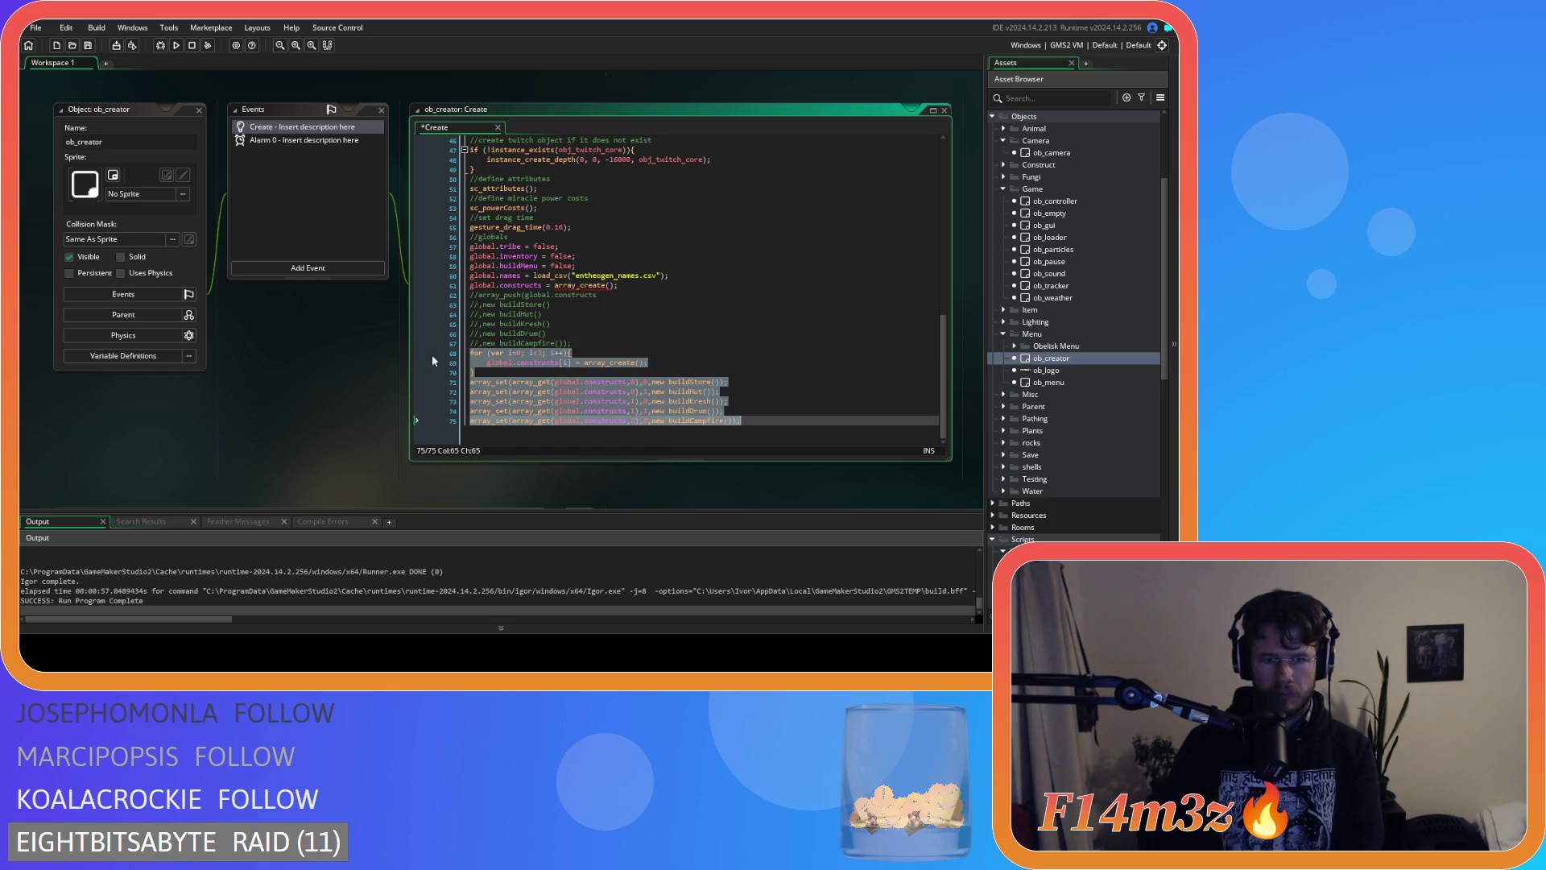
pyautogui.click(634, 352)
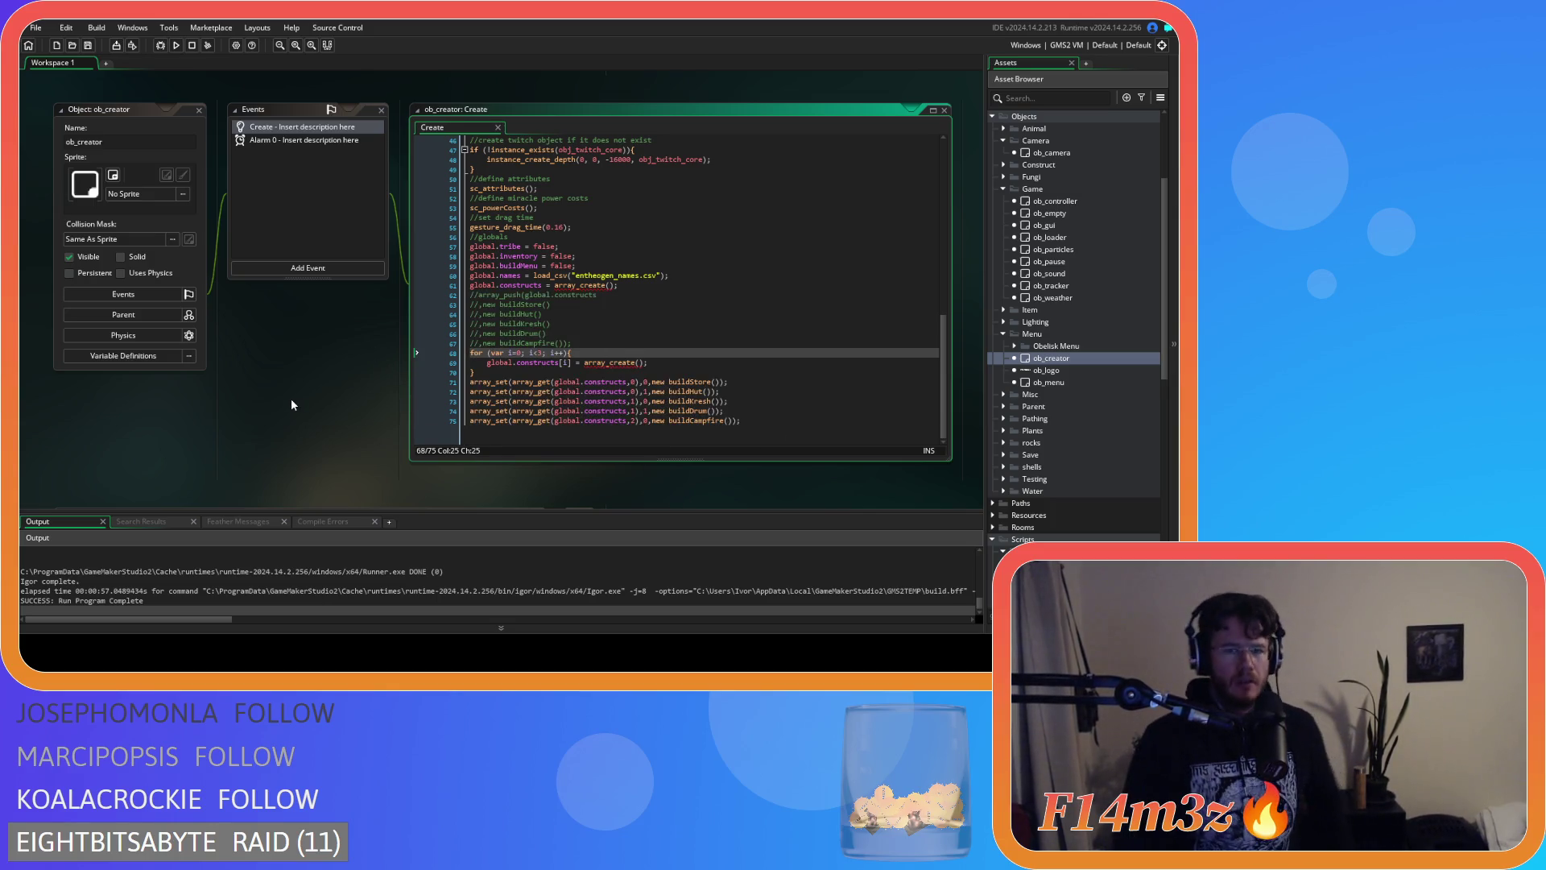
pyautogui.click(275, 357)
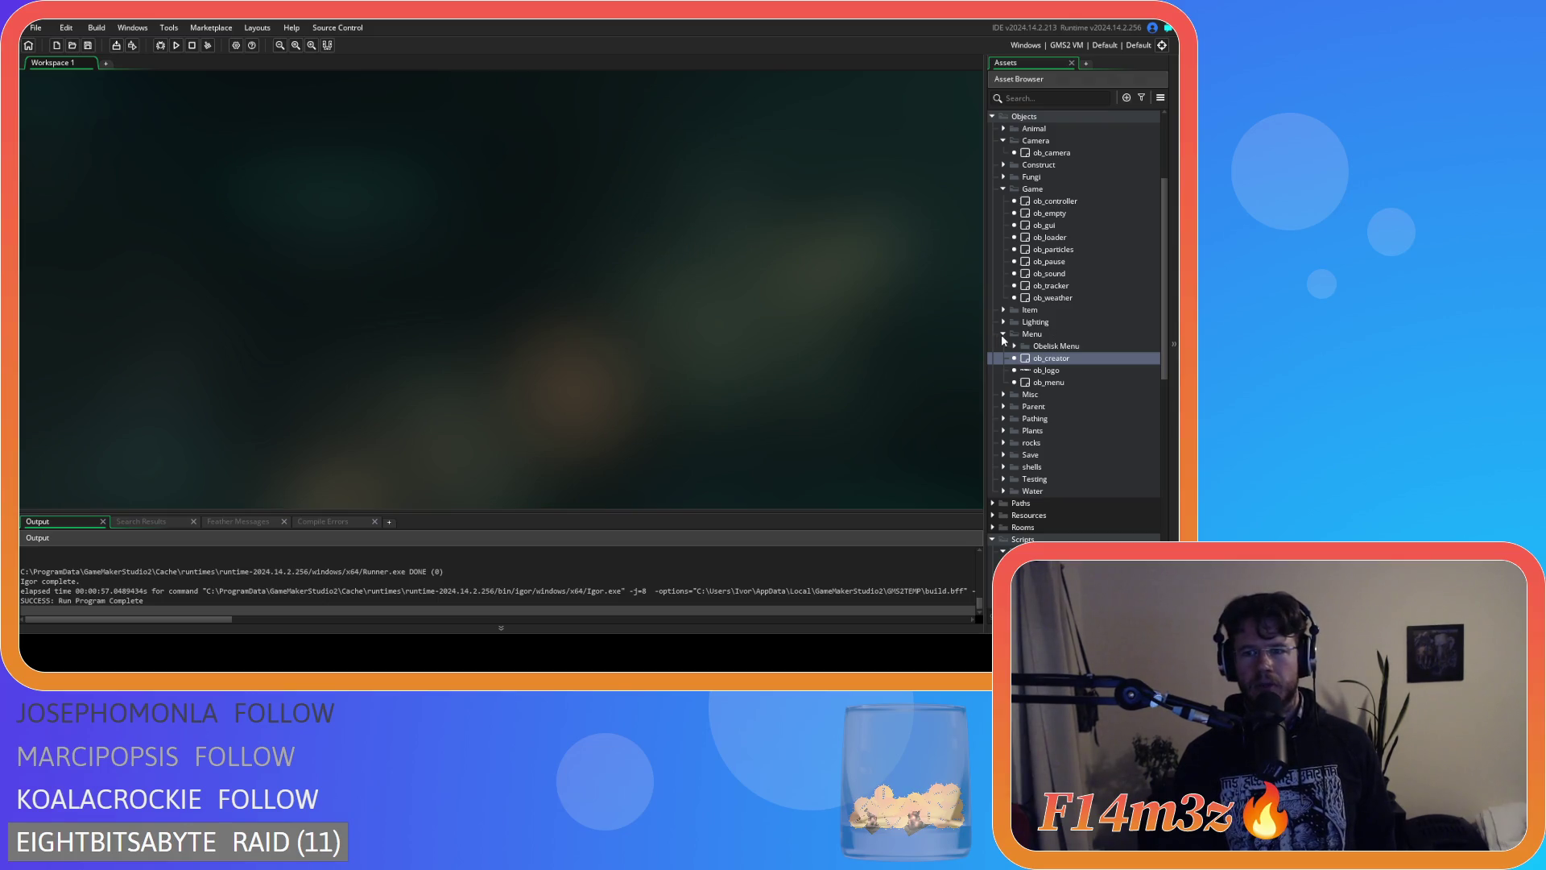
# Collapse the Menu, Game, Camera, Build, Scripts and Objects folders in the Asset Browser.
pyautogui.click(1003, 334)
pyautogui.click(1002, 188)
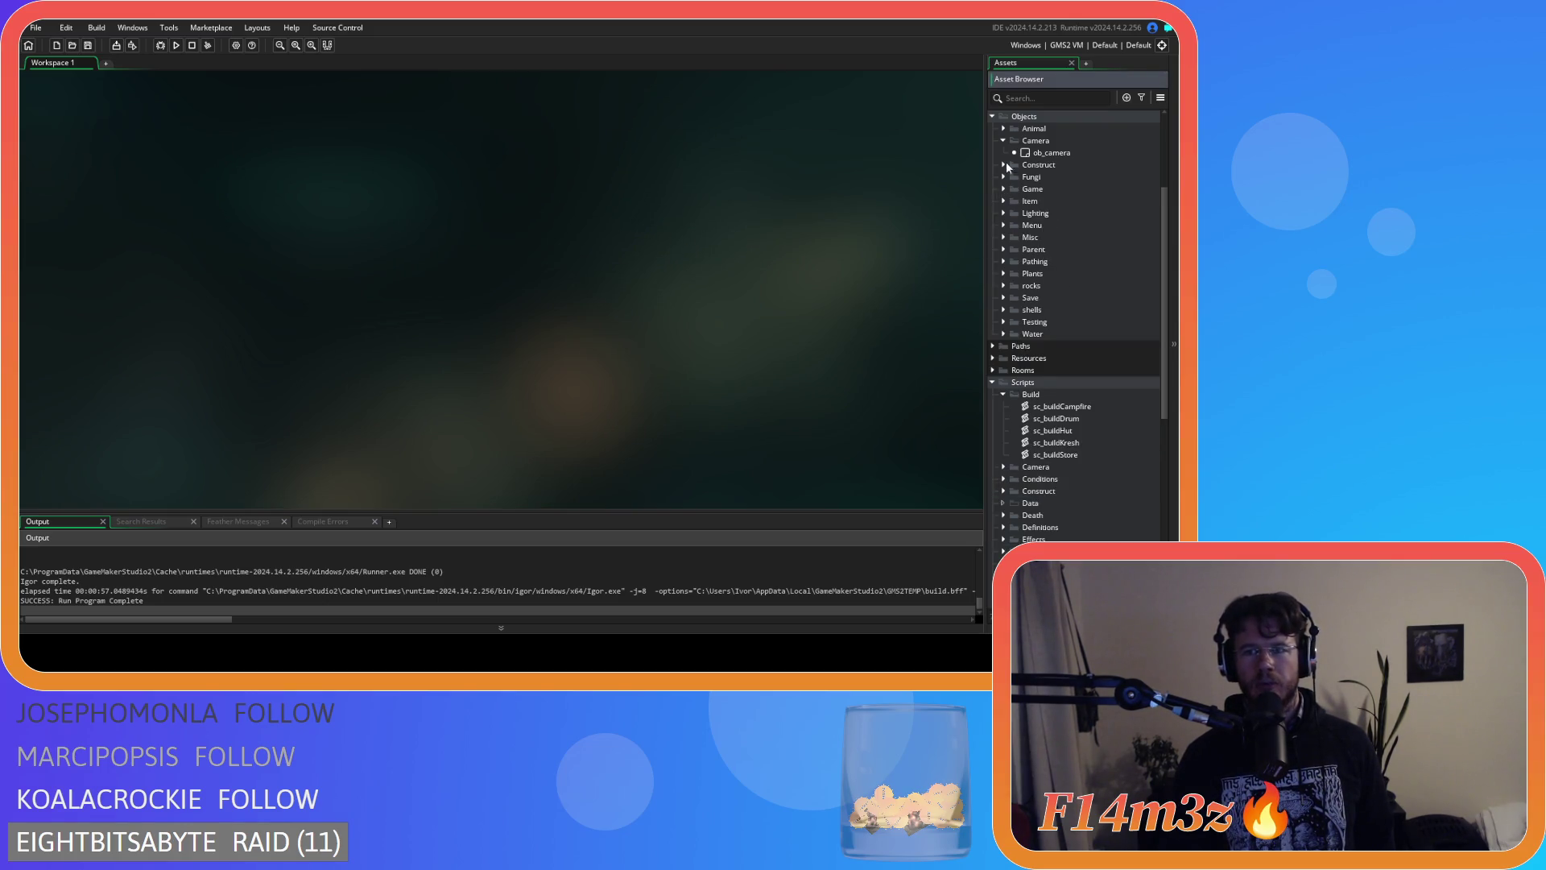
pyautogui.click(1004, 141)
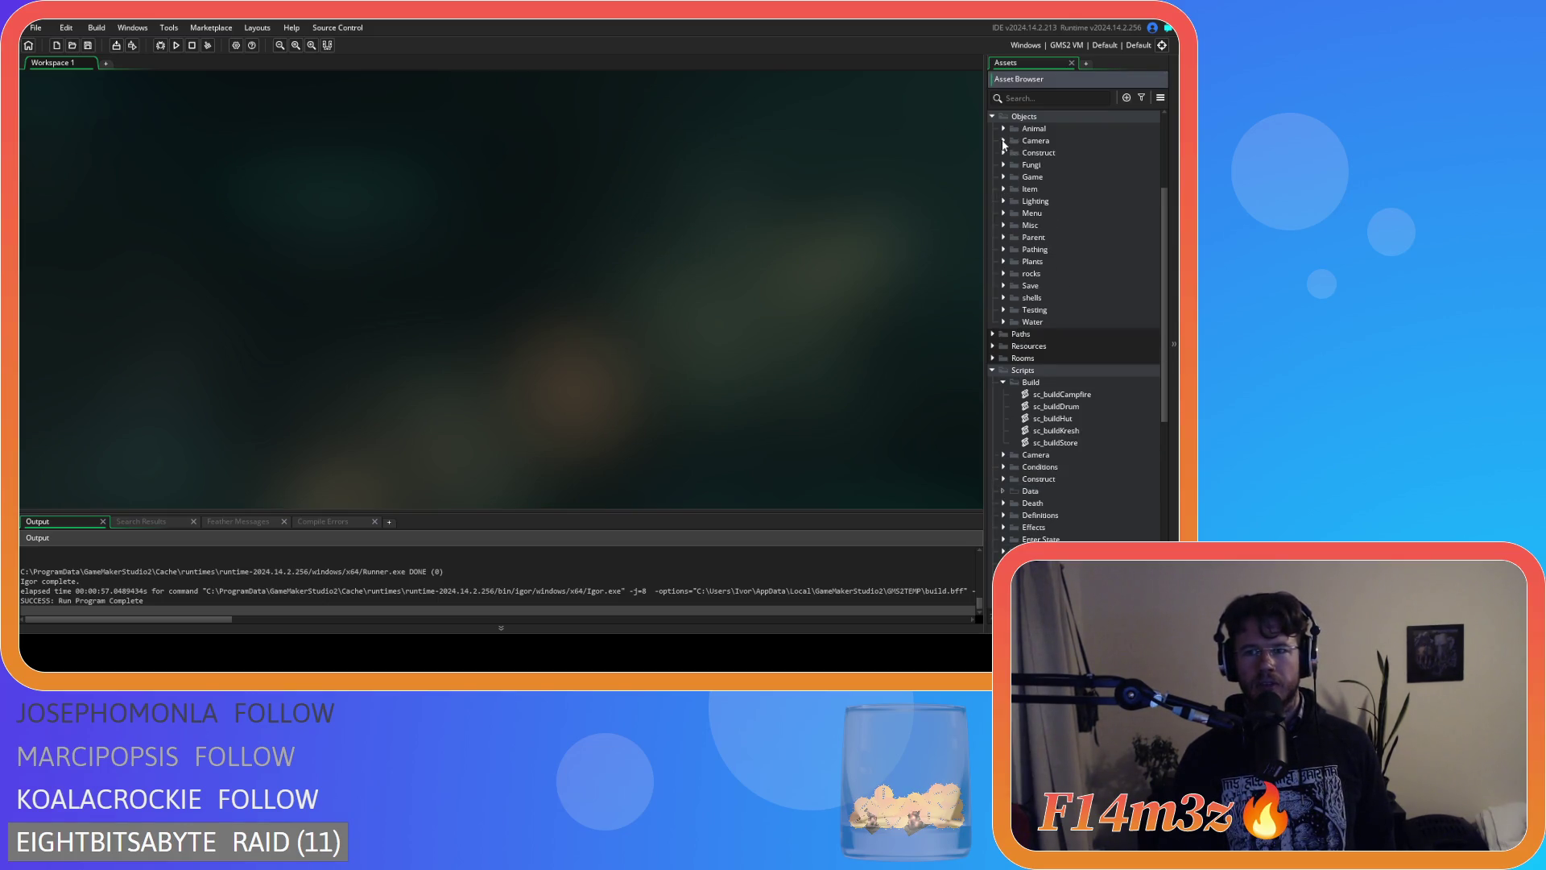
pyautogui.click(1004, 381)
pyautogui.scroll(-3, 1016, 490)
pyautogui.click(1014, 455)
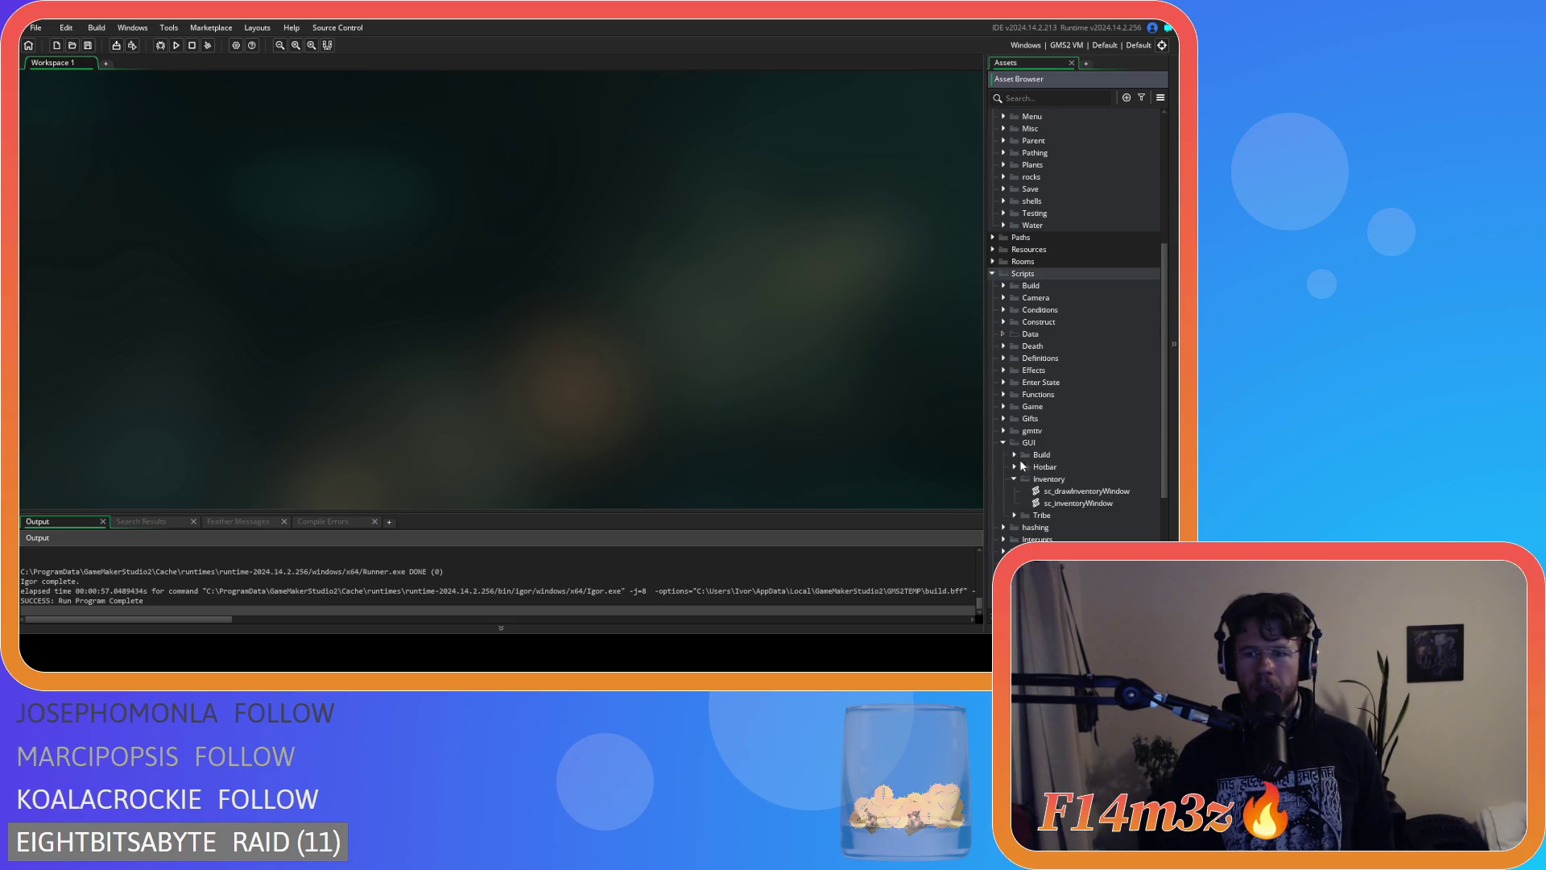
pyautogui.click(993, 273)
pyautogui.scroll(1, 993, 317)
pyautogui.click(992, 280)
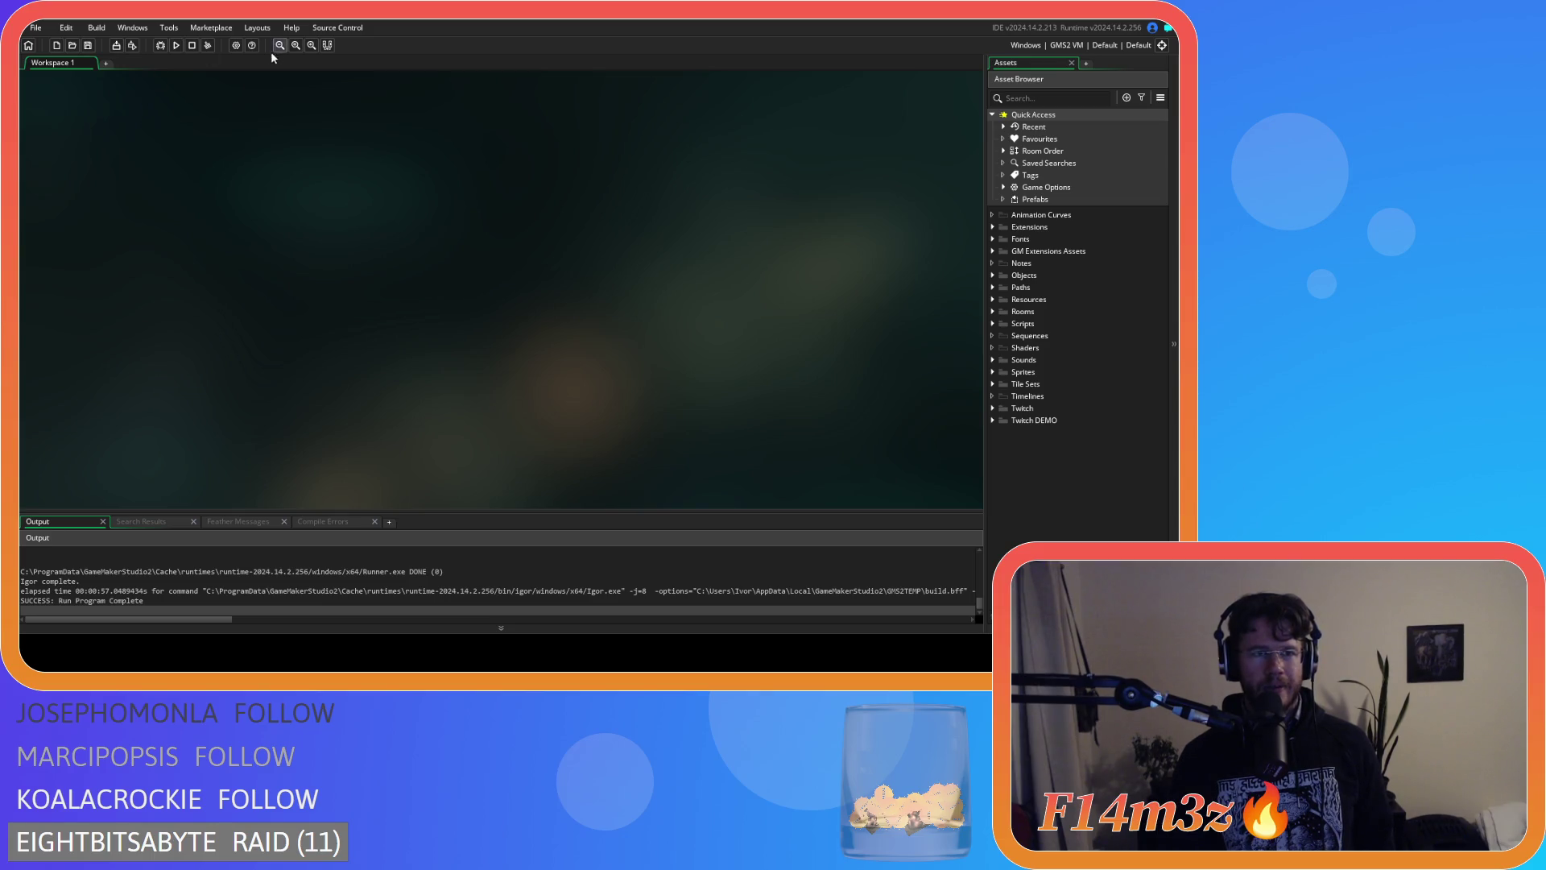
# Set the Windows game version to 0.6.4.3 in Game Options and run the game.
pyautogui.click(236, 45)
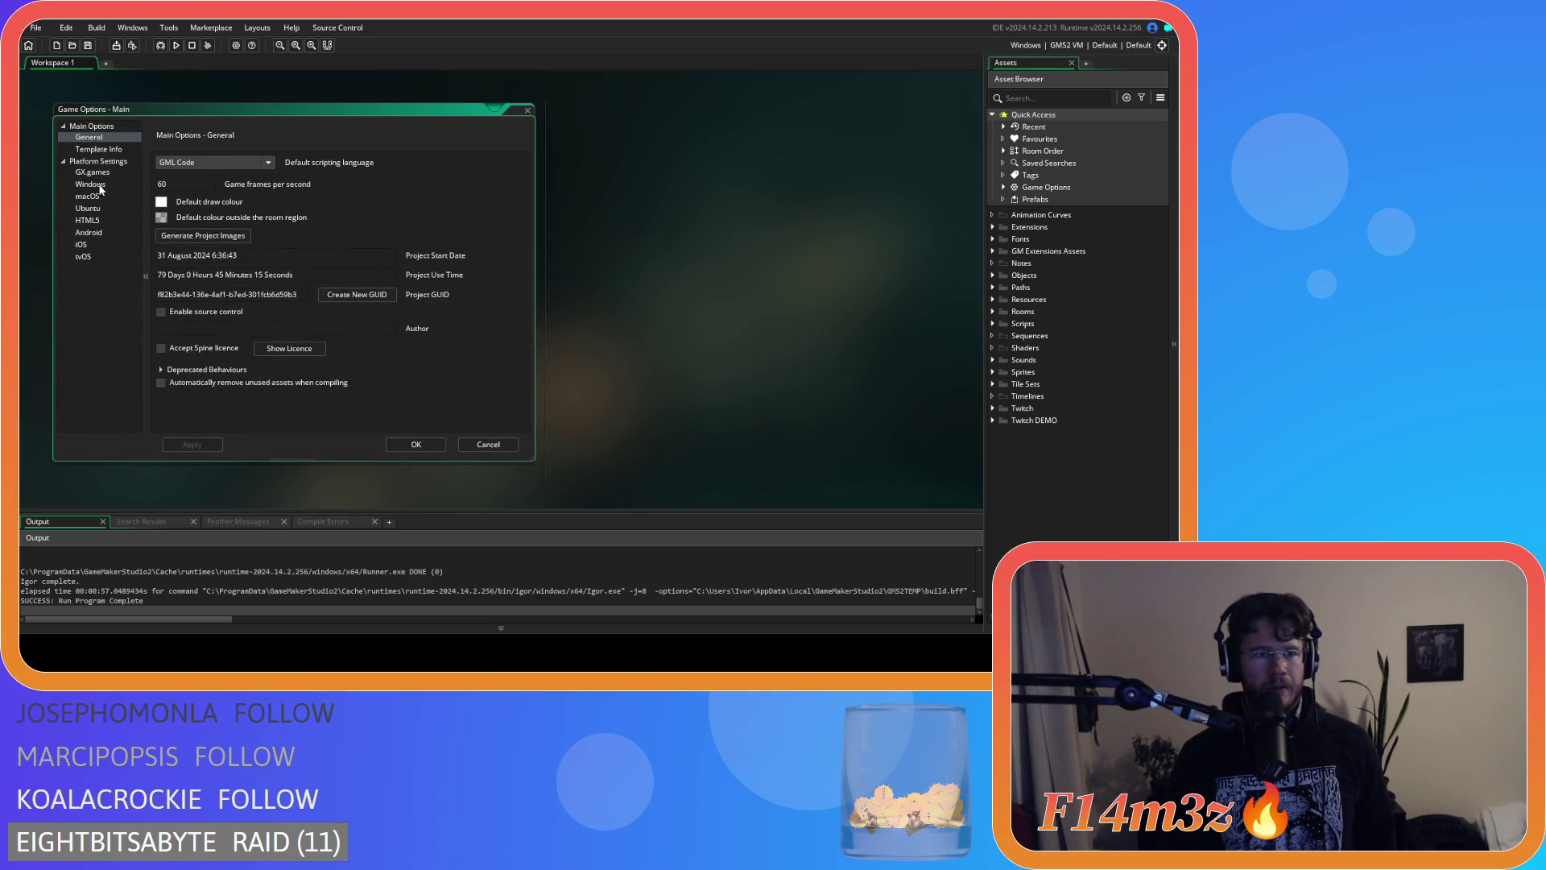
pyautogui.click(103, 187)
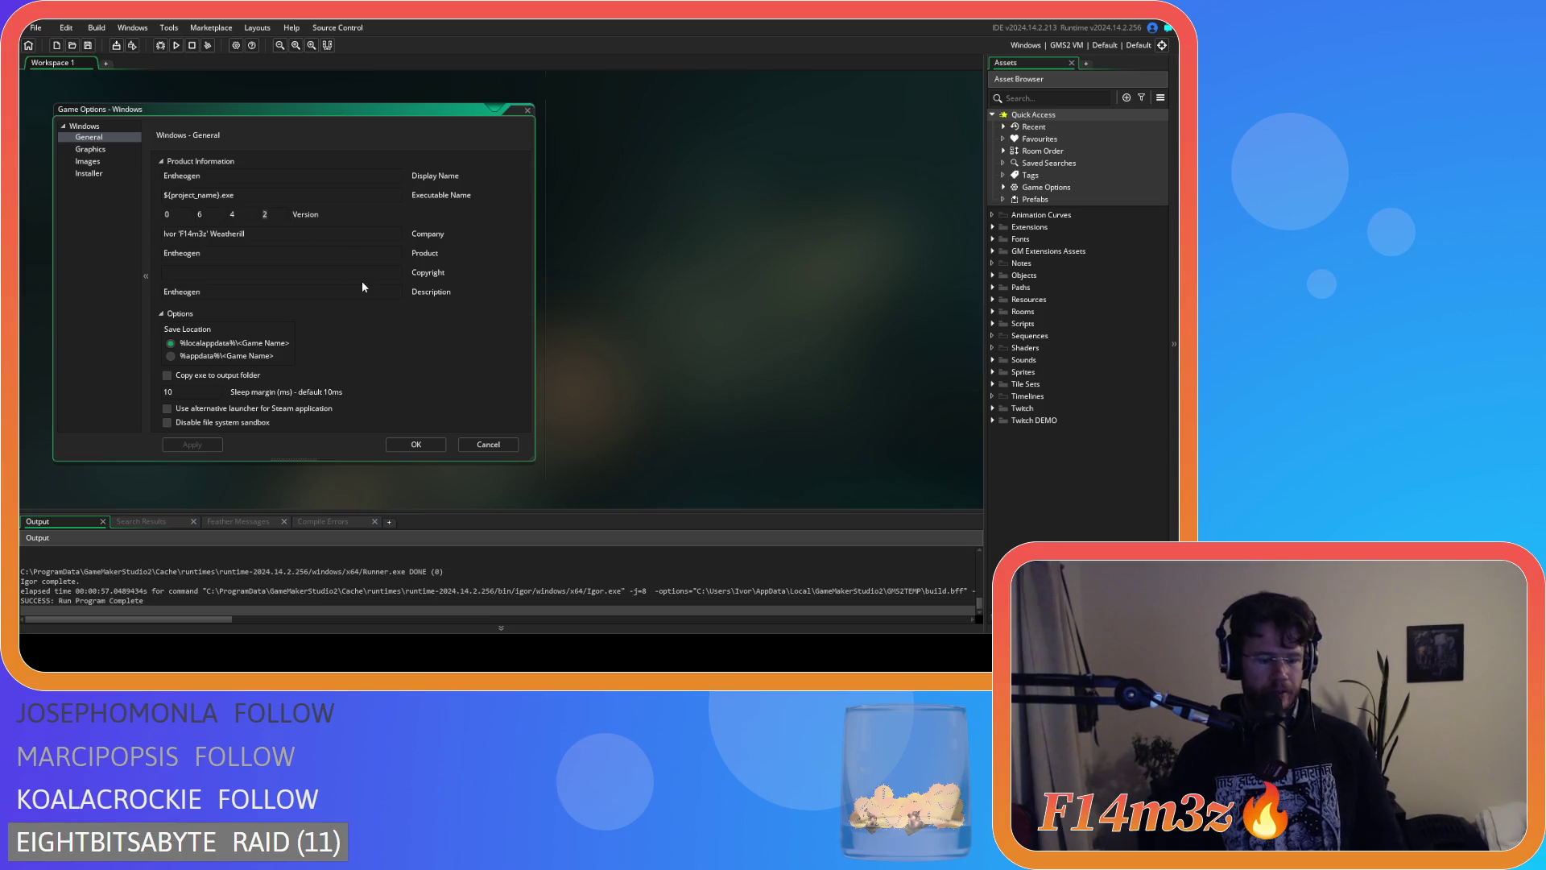
pyautogui.write('3')
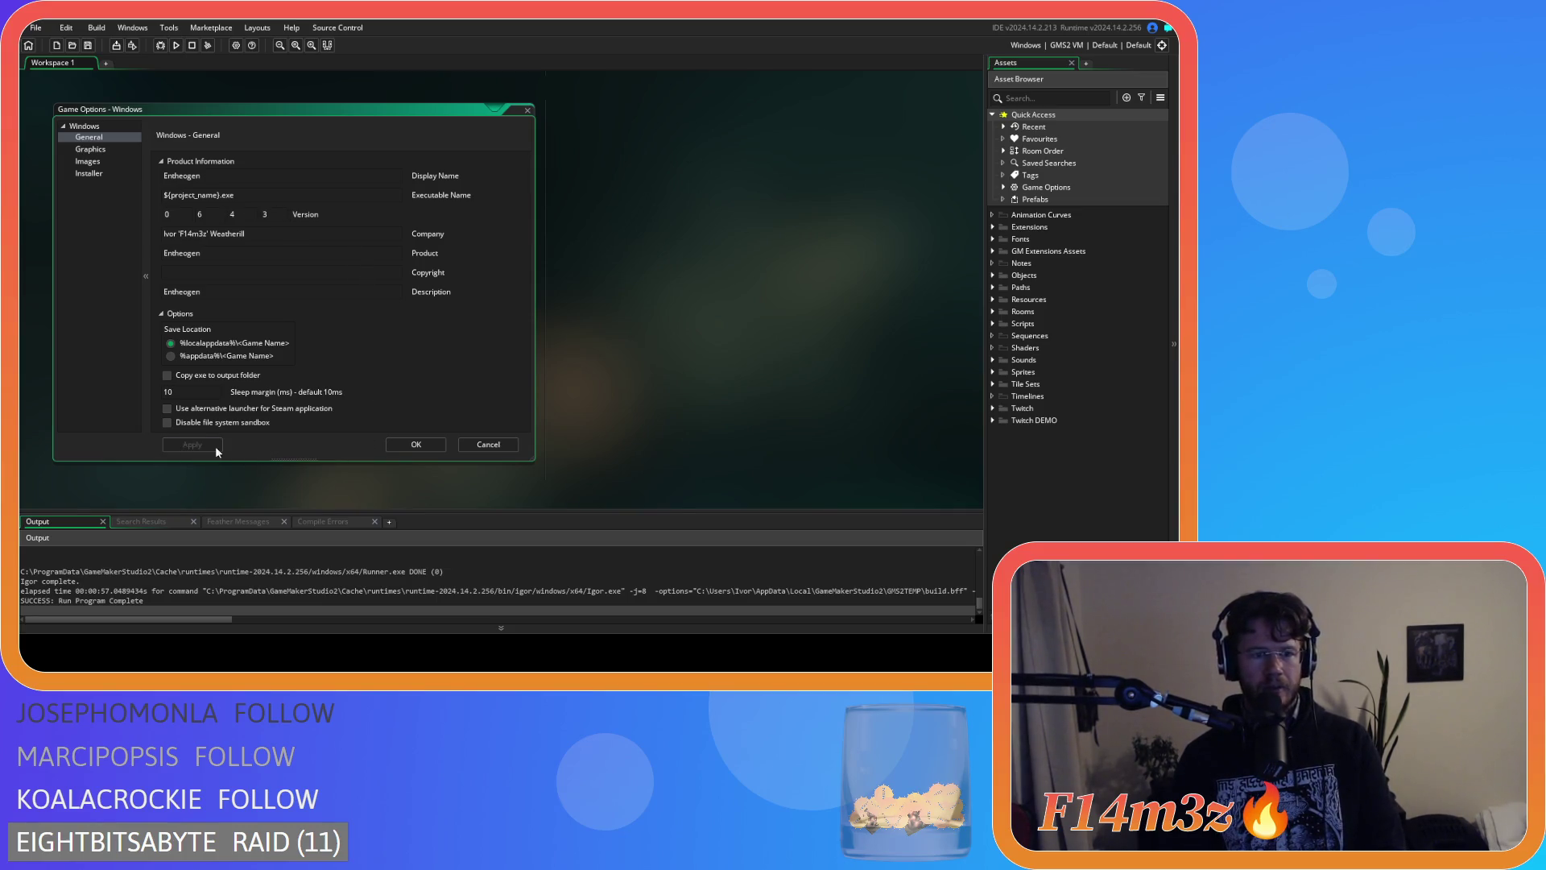
pyautogui.click(387, 450)
pyautogui.rightClick(662, 297)
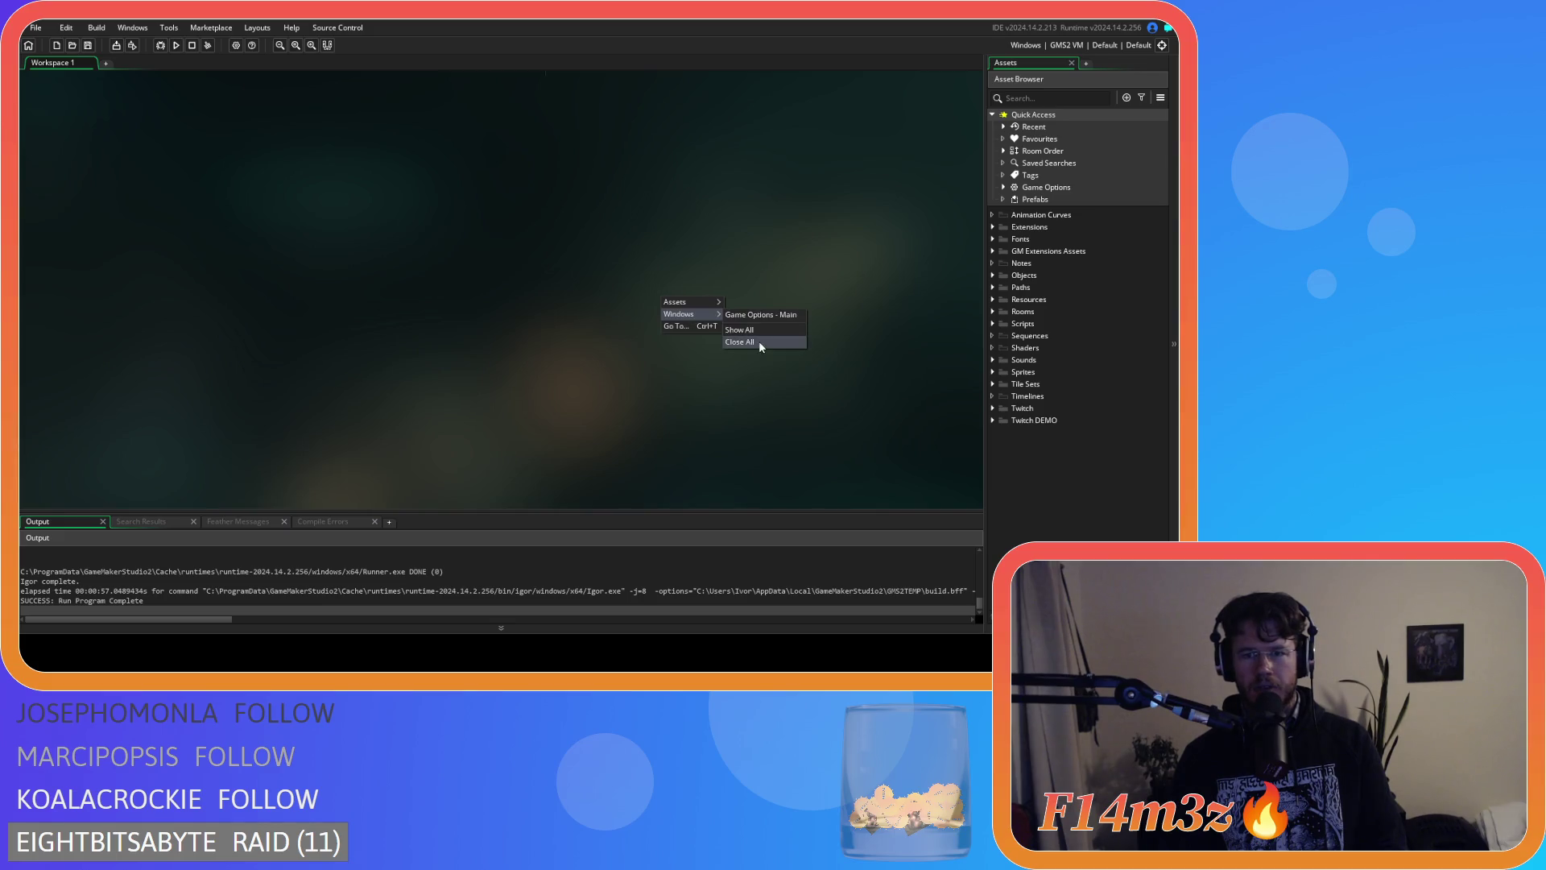
pyautogui.press('F5')
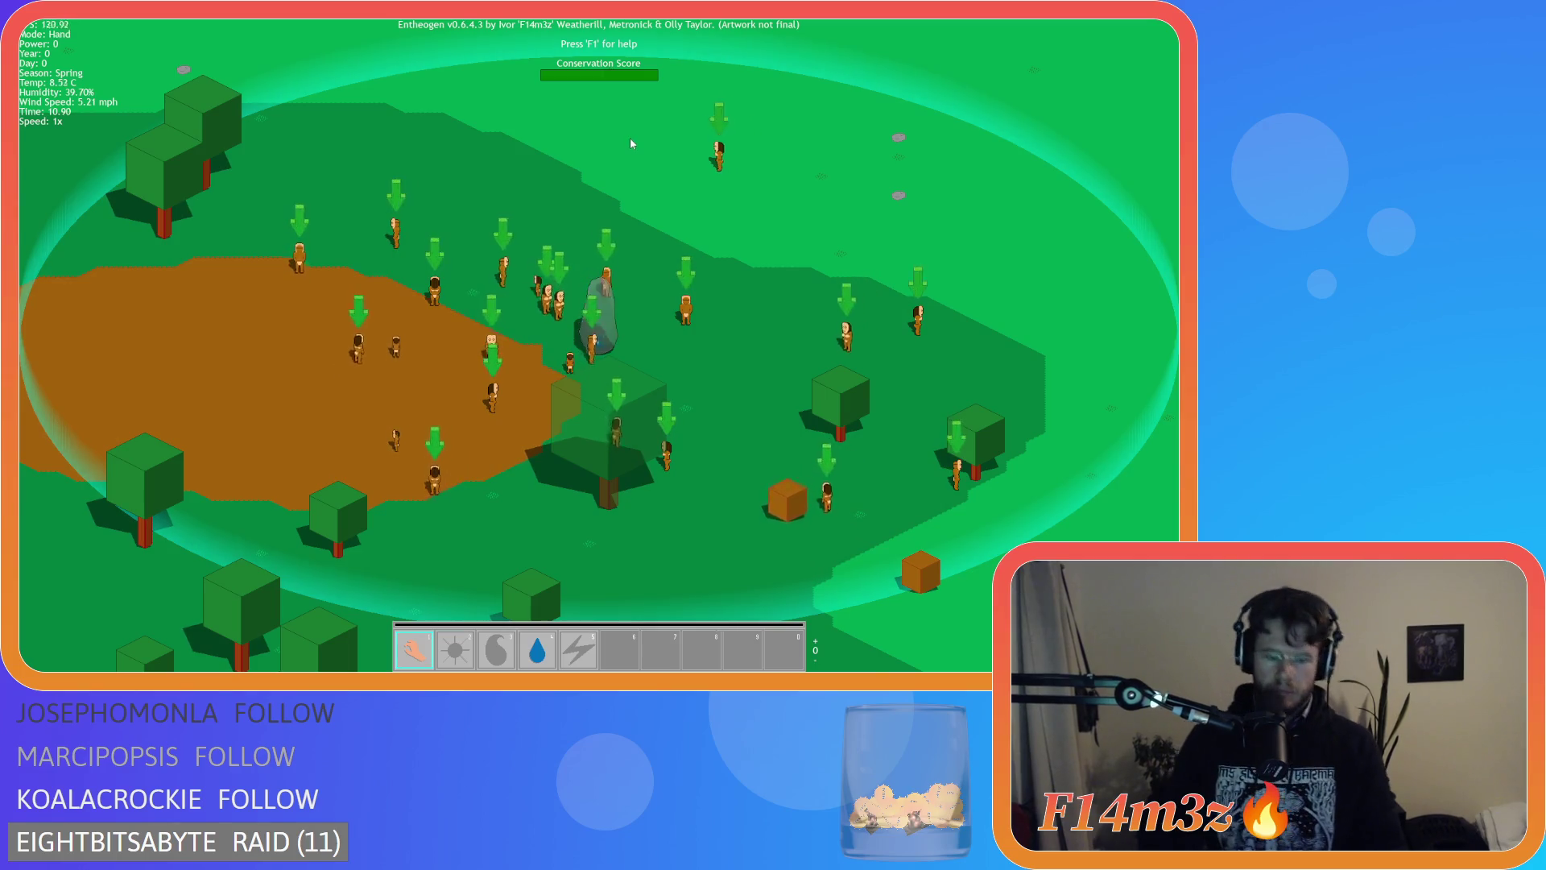
# Open the Build menu with B to inspect its two-column grid, close it, and pan around the island.
pyautogui.press('b')
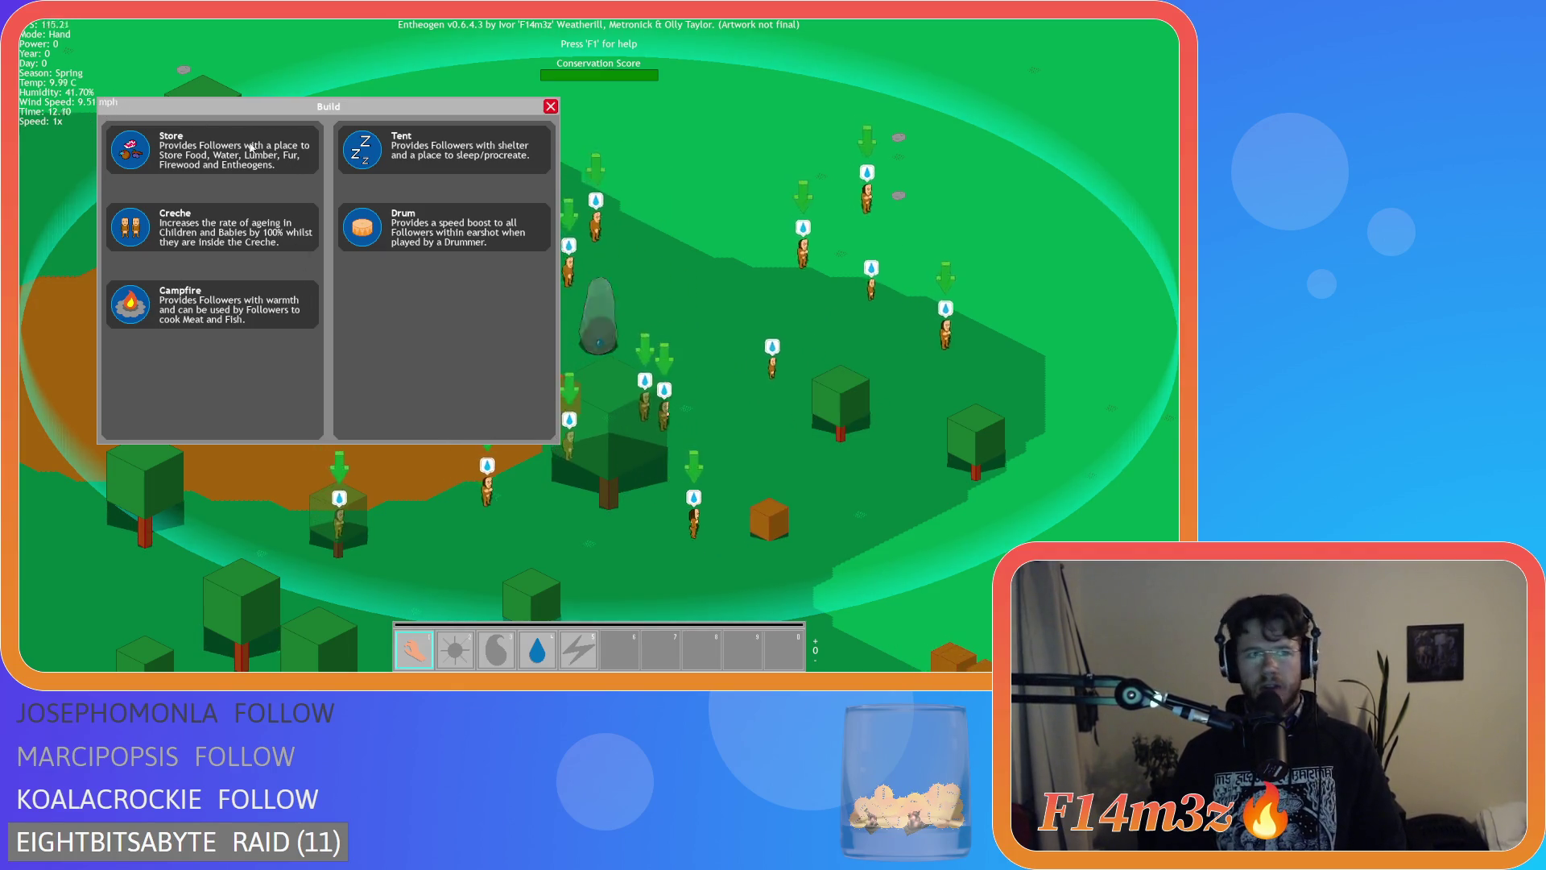
pyautogui.press('w')
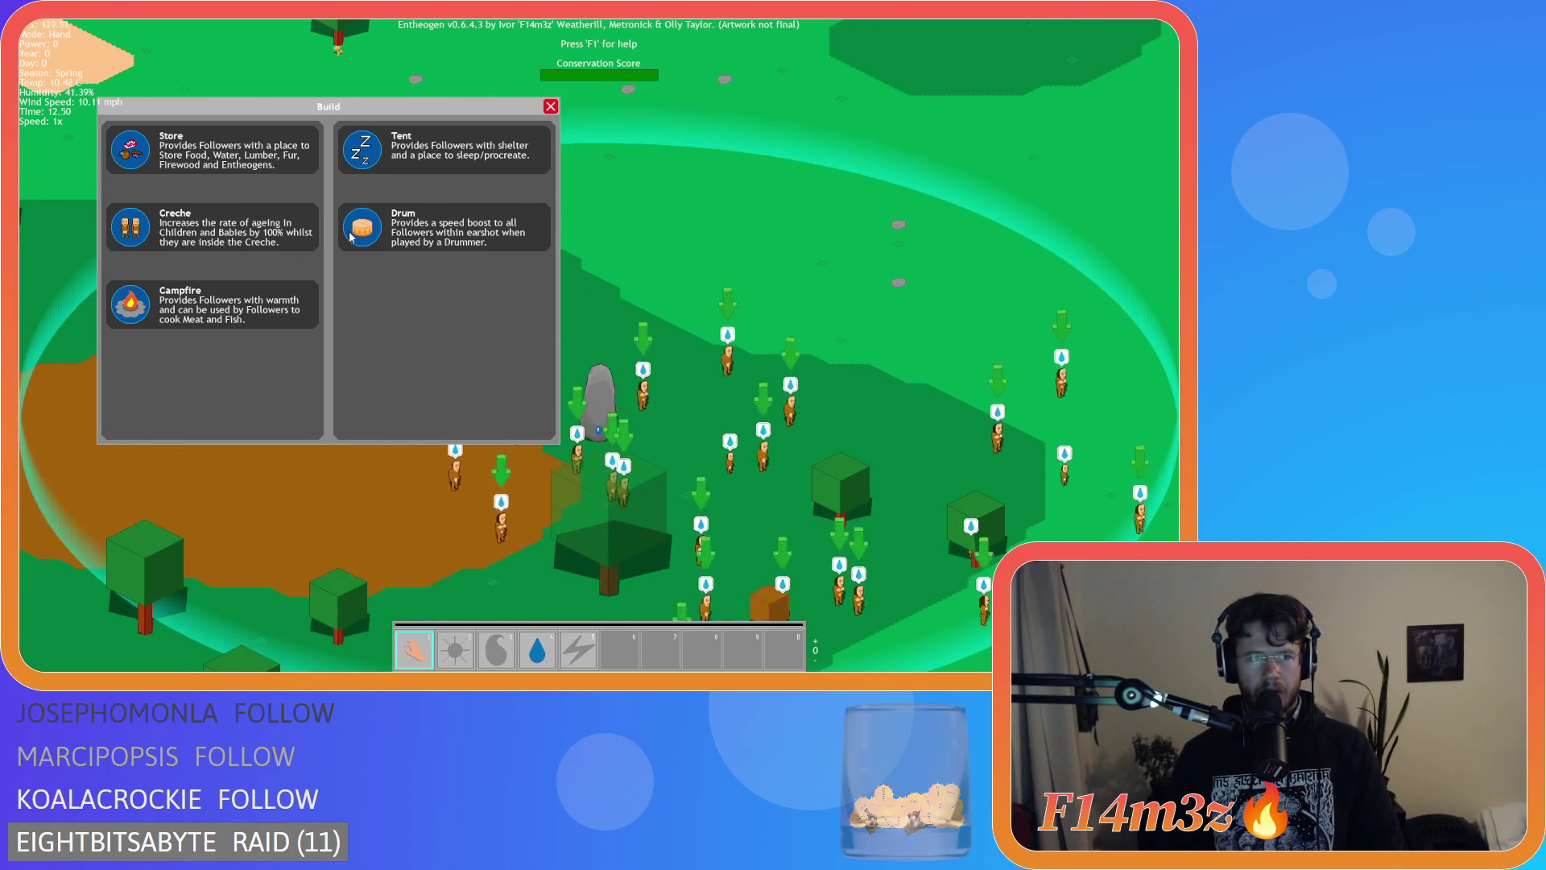
pyautogui.press('Escape')
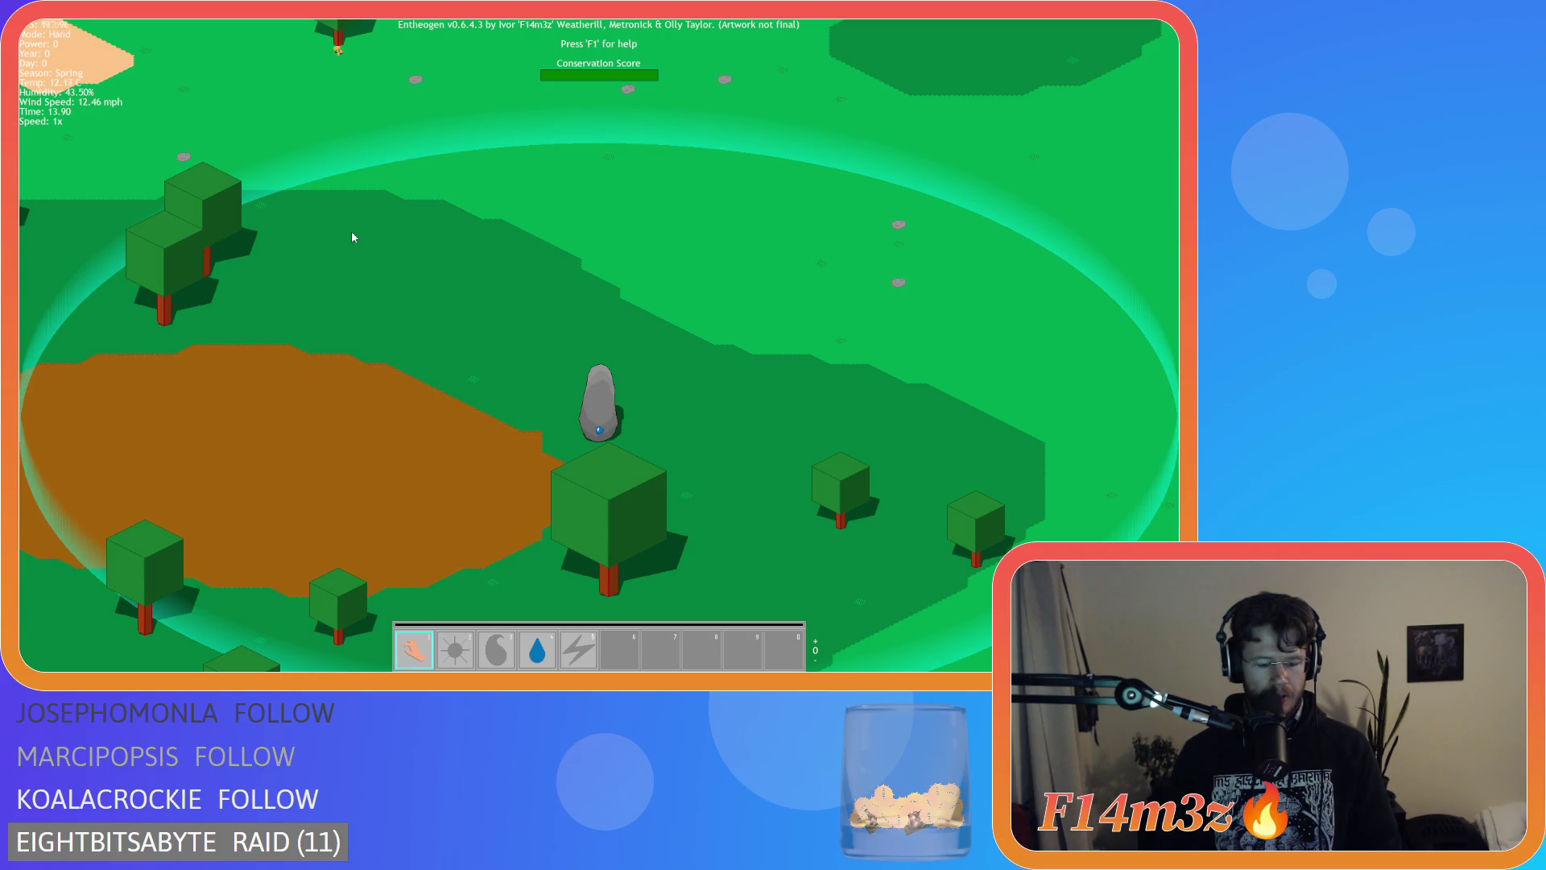
pyautogui.press('w')
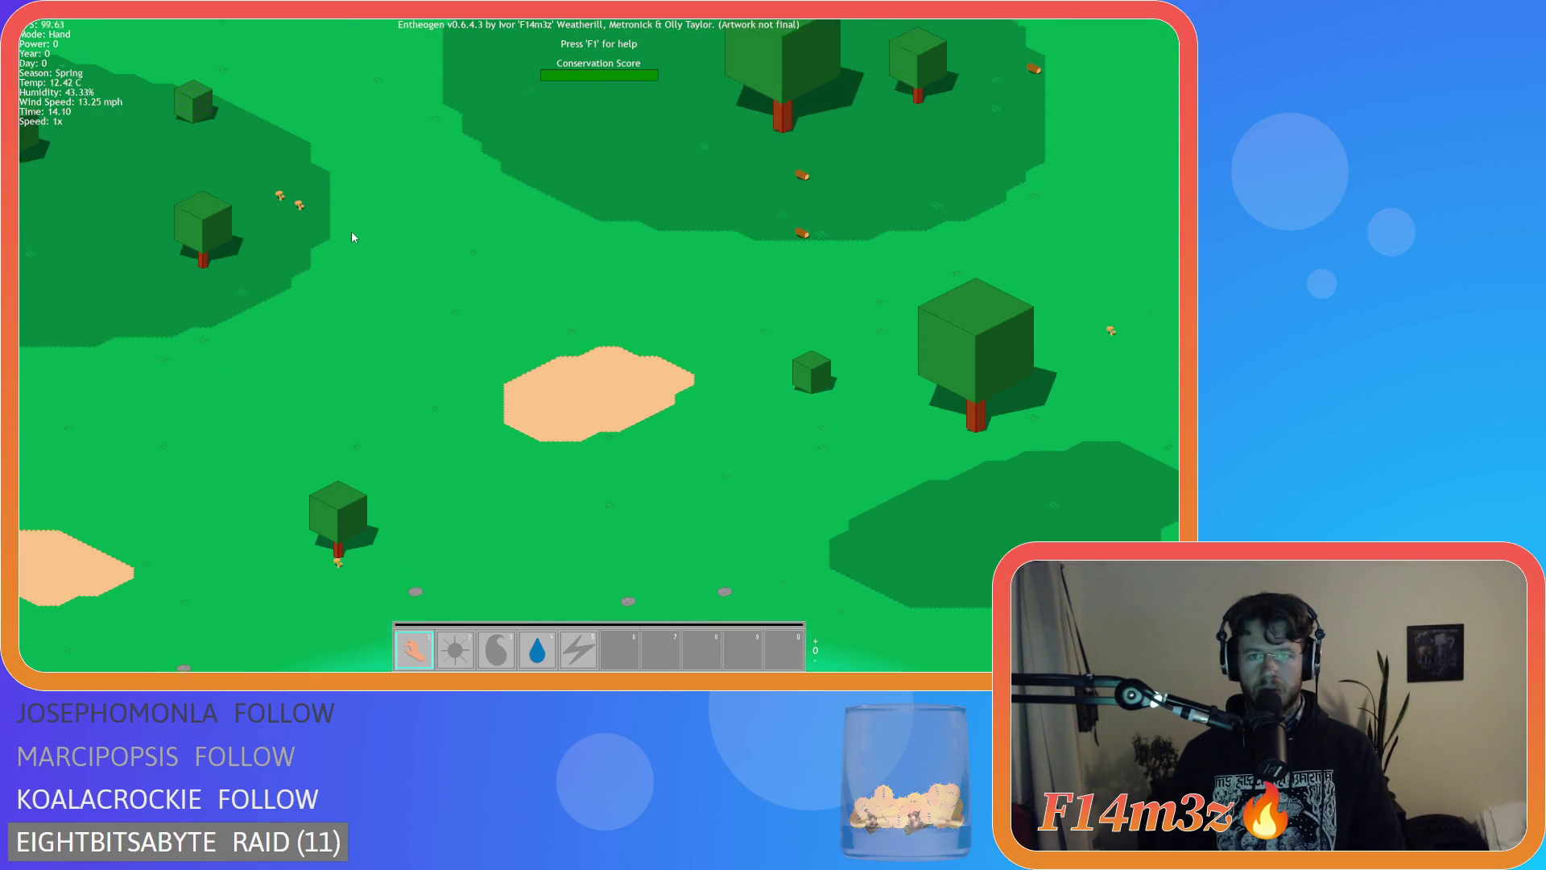
pyautogui.press('space')
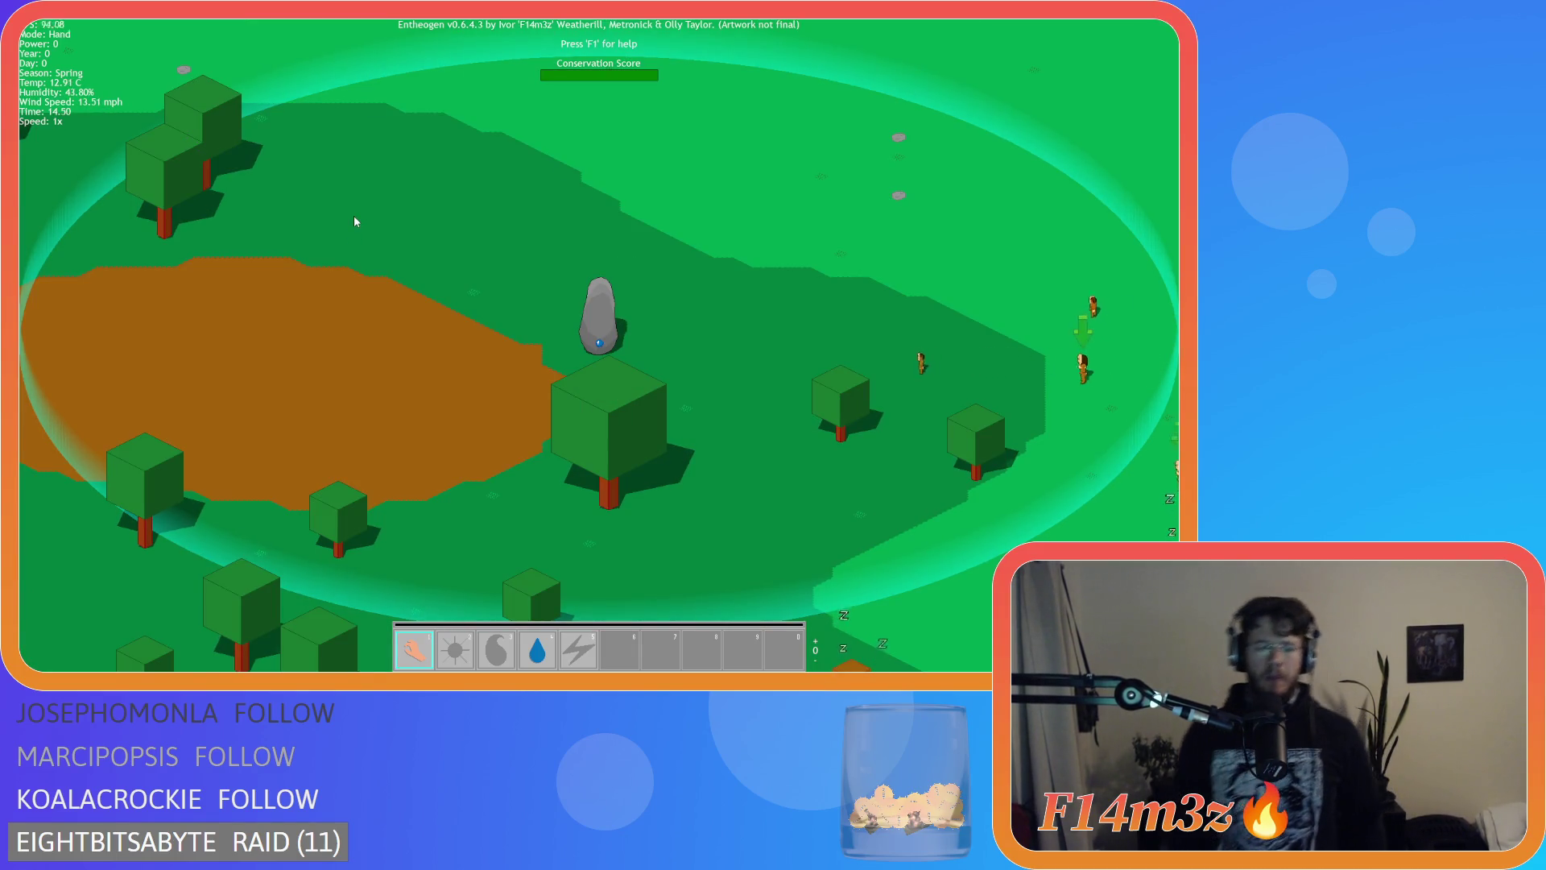
# Pick Tent from the build menu and place three tents across the field.
pyautogui.press('Tab')
pyautogui.click(358, 219)
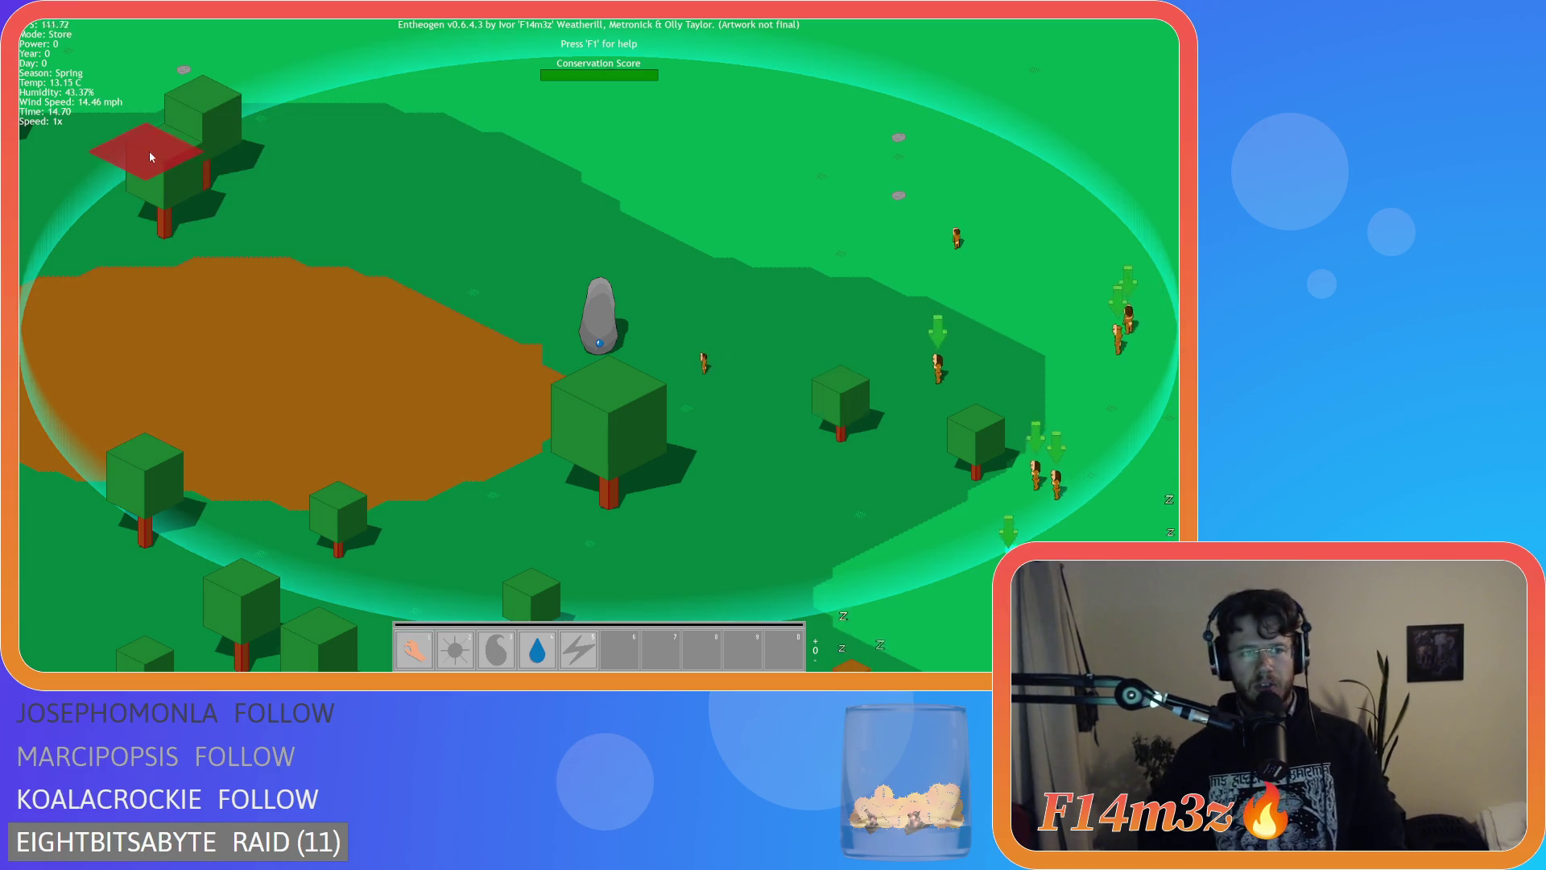
pyautogui.press('Tab')
pyautogui.press('Tab')
pyautogui.press('Tab')
pyautogui.press('Tab')
pyautogui.press('Tab')
pyautogui.click(128, 220)
pyautogui.press('Tab')
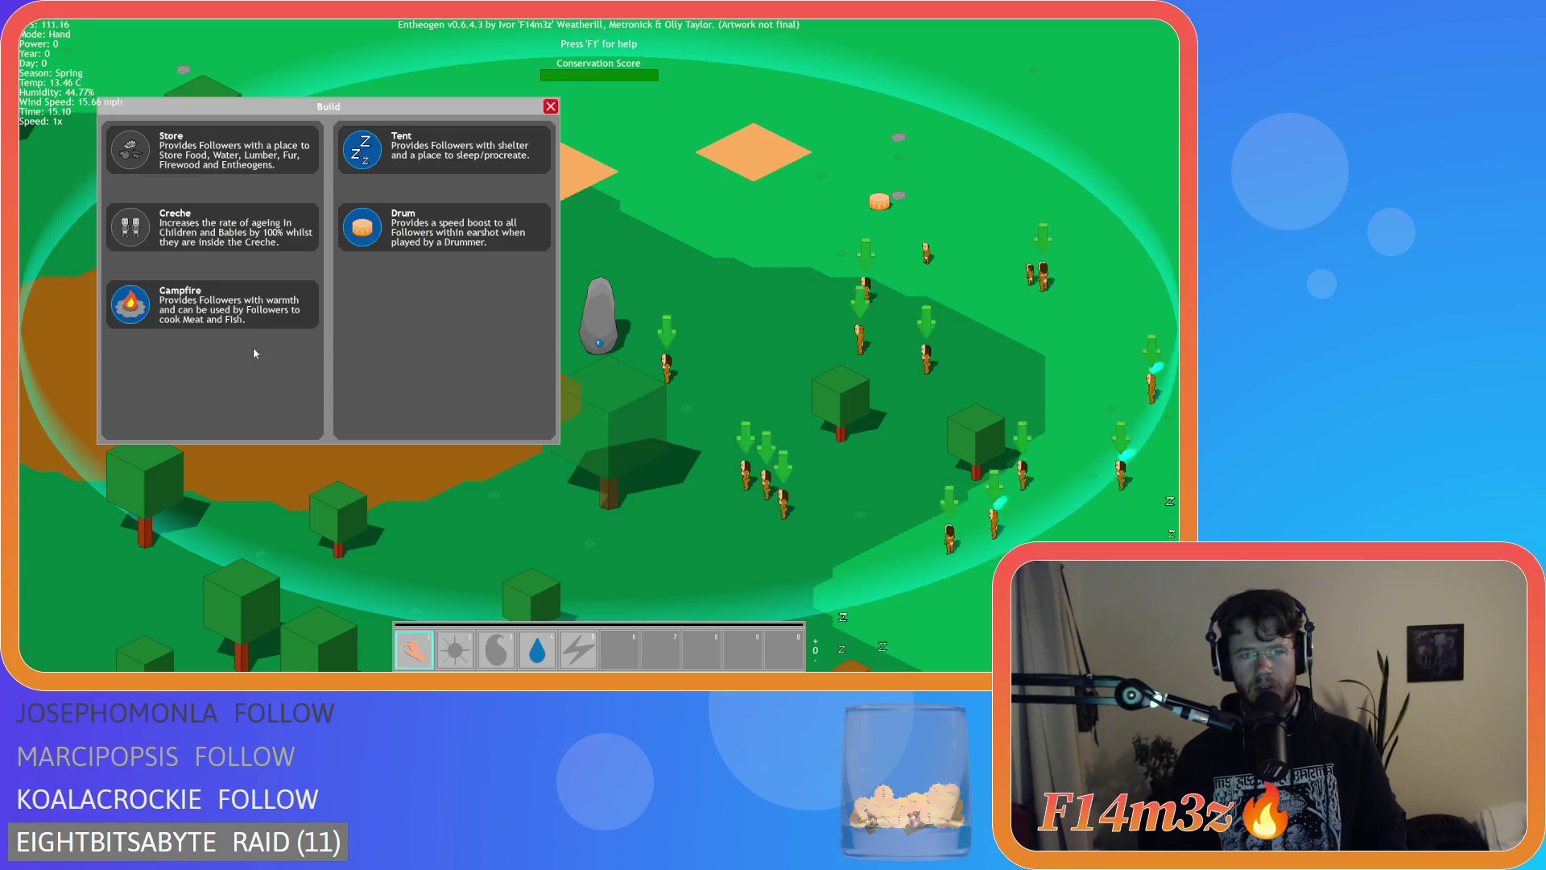
pyautogui.press('Tab')
pyautogui.press('Tab')
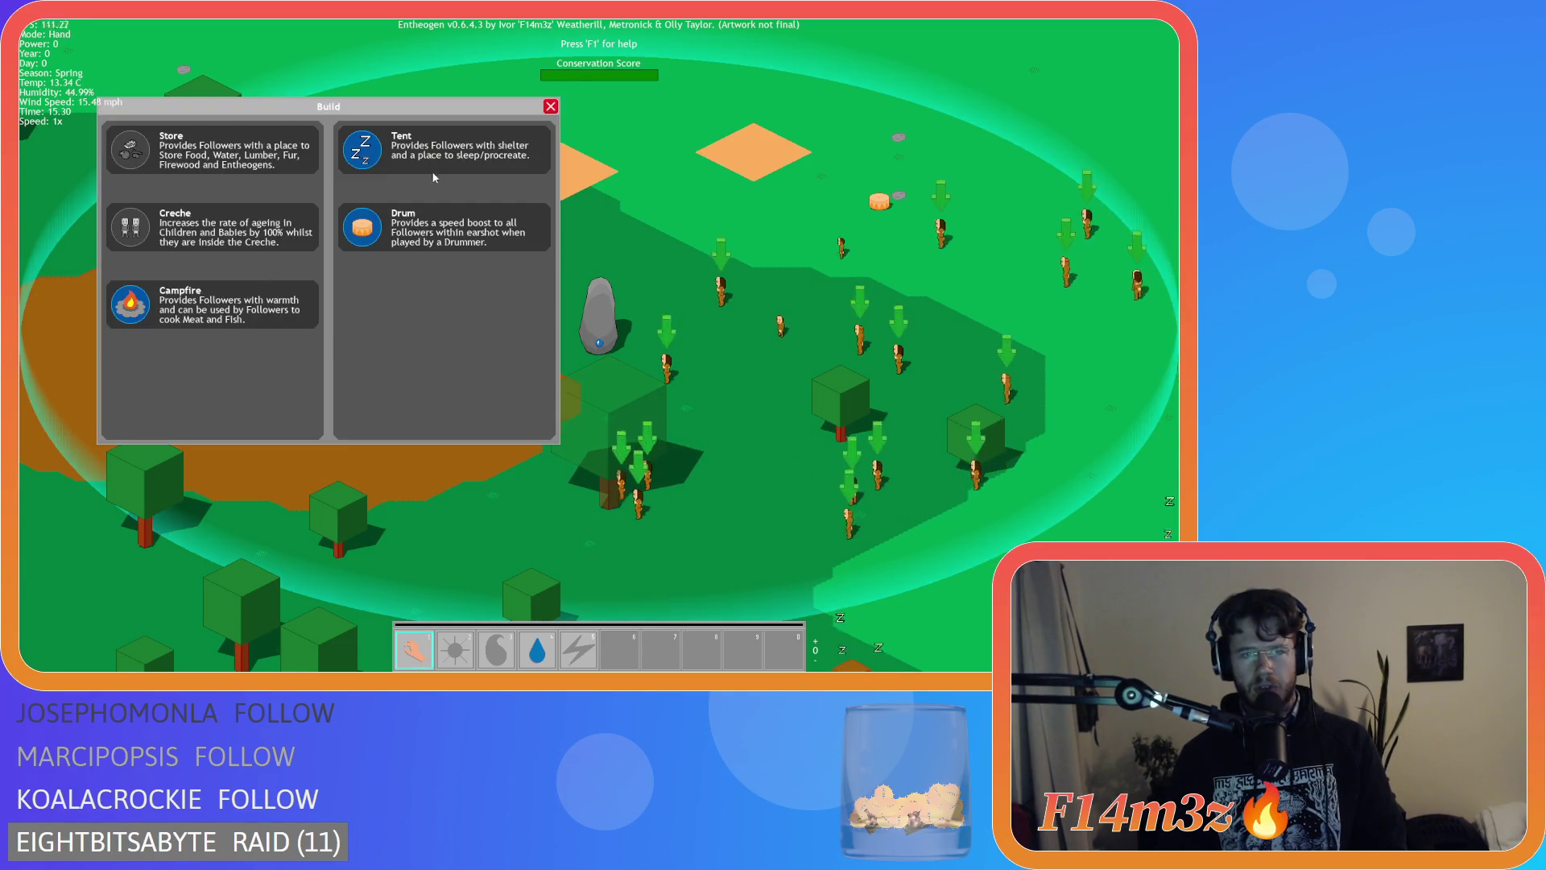
pyautogui.click(433, 165)
pyautogui.click(422, 282)
pyautogui.press('Tab')
pyautogui.press('Tab')
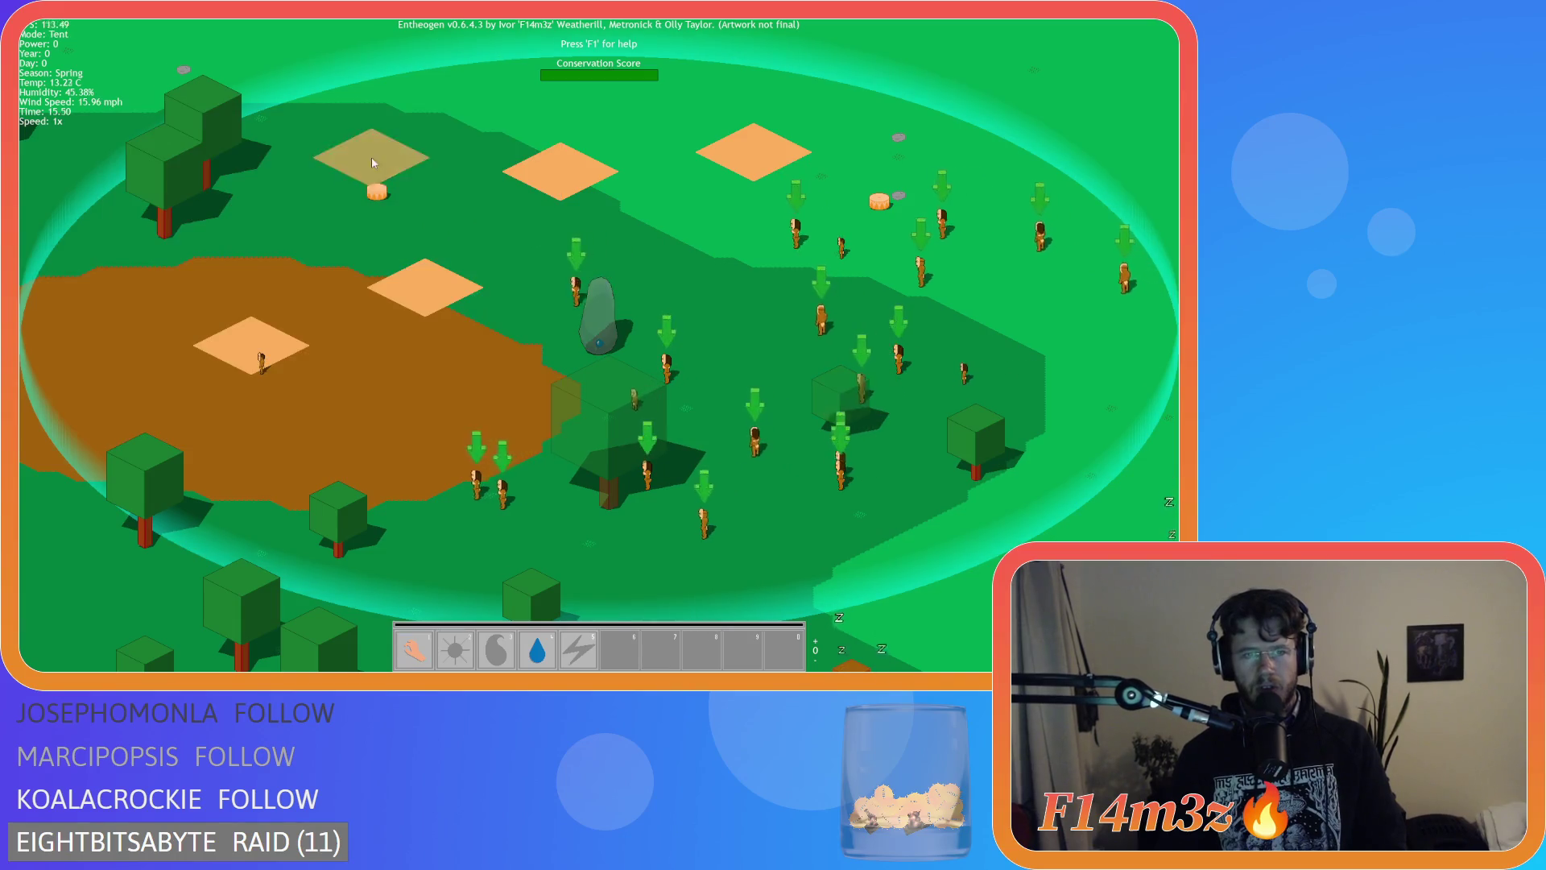
pyautogui.click(966, 327)
pyautogui.press('Tab')
# Place a campfire on the grass, another tent on the brown soil, and a drum among the lower trees.
pyautogui.press('Tab')
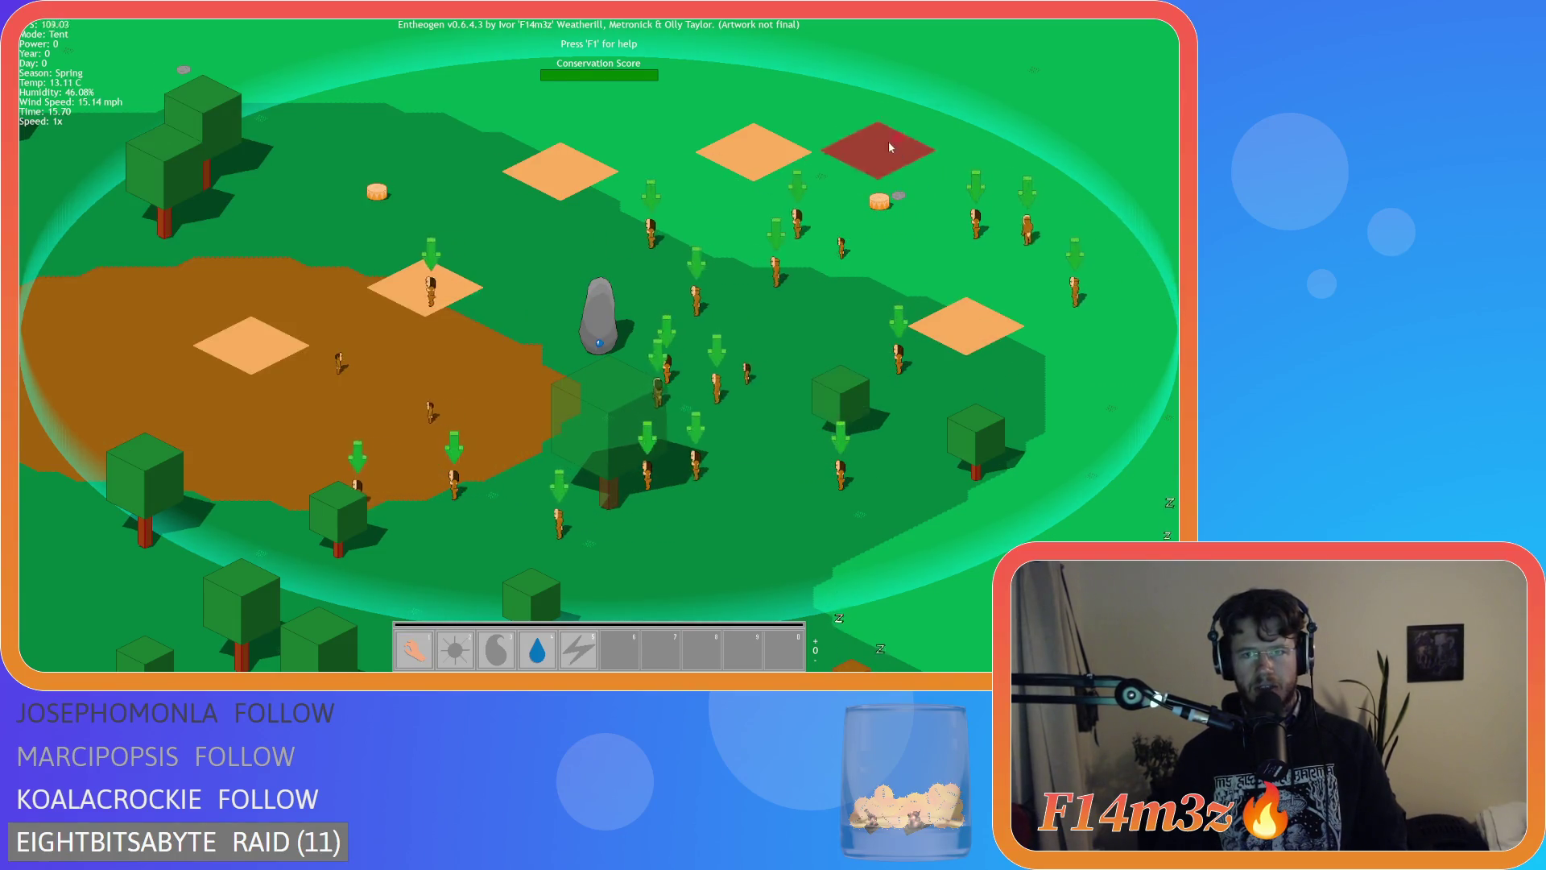
pyautogui.click(769, 509)
pyautogui.press('Tab')
pyautogui.click(394, 229)
pyautogui.click(733, 402)
pyautogui.press('Tab')
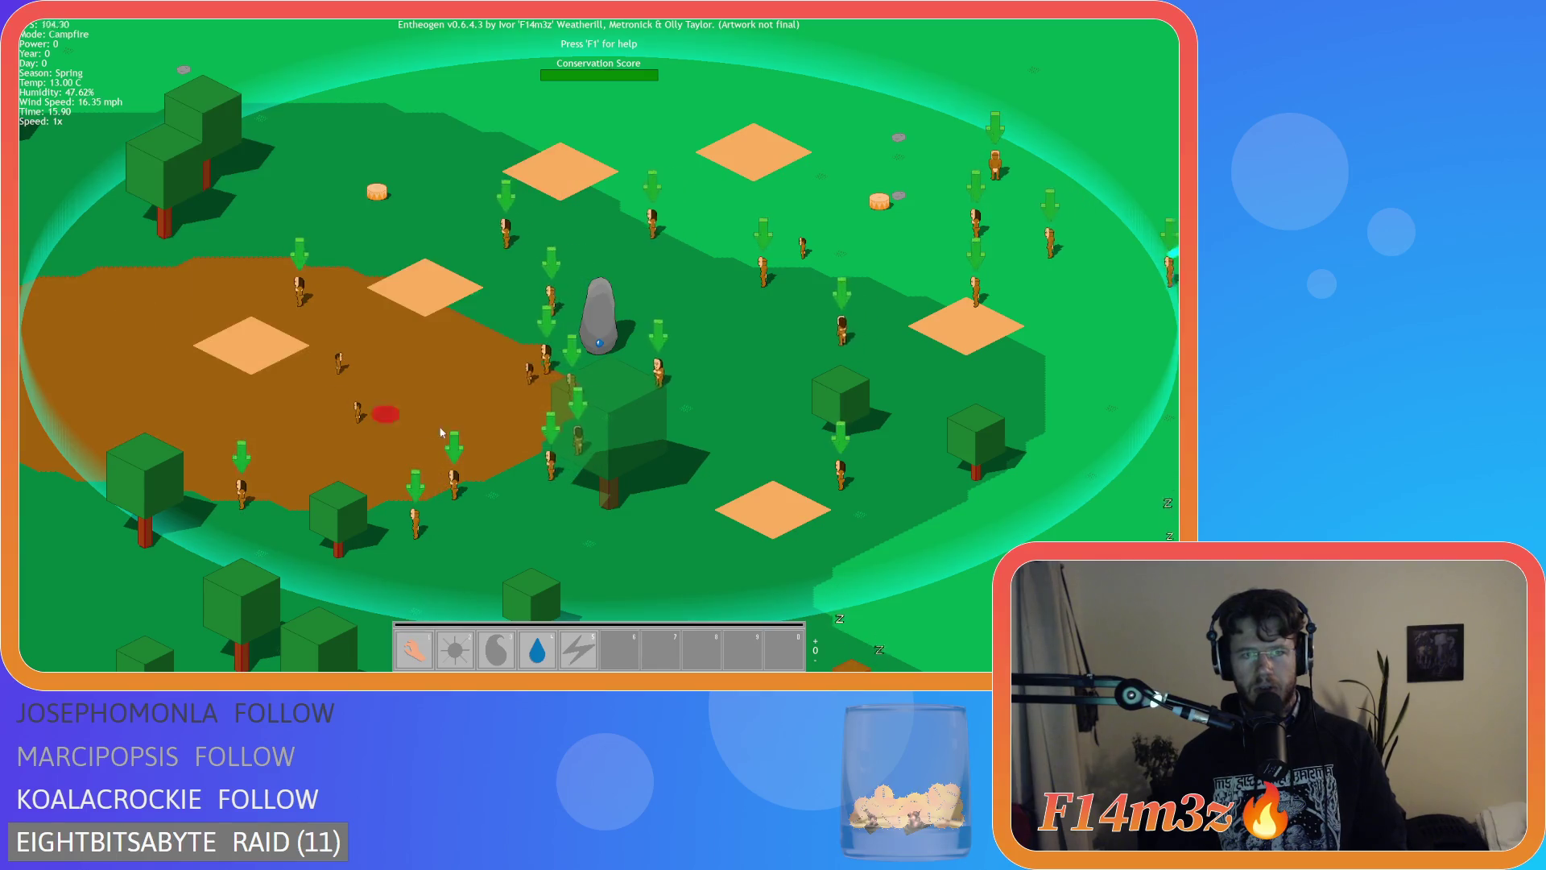
pyautogui.click(433, 165)
pyautogui.press('Tab')
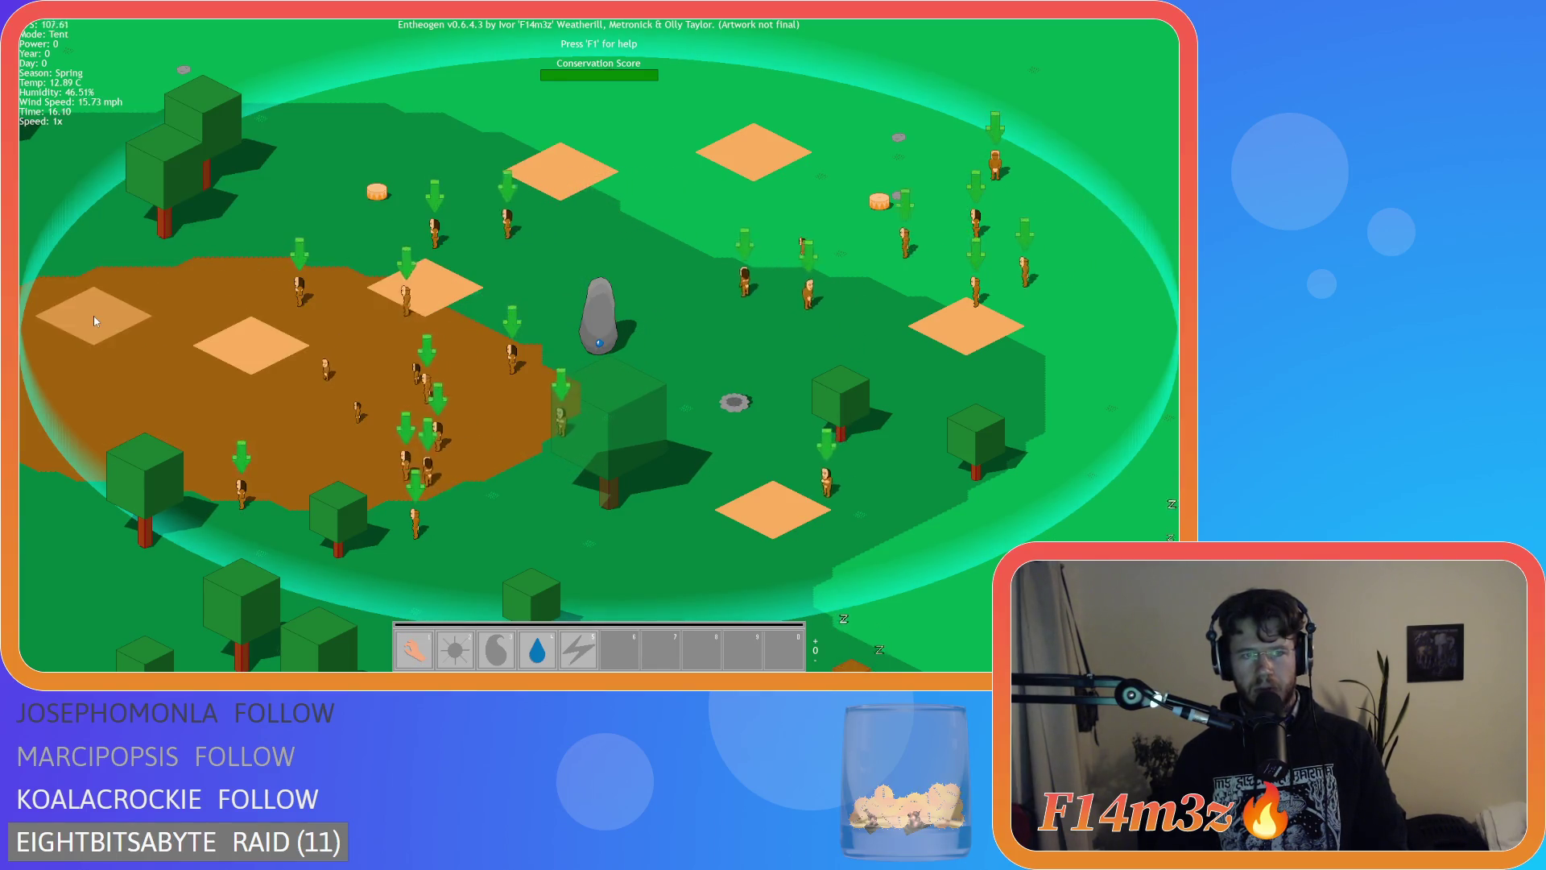
pyautogui.click(94, 316)
pyautogui.press('Tab')
pyautogui.click(378, 221)
# Return to hand mode, quit to the main menu with Escape and Y, and close the game window.
pyautogui.press('Tab')
pyautogui.click(493, 511)
pyautogui.press('Tab')
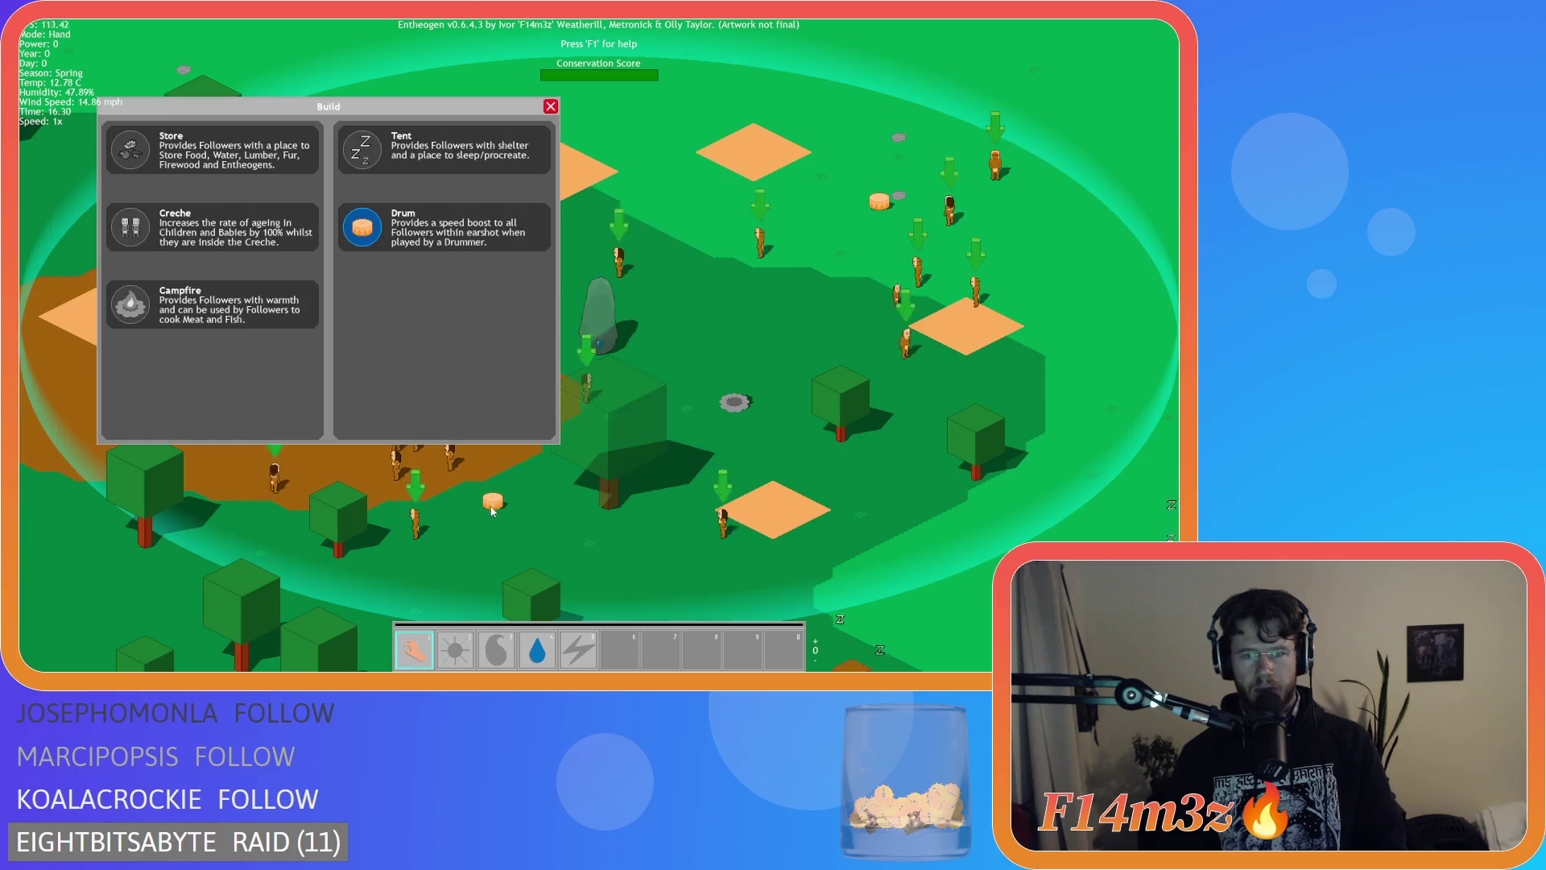
pyautogui.click(548, 111)
pyautogui.press('Escape')
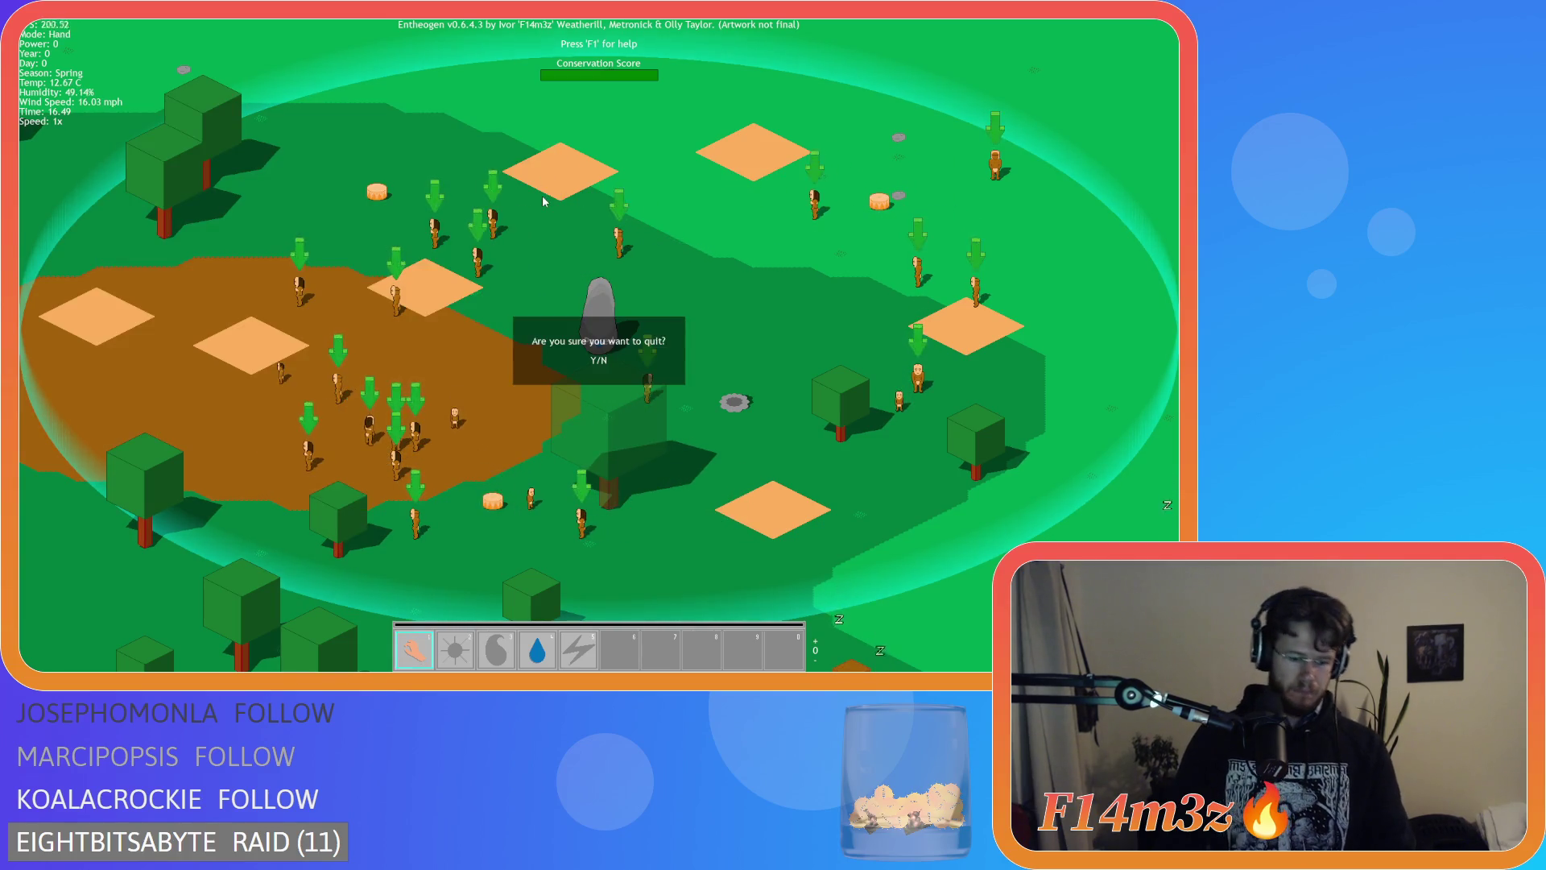
pyautogui.press('y')
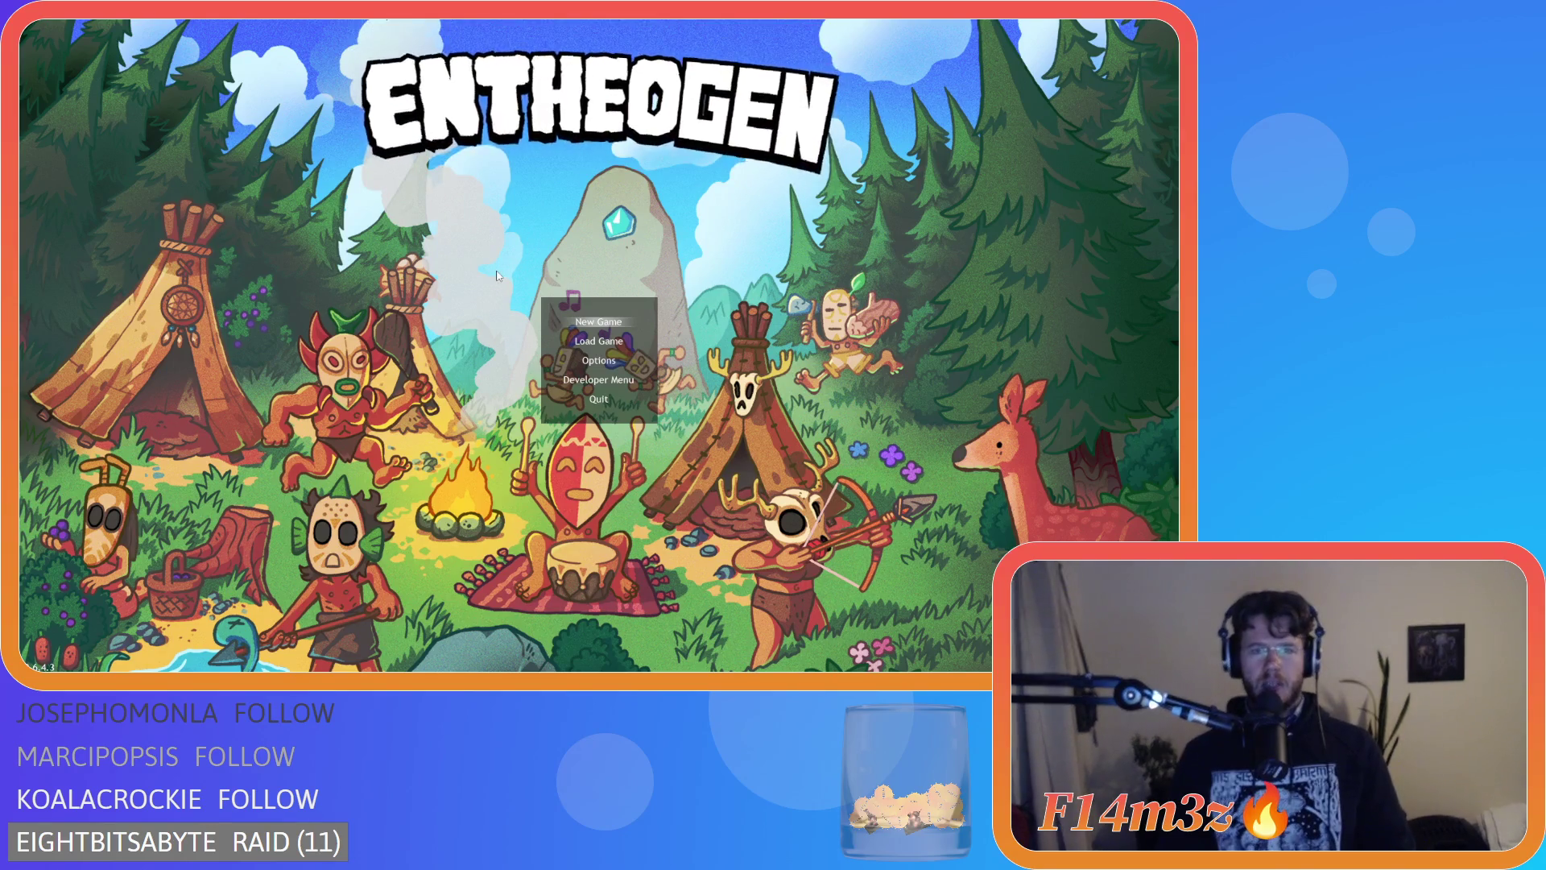
pyautogui.hotkey('alt', 'F4')
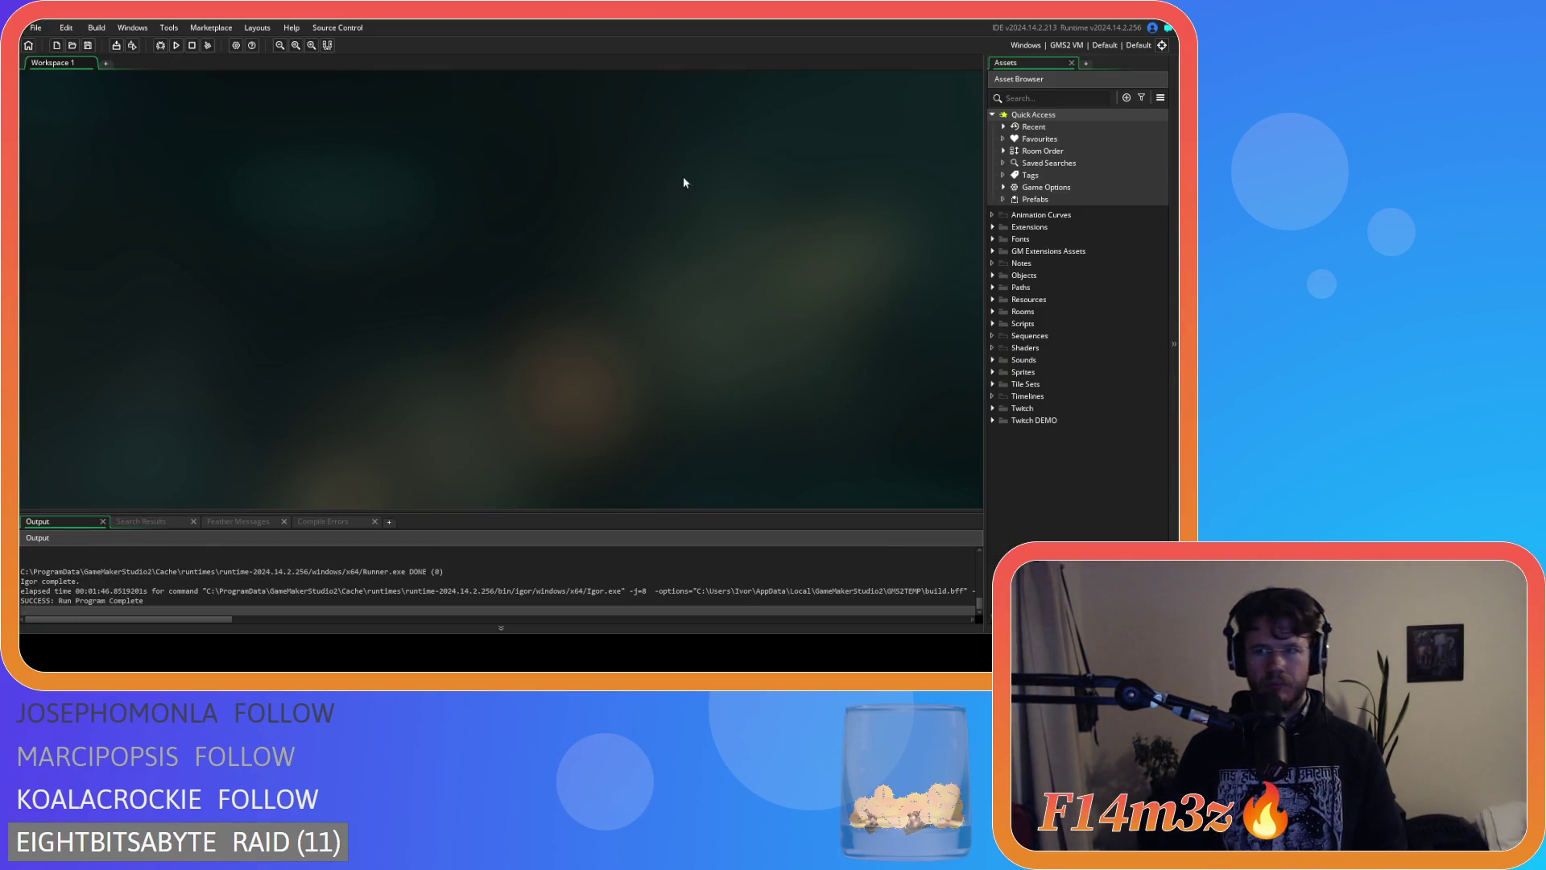
# Switch the build target to GMS2 YYC and create an executable packaged as a zip.
pyautogui.click(1068, 46)
pyautogui.click(805, 91)
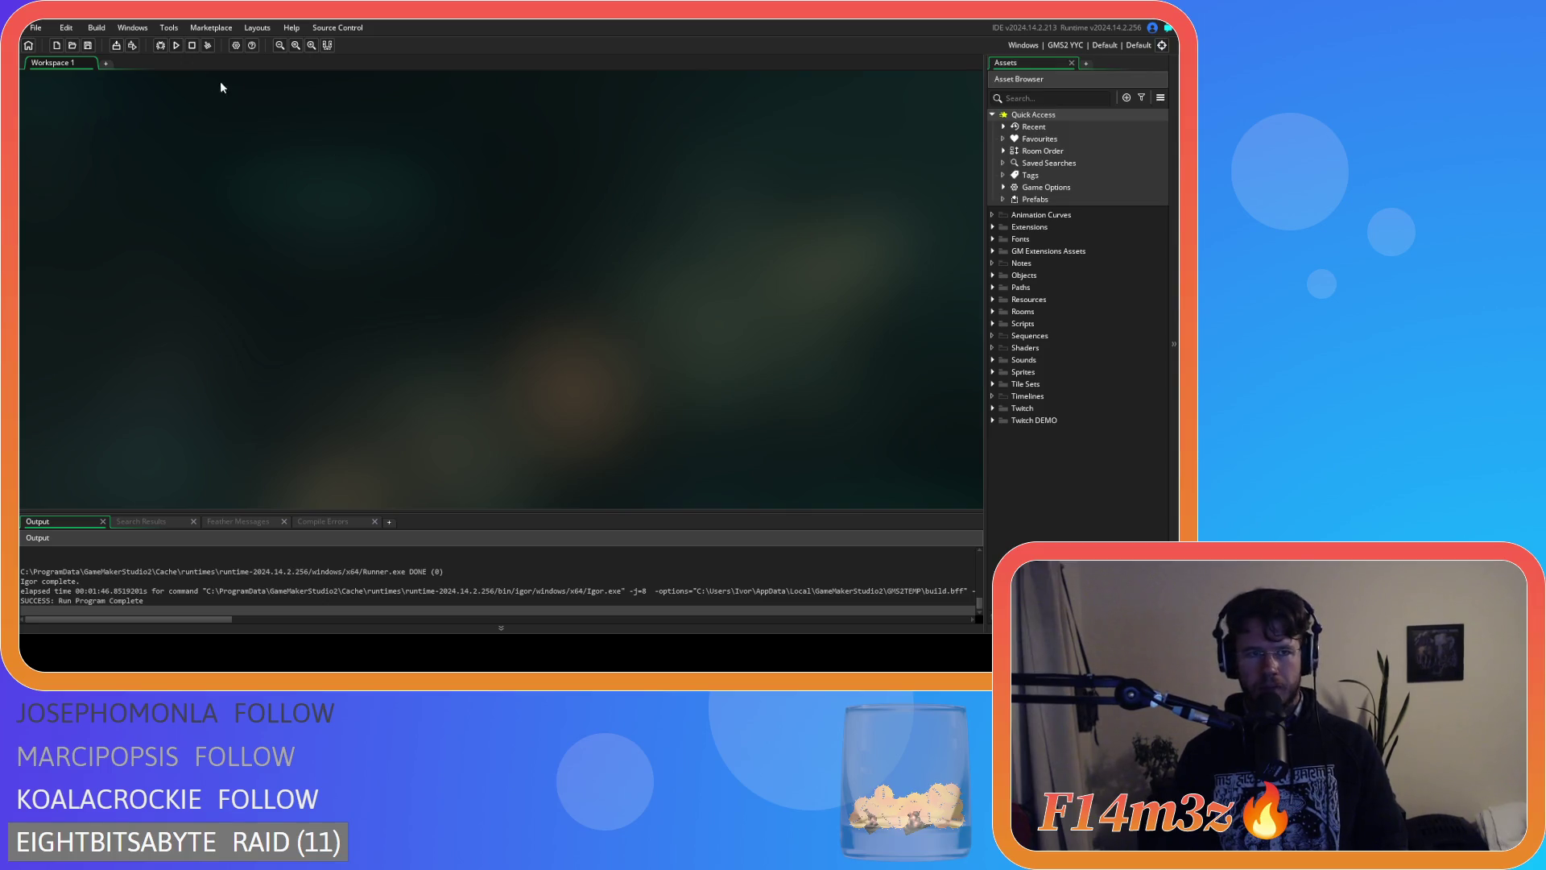
pyautogui.click(115, 50)
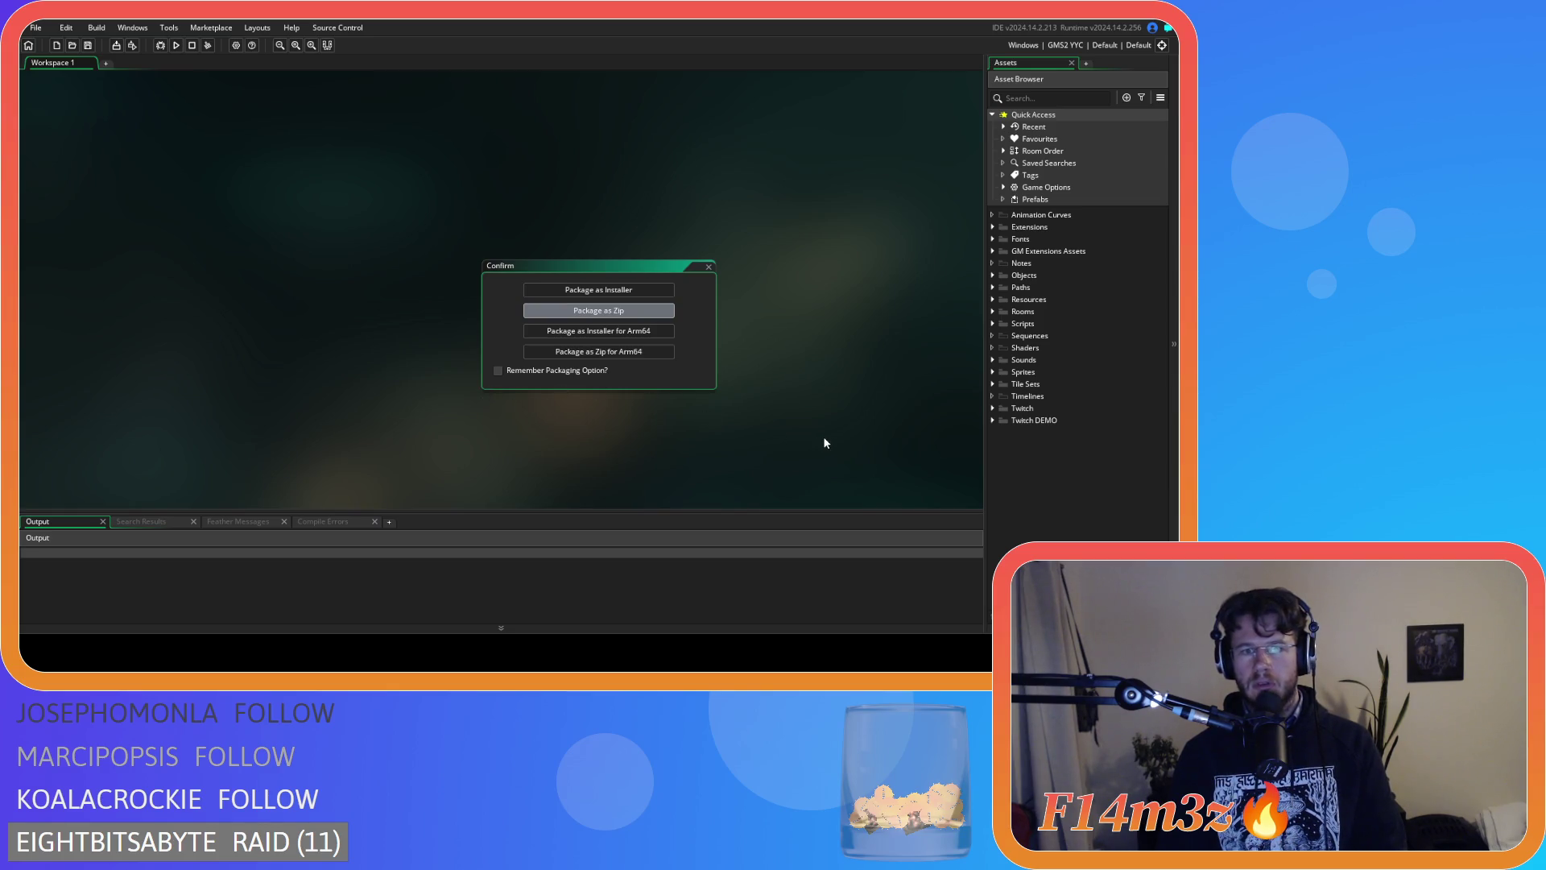
pyautogui.press('Return')
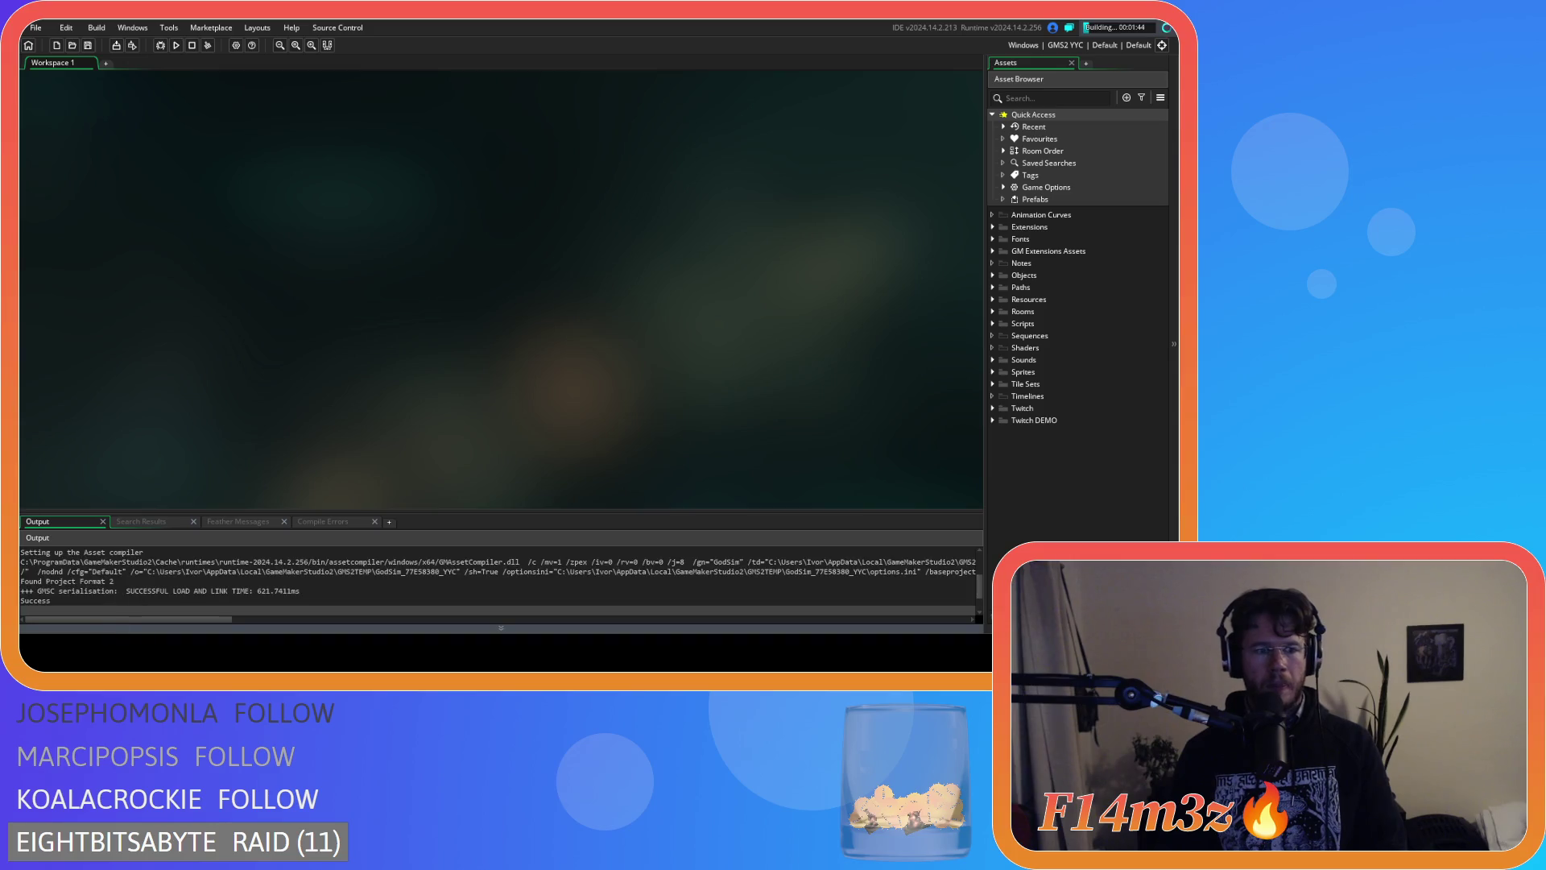